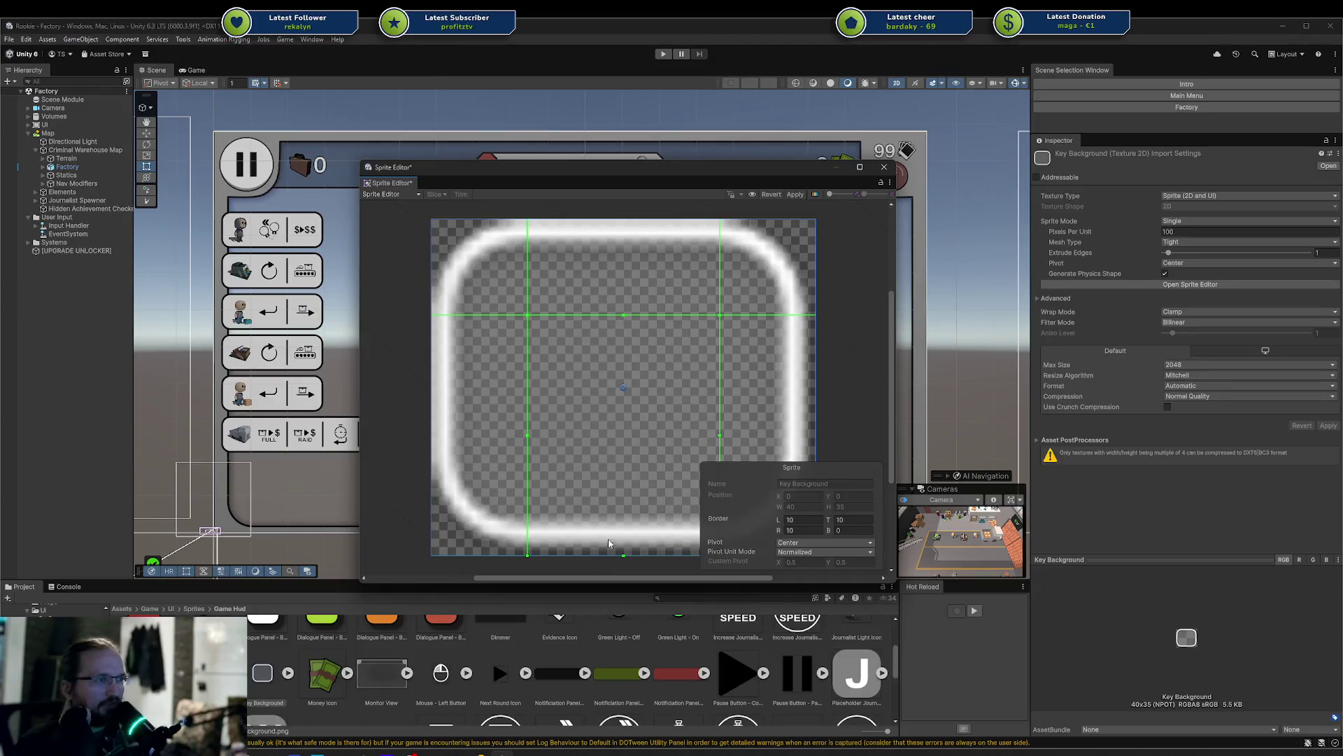
Add a bottom slicing border to the Key Background sprite, apply it, and close the Sprite Editor
{"action": "left_click_drag", "start_coordinate": [625, 555], "coordinate": [625, 460]}
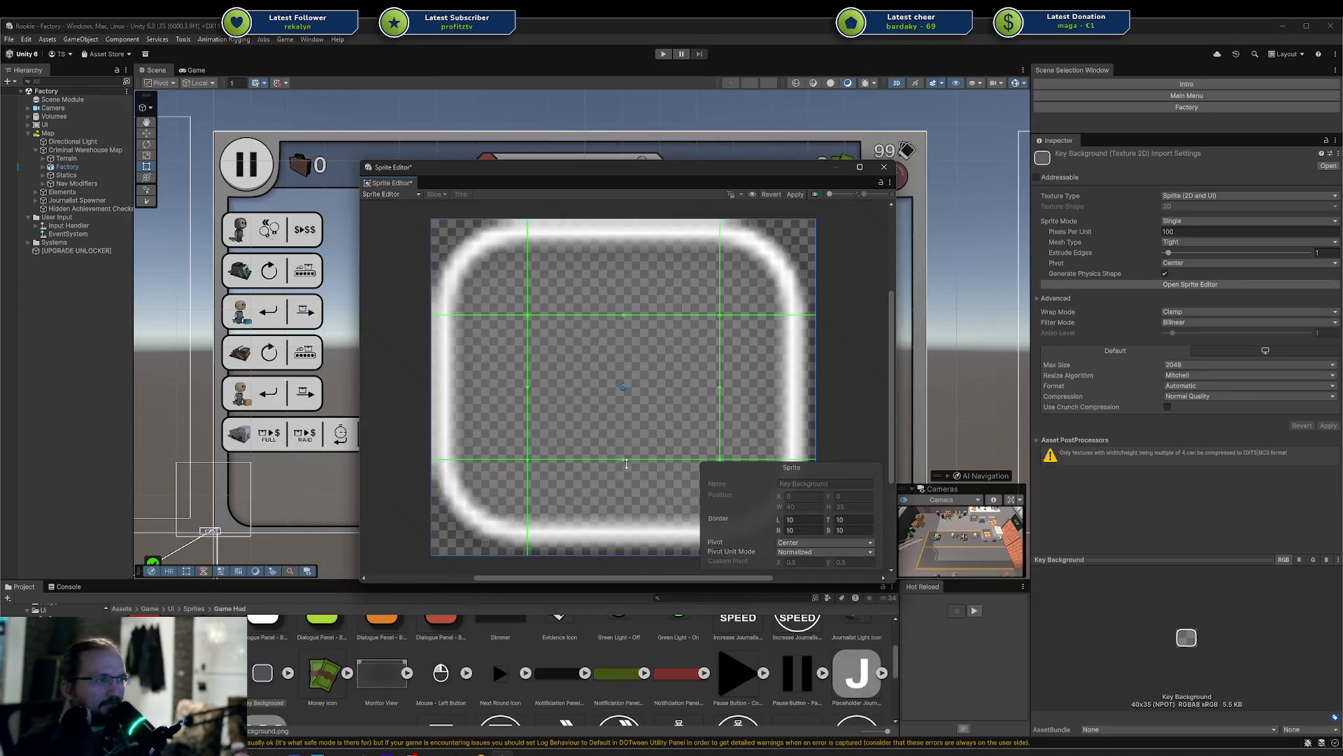
{"action": "left_click", "coordinate": [796, 196]}
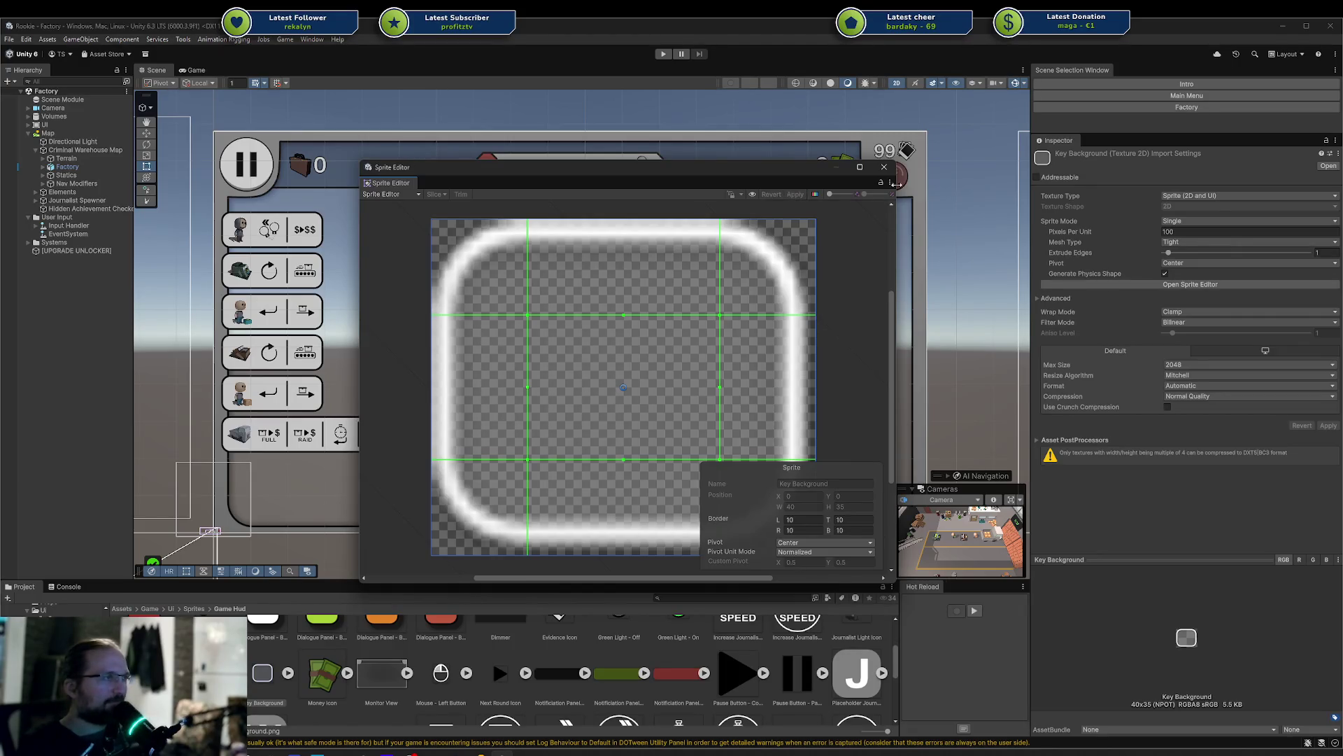
{"action": "left_click", "coordinate": [885, 167]}
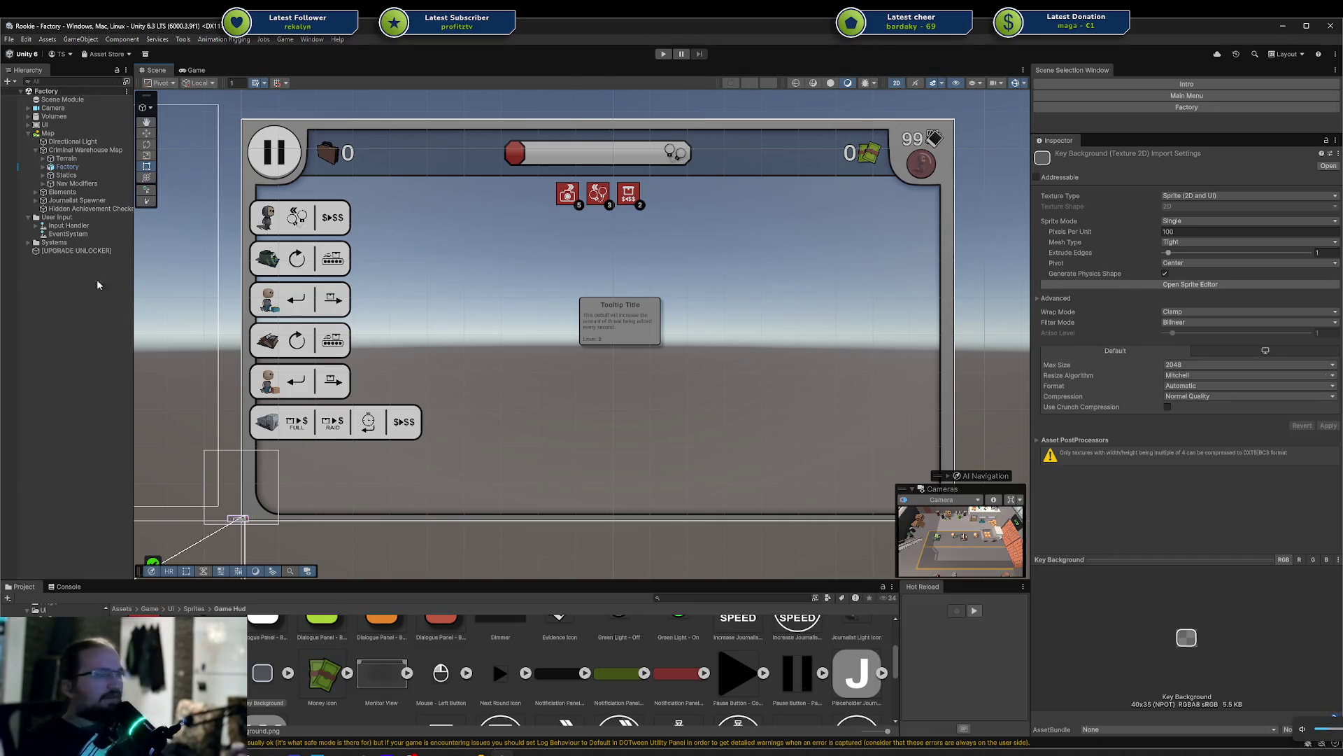
{"action": "left_click", "coordinate": [48, 310]}
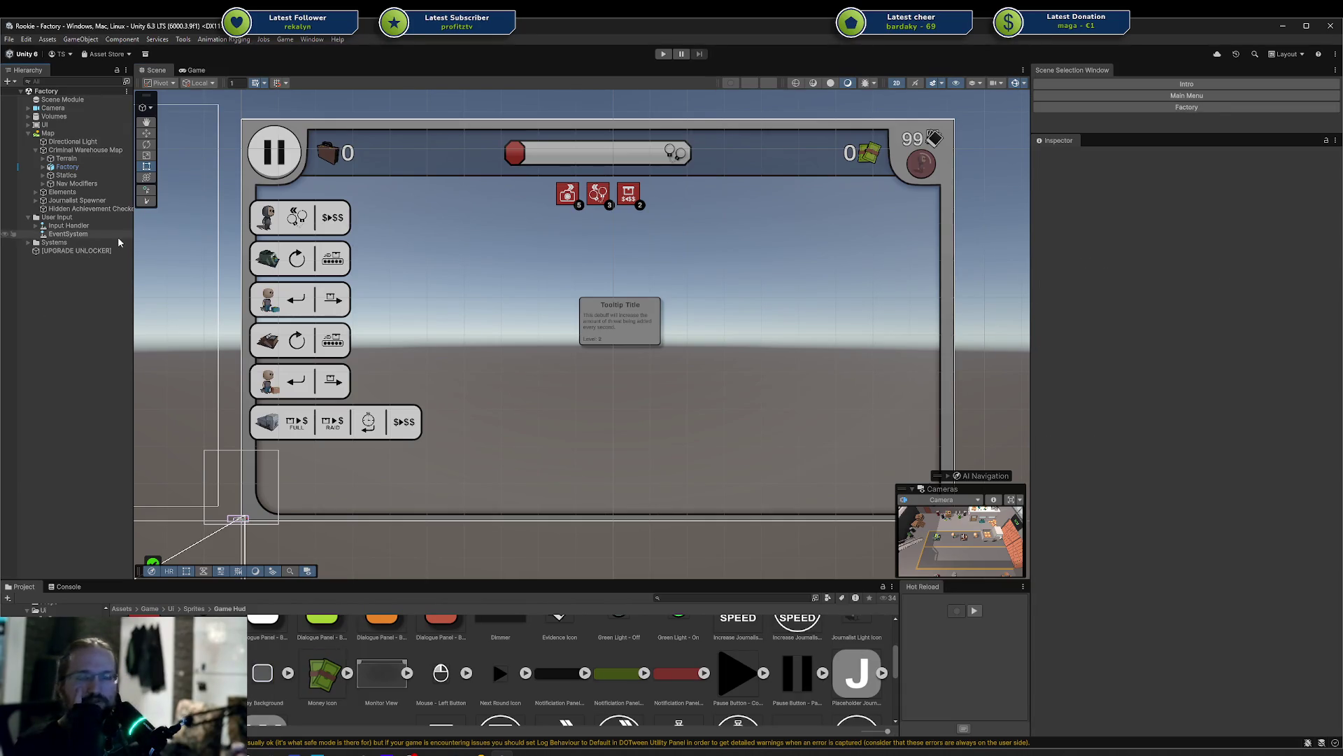
{"action": "key", "text": "alt+Tab"}
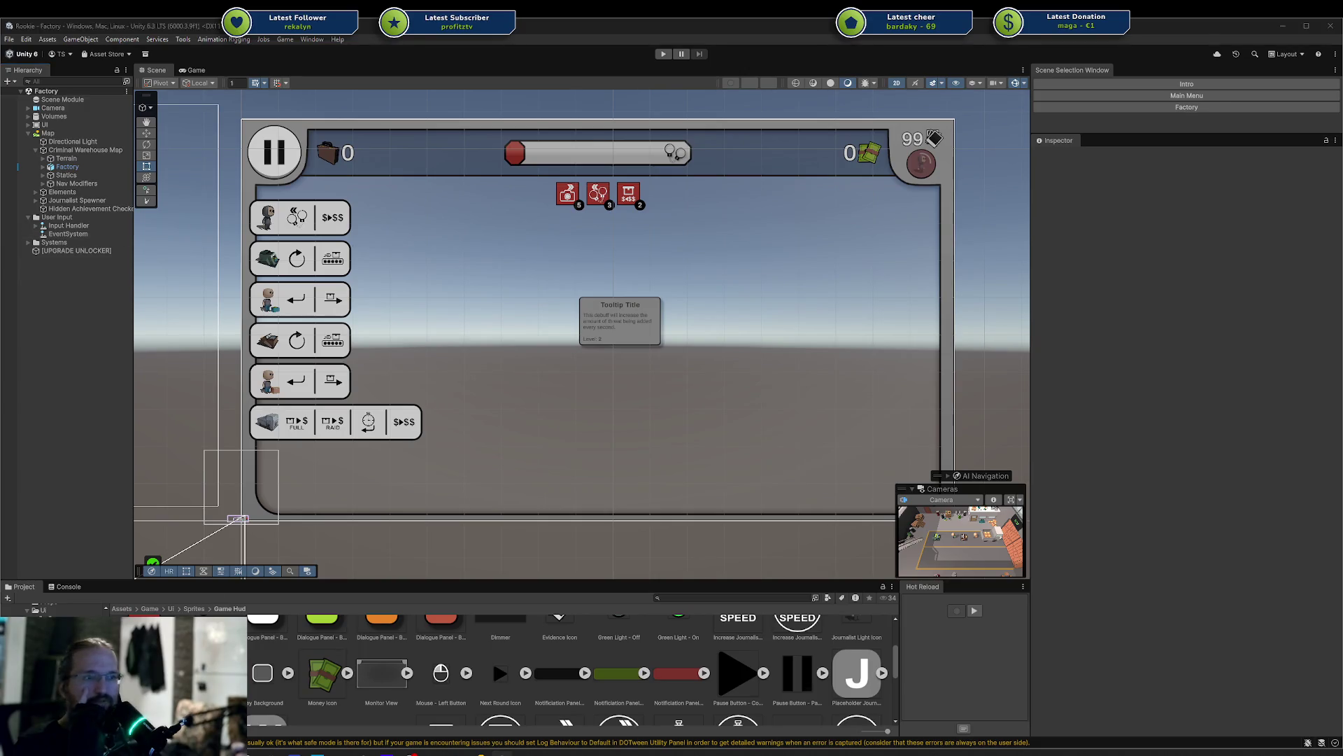
Zoom and pan the Game Hud - Nav mockup to inspect its bottom key-hint bar
{"action": "scroll", "coordinate": [630, 284], "scroll_direction": "down", "scroll_amount": 2}
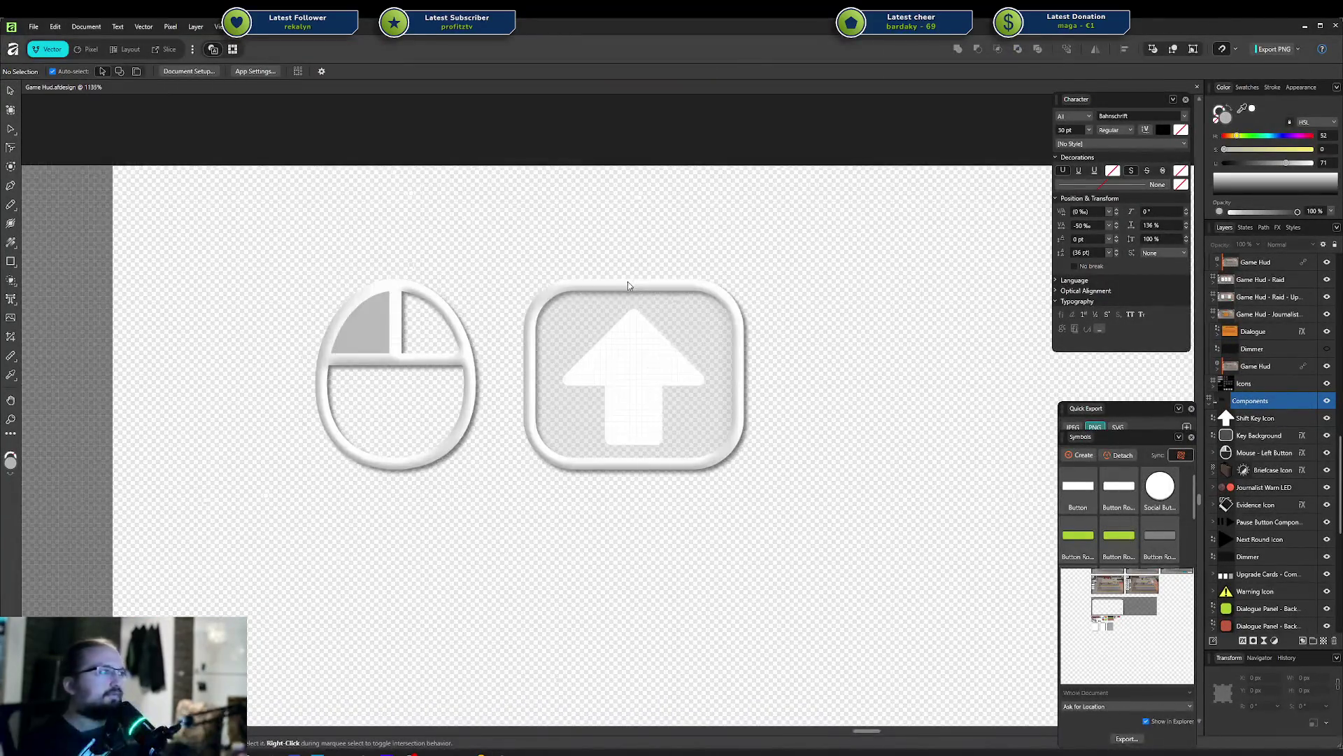
{"action": "scroll", "coordinate": [627, 281], "scroll_direction": "down", "scroll_amount": 10}
{"action": "scroll", "coordinate": [697, 354], "scroll_direction": "up", "scroll_amount": 3}
{"action": "scroll", "coordinate": [704, 325], "scroll_direction": "up", "scroll_amount": 5}
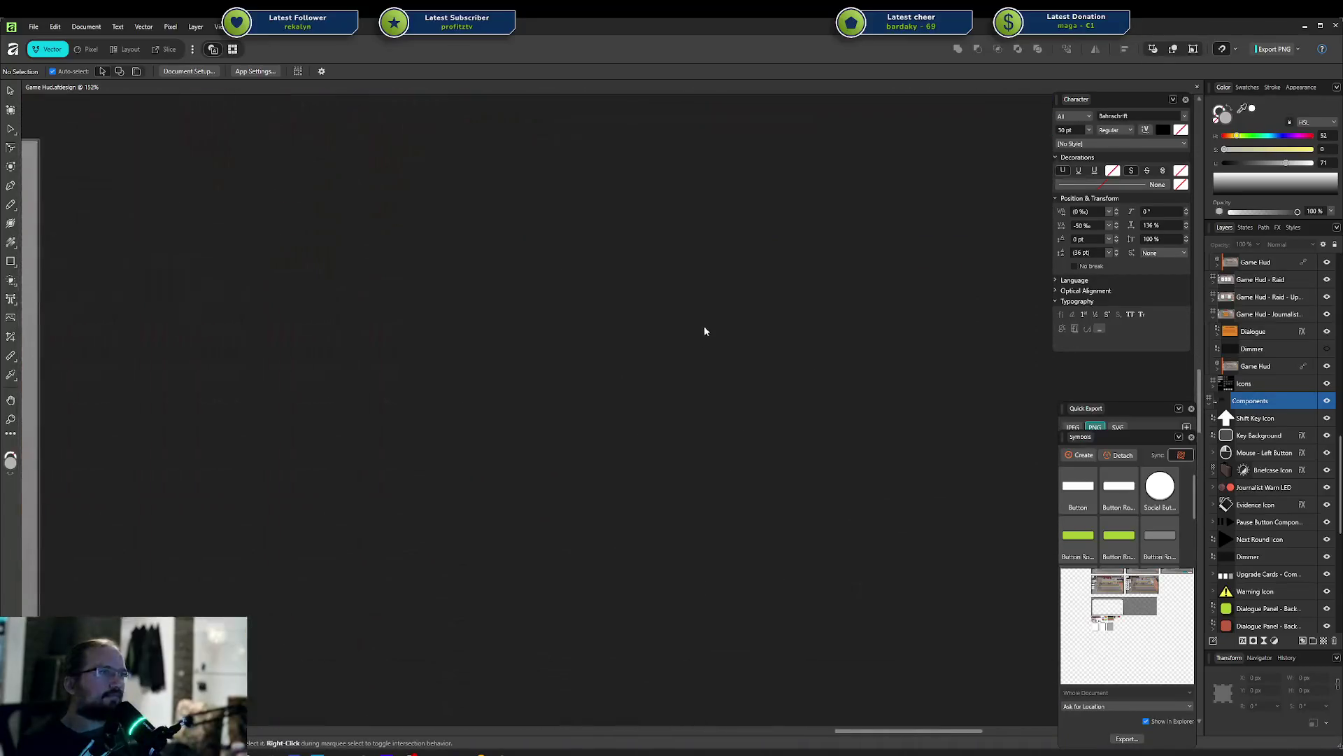
{"action": "scroll", "coordinate": [599, 672], "scroll_direction": "down", "scroll_amount": 5}
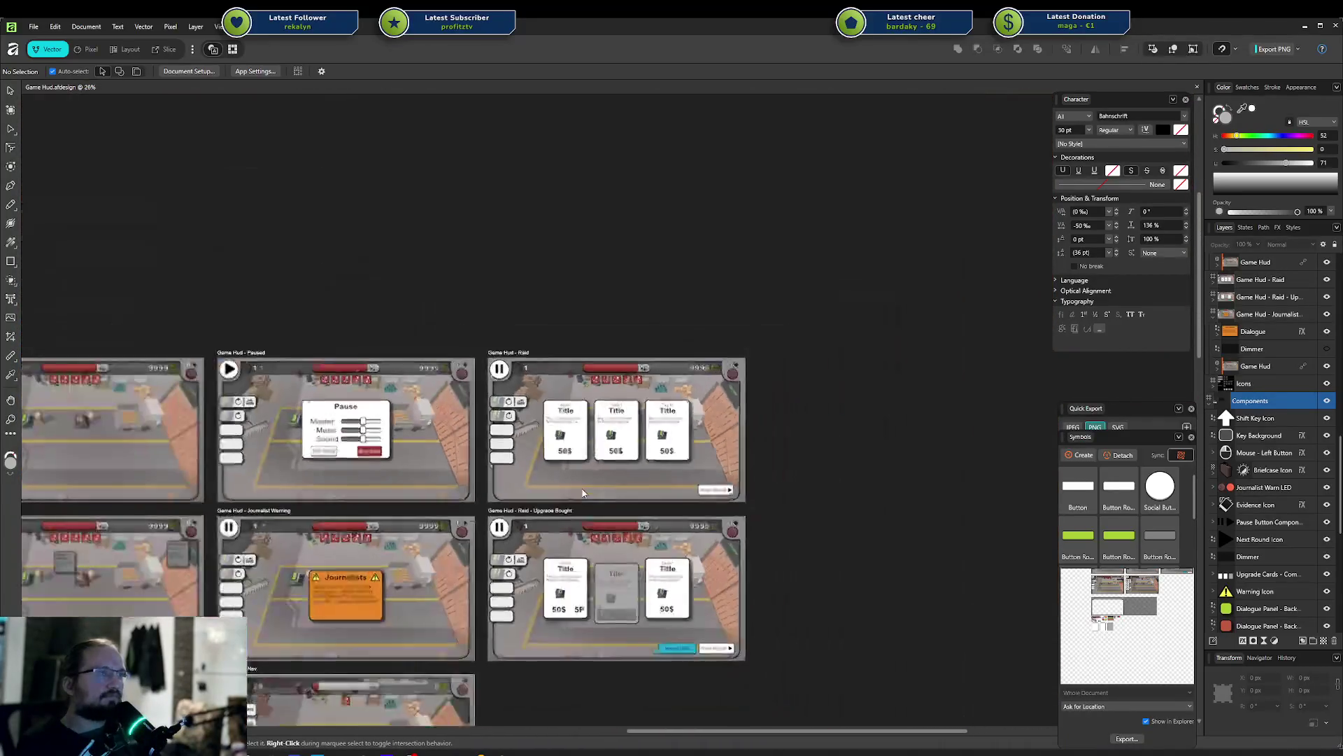
{"action": "scroll", "coordinate": [767, 358], "scroll_direction": "up", "scroll_amount": 2}
{"action": "scroll", "coordinate": [704, 417], "scroll_direction": "up", "scroll_amount": 5}
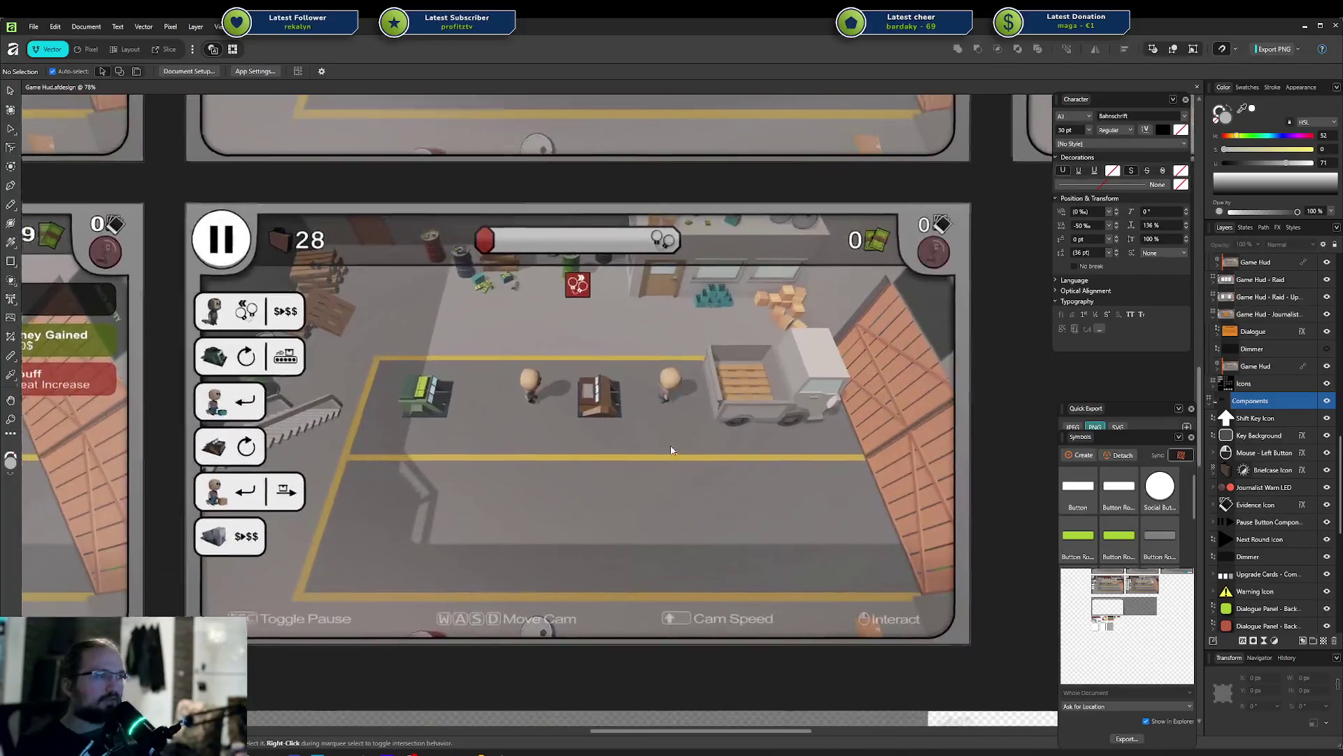
{"action": "key", "text": "alt+Tab"}
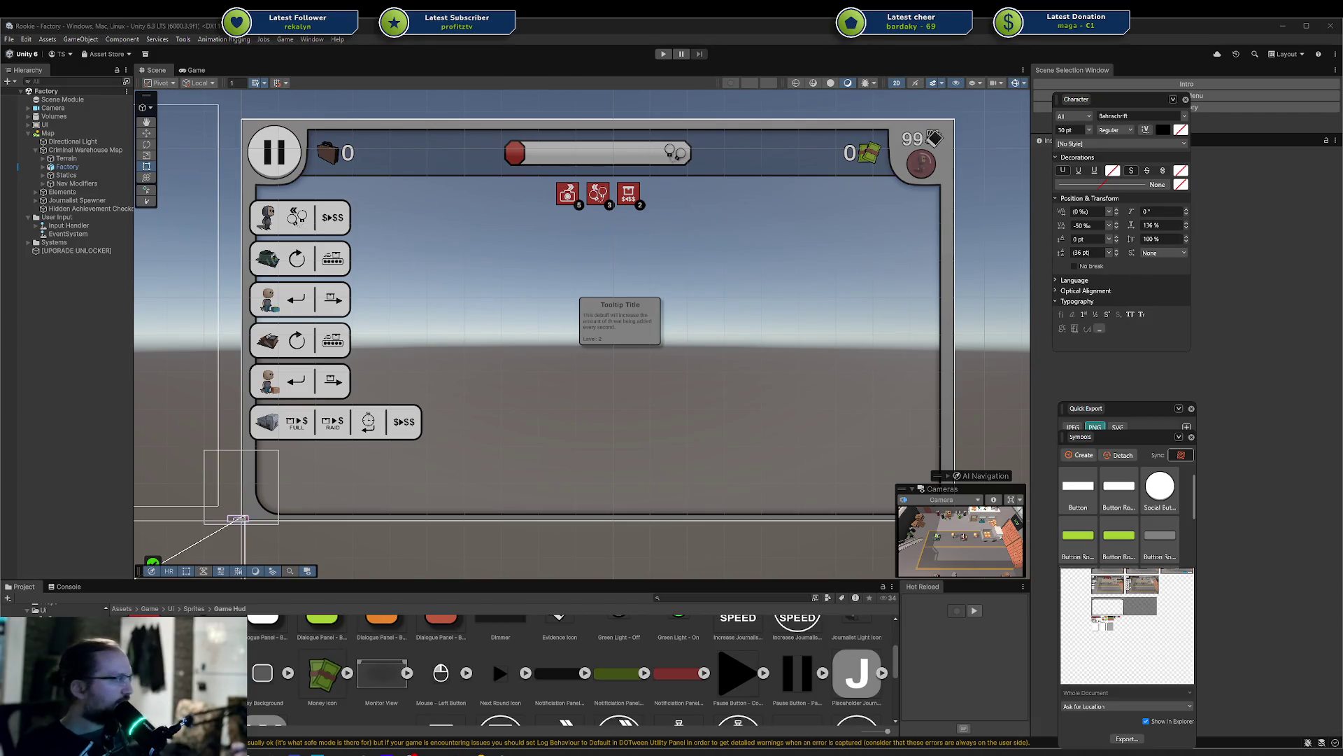
Collapse Map, expand UI and Game Hud, and bring up Game Hud's creation menu
{"action": "left_click", "coordinate": [629, 430]}
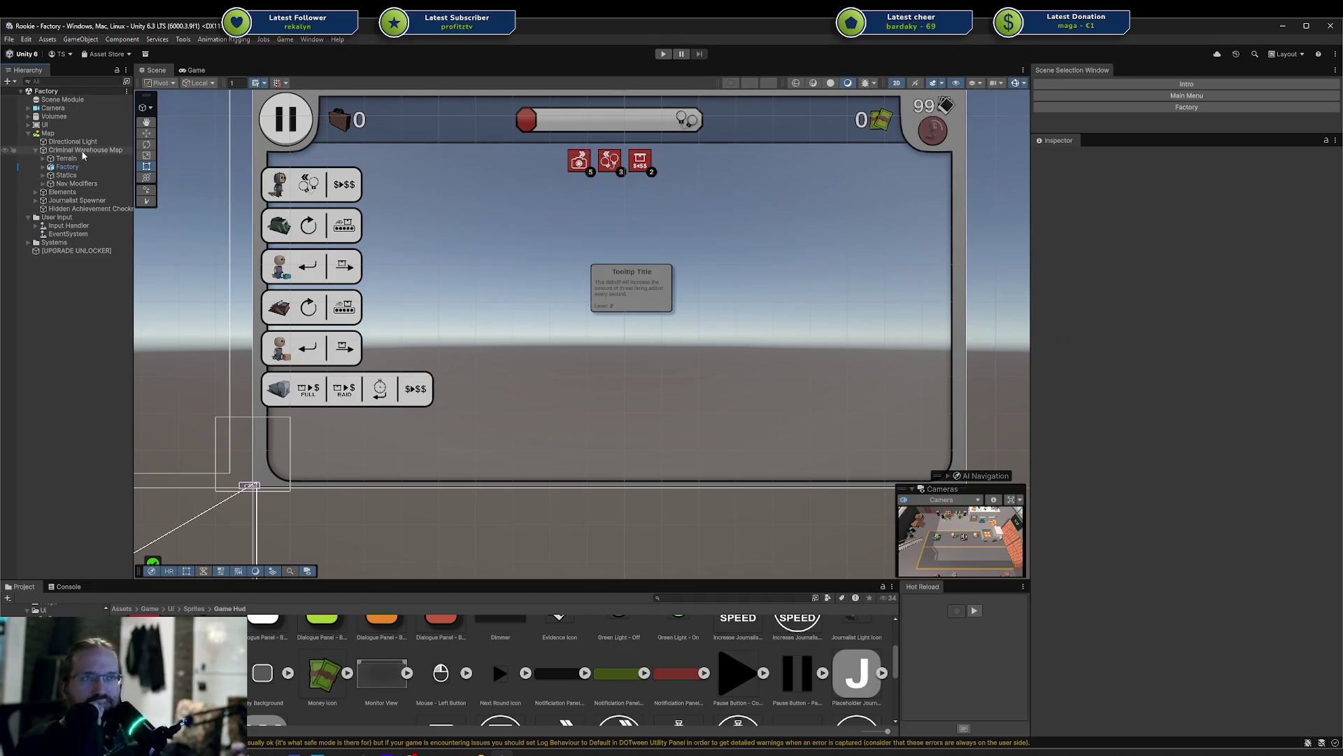
{"action": "left_click", "coordinate": [28, 133]}
{"action": "left_click", "coordinate": [28, 124]}
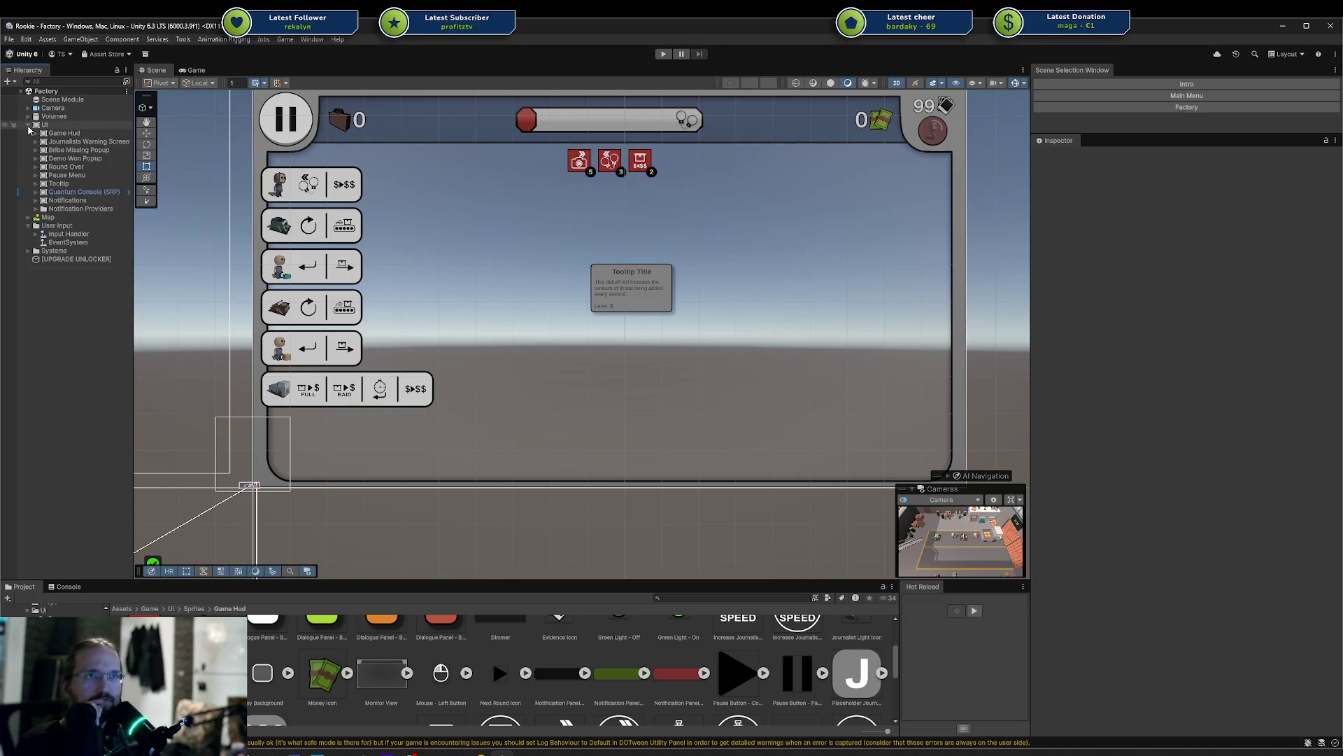
{"action": "left_click", "coordinate": [62, 126]}
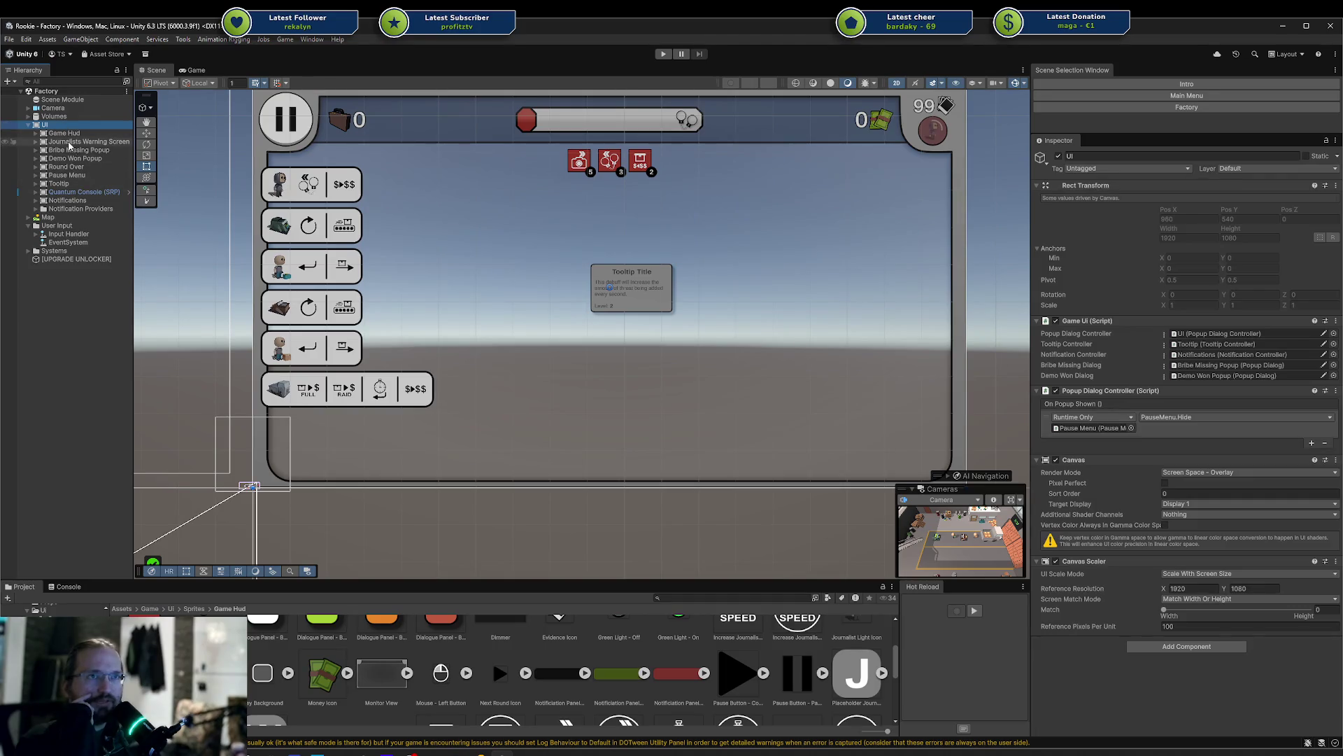
{"action": "left_click", "coordinate": [36, 133]}
{"action": "left_click", "coordinate": [56, 134]}
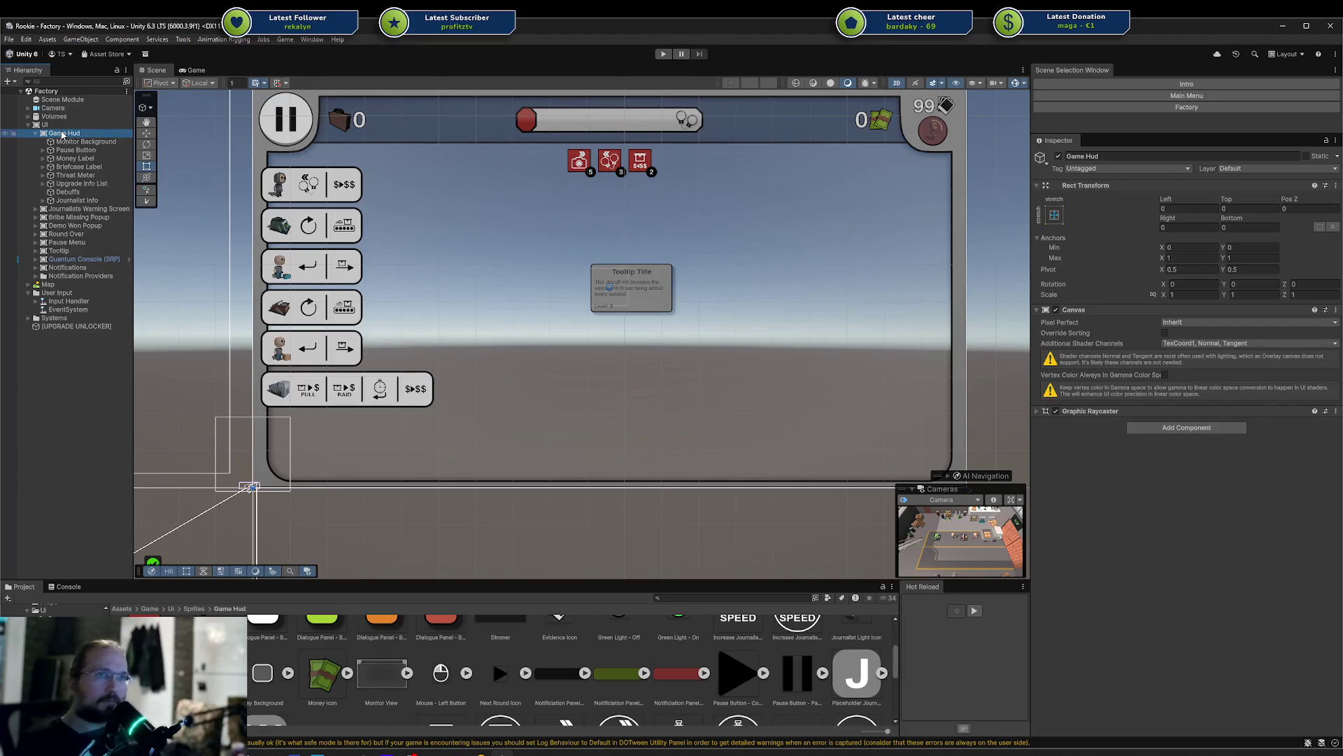
{"action": "right_click", "coordinate": [62, 134]}
{"action": "left_click", "coordinate": [80, 187]}
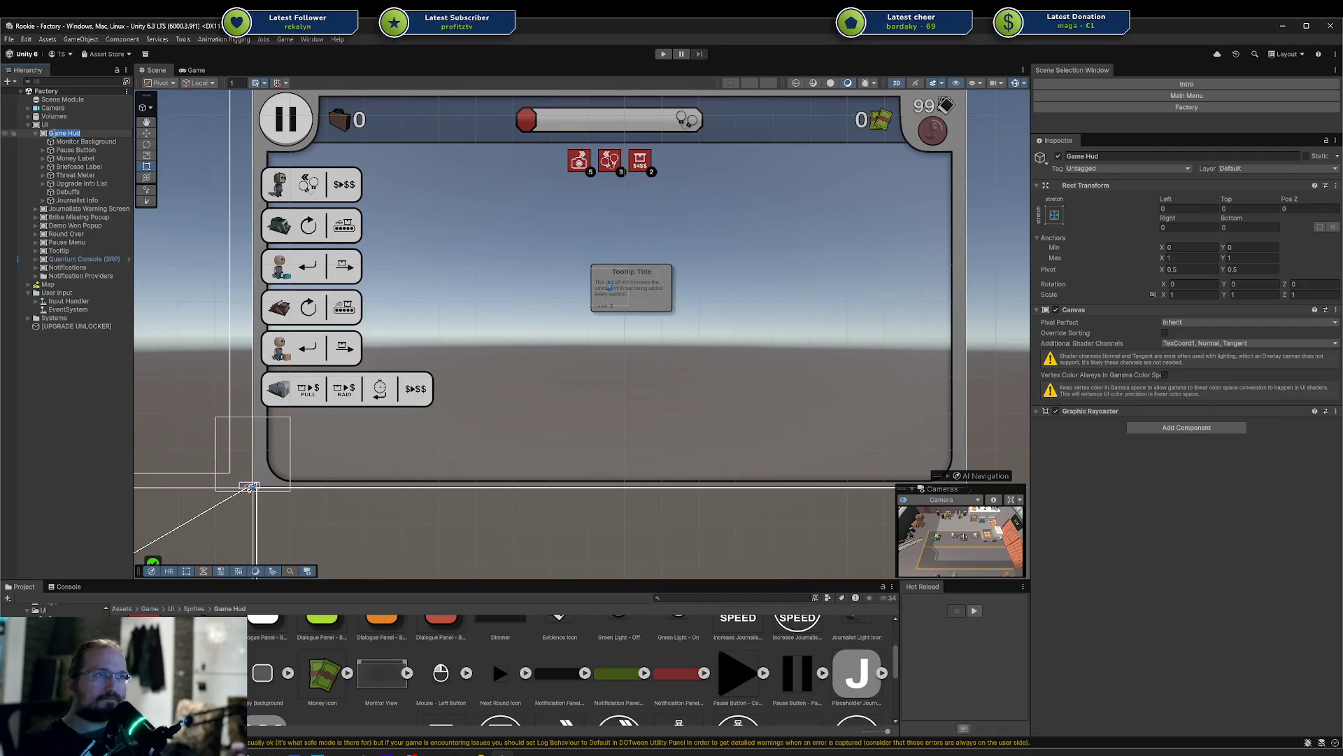
{"action": "right_click", "coordinate": [62, 134]}
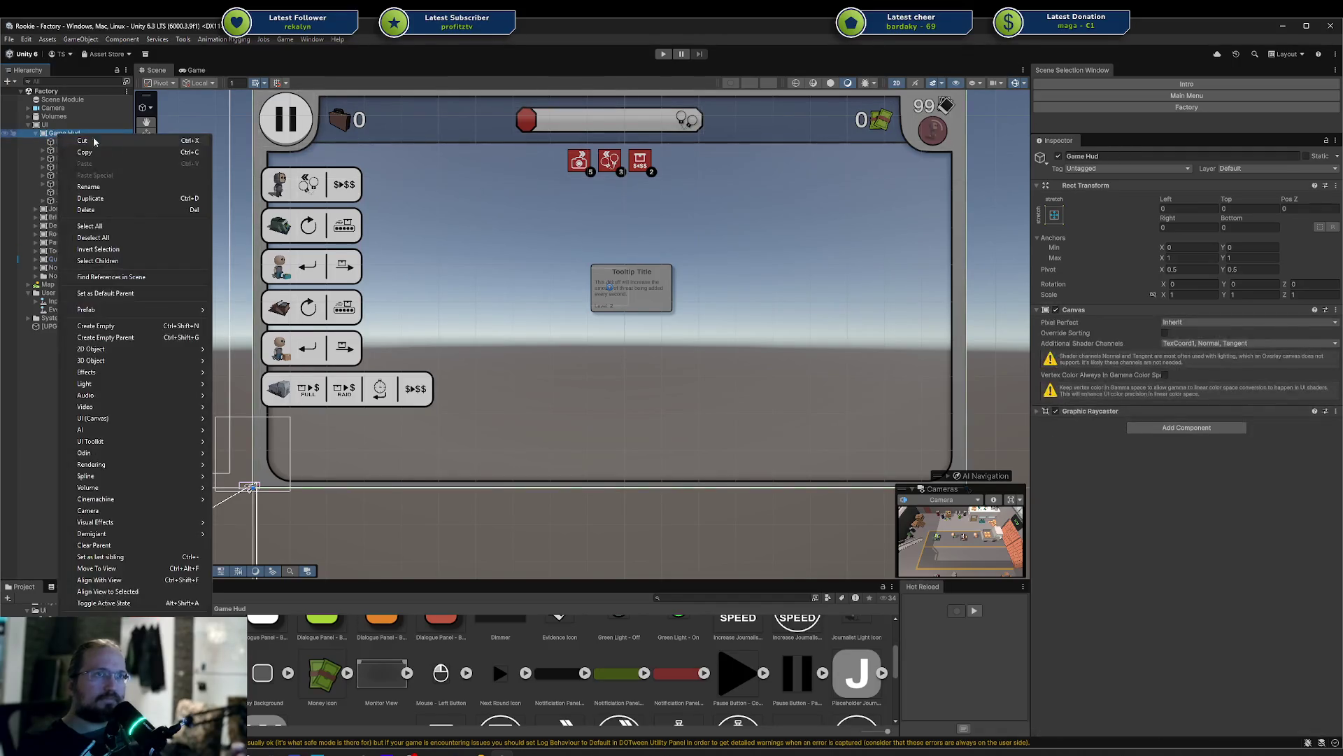
Create an empty child 'Key Map' under Game Hud, anchored bottom-stretch
{"action": "left_click", "coordinate": [136, 325]}
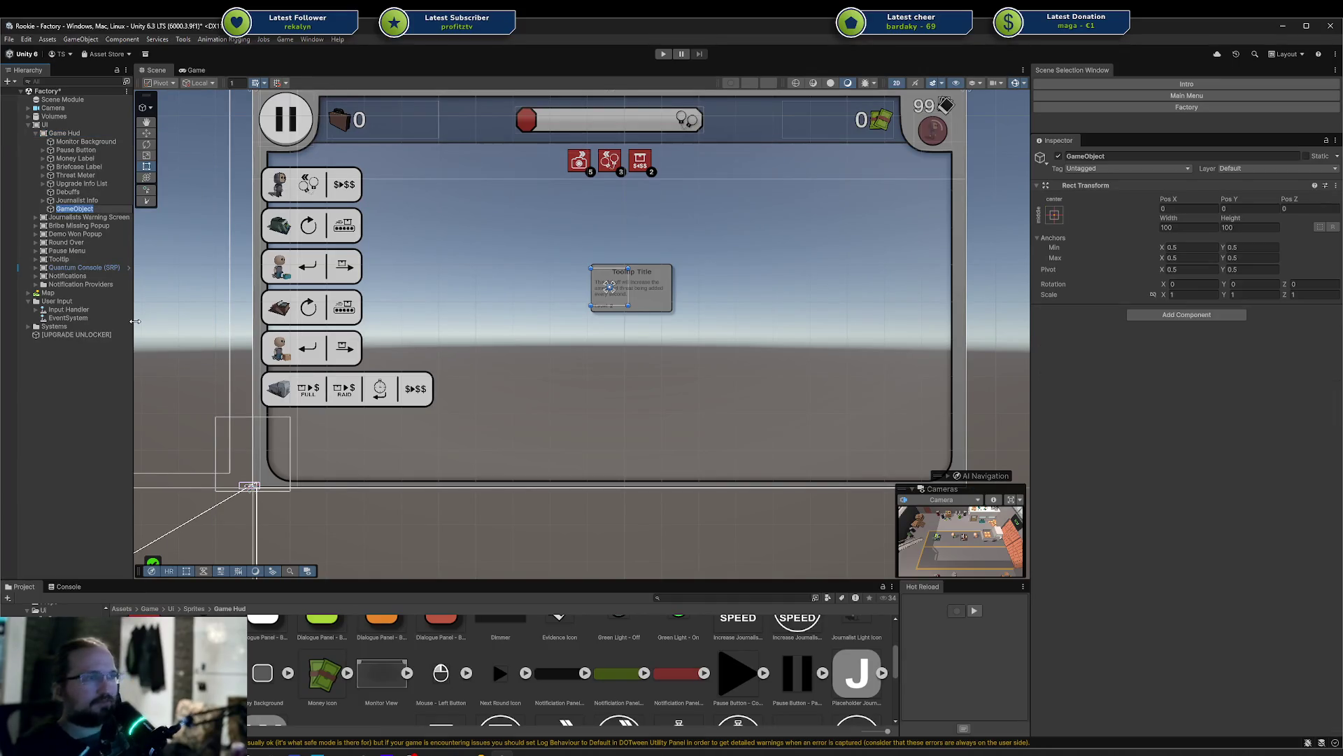
{"action": "type", "text": "Key Map"}
{"action": "key", "text": "Return"}
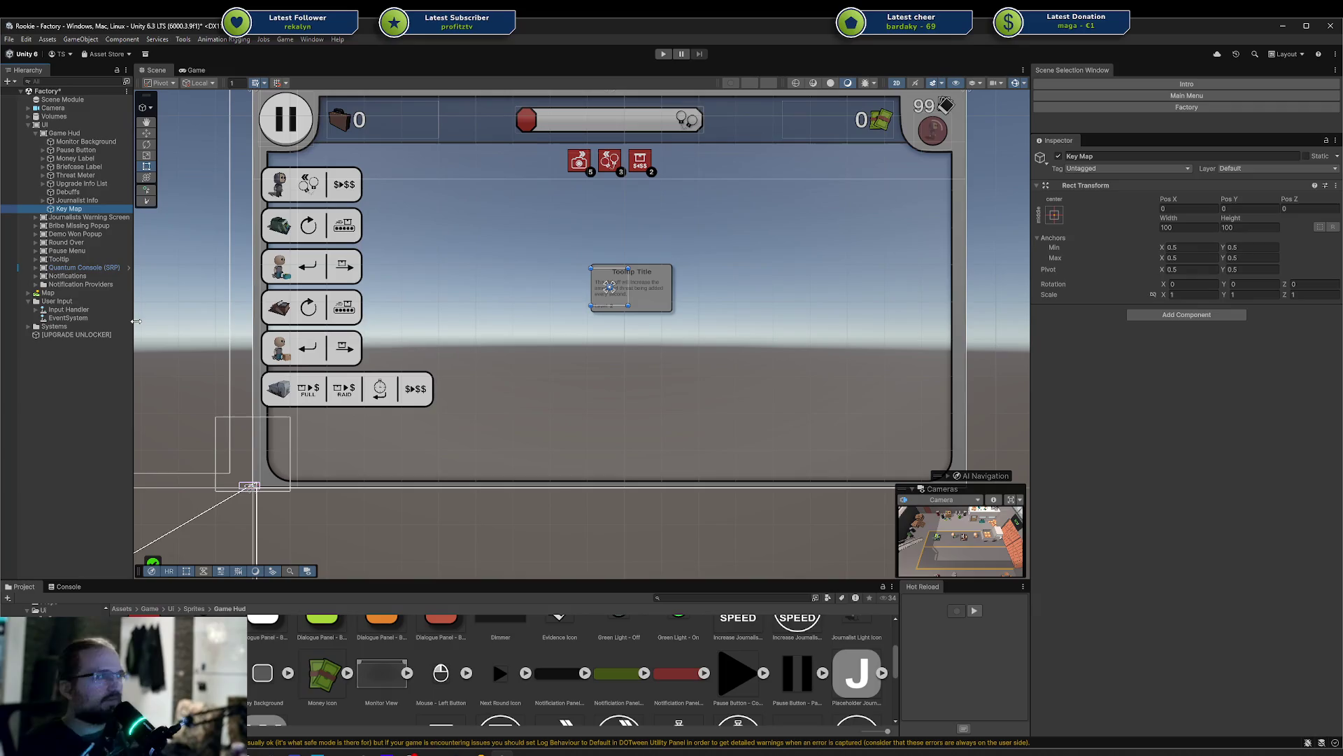
{"action": "left_click", "coordinate": [1055, 215]}
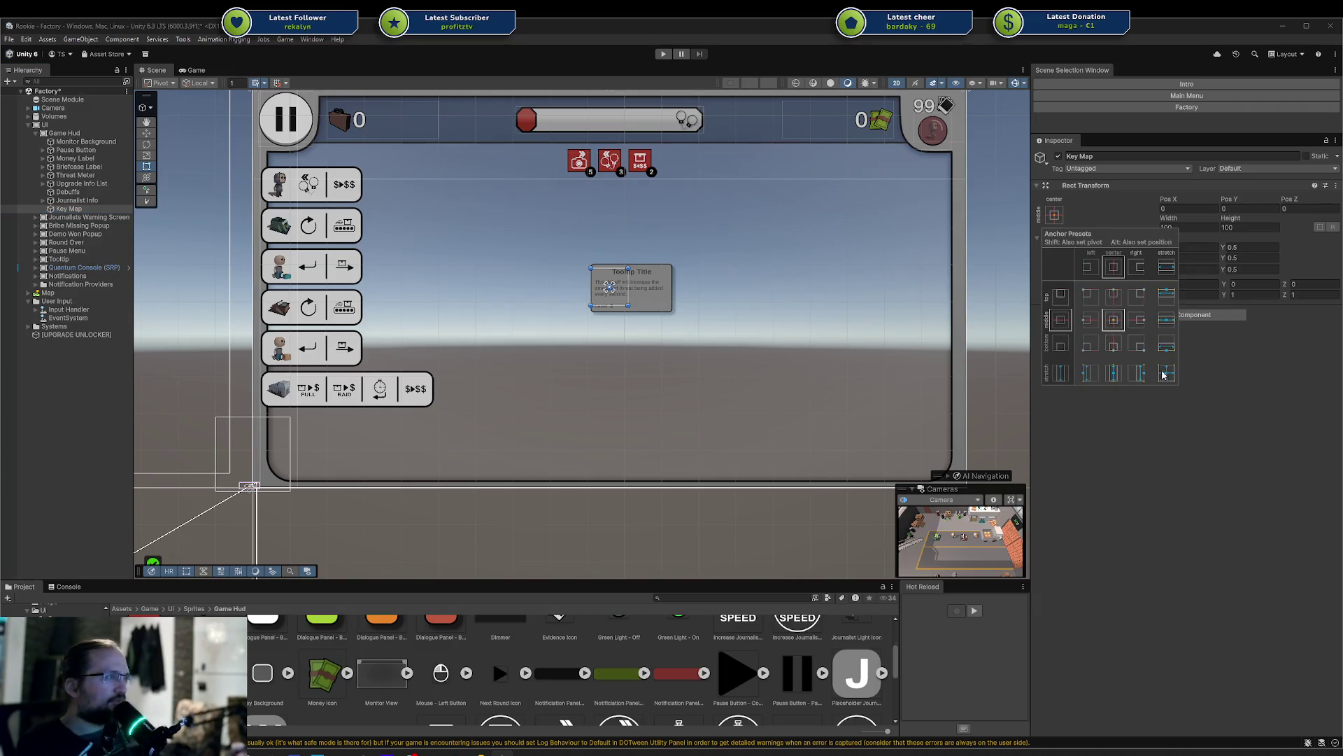
{"action": "left_click", "coordinate": [1173, 344]}
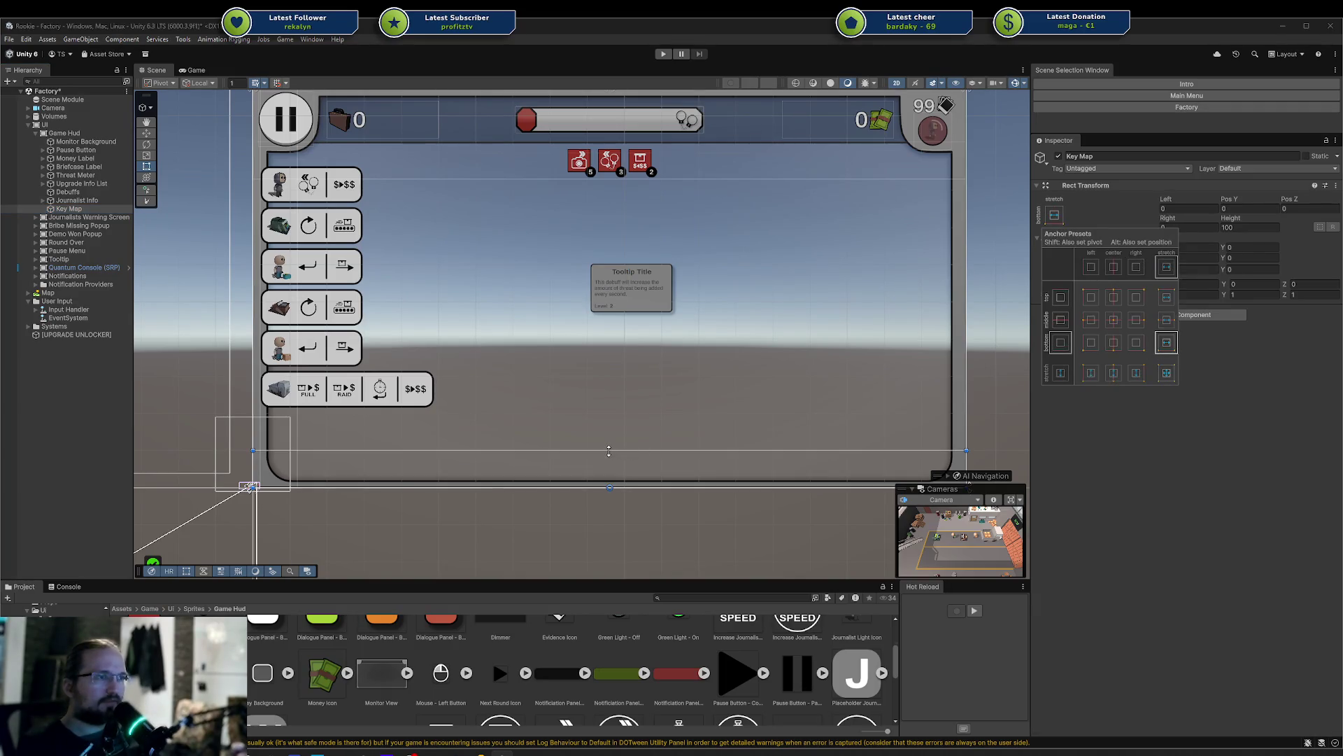
{"action": "left_click", "coordinate": [1143, 440]}
Add a Raid Listener whose On Raid calls Key Map's GameObject.SetActive, and save the scene
{"action": "left_click", "coordinate": [1189, 315]}
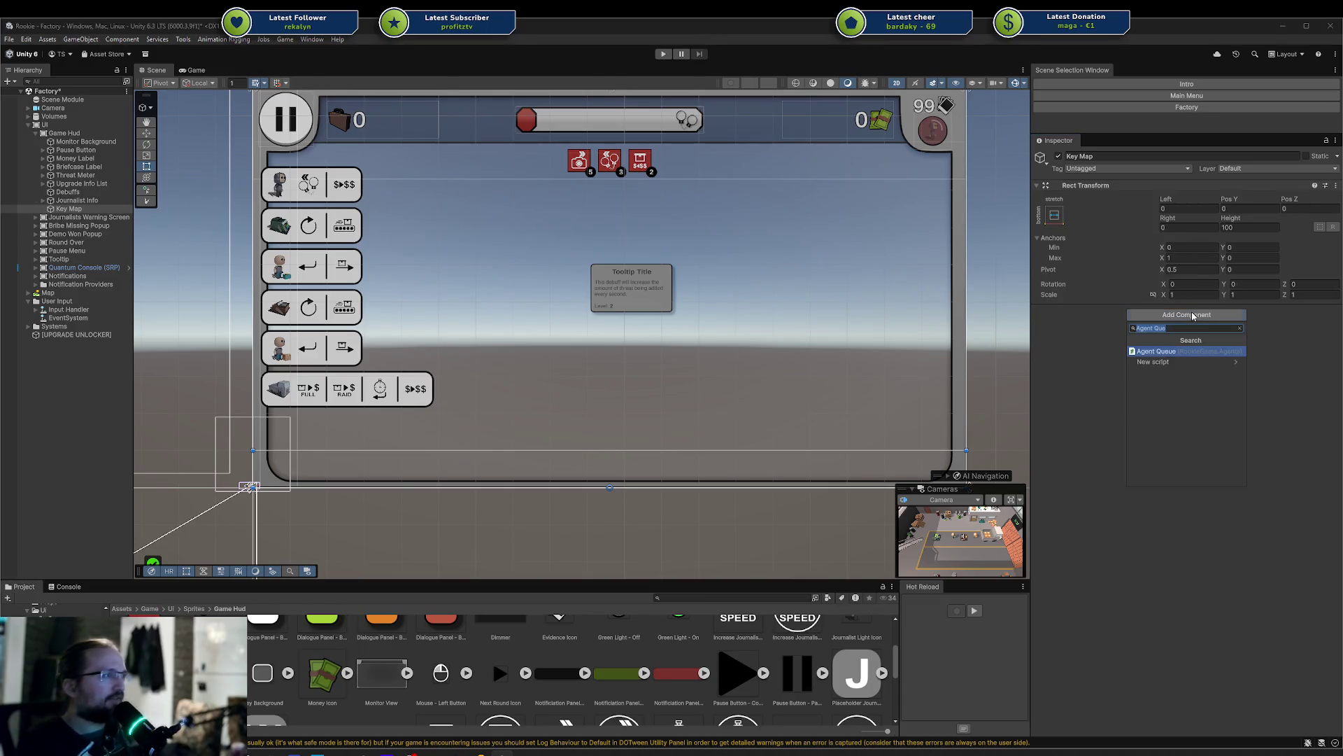
{"action": "type", "text": "raidli"}
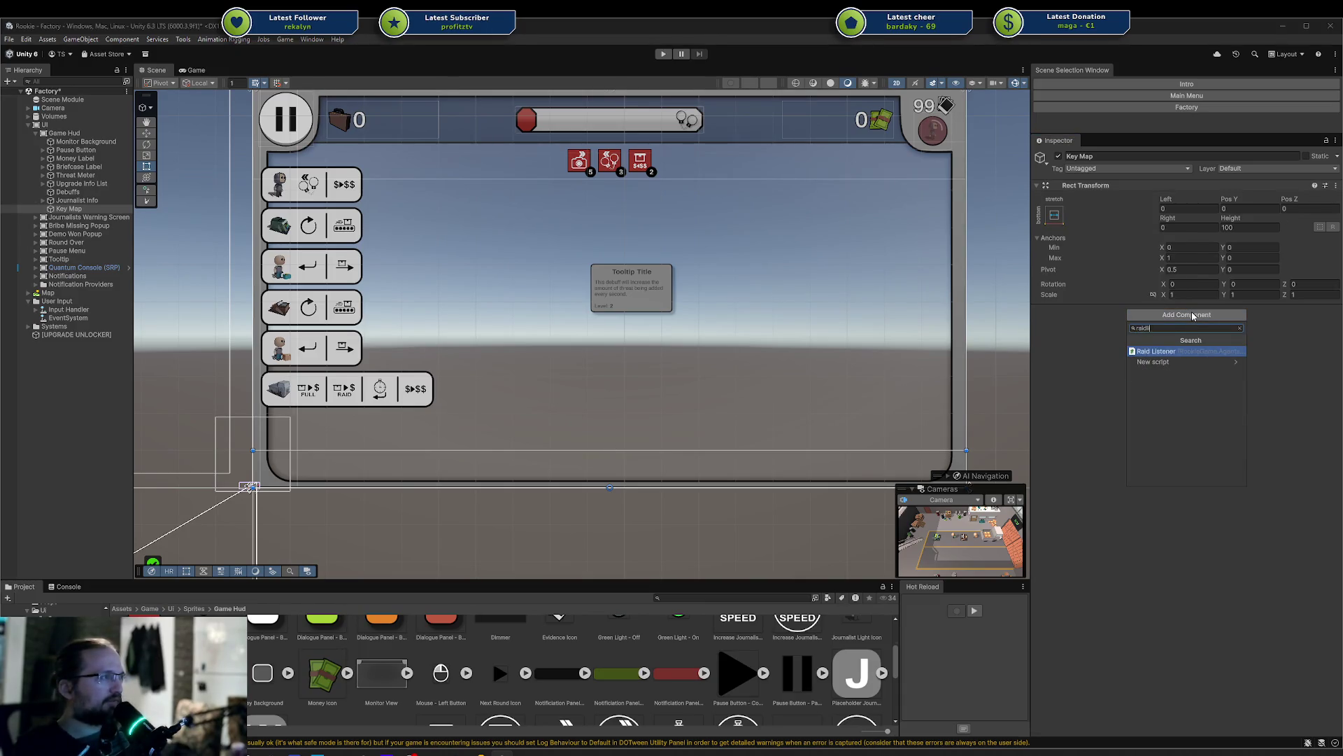
{"action": "key", "text": "Return"}
{"action": "left_click", "coordinate": [1310, 362]}
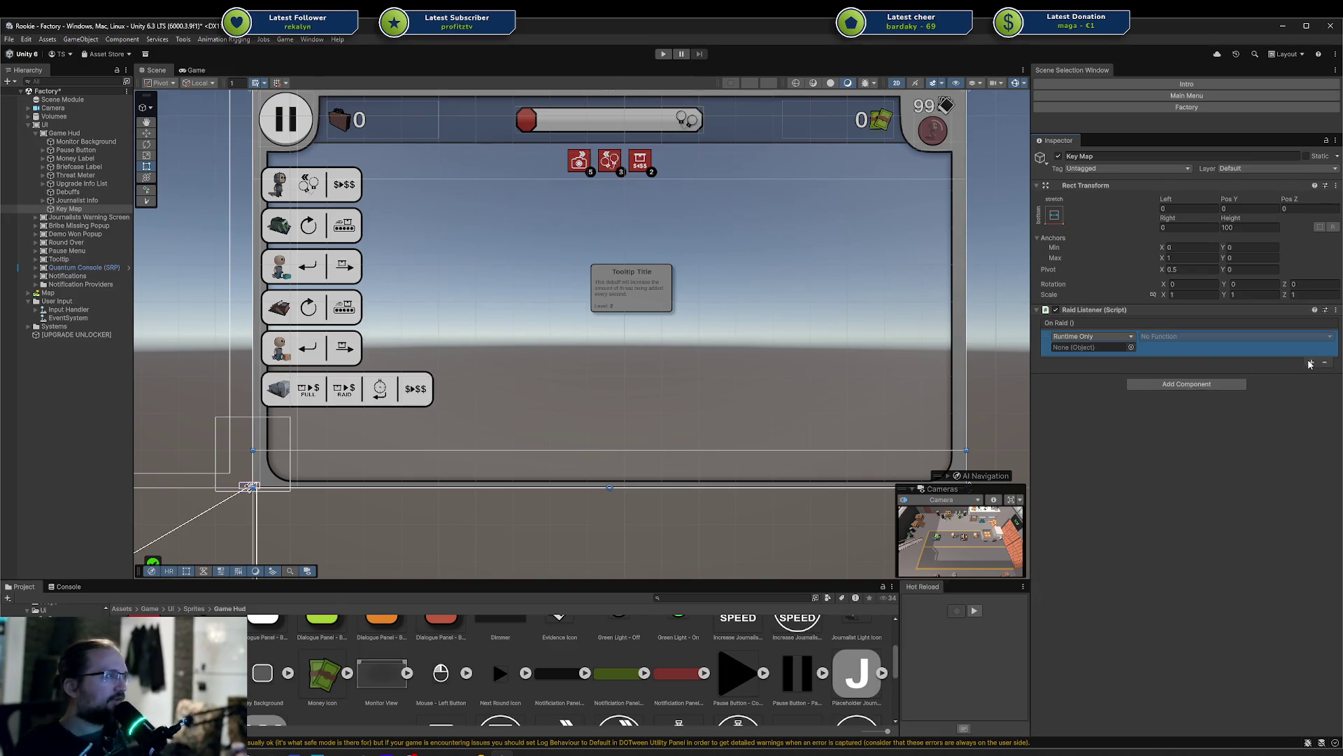
{"action": "left_click", "coordinate": [1086, 348]}
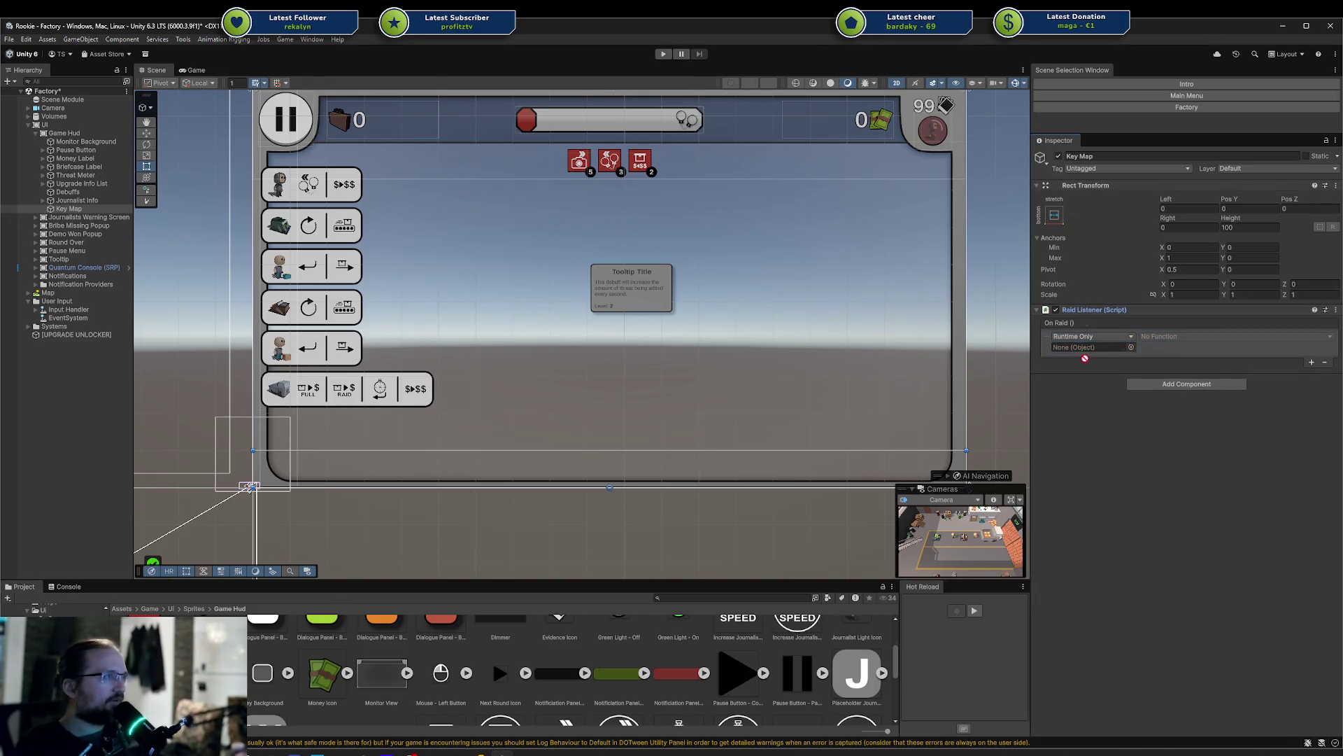
{"action": "left_click_drag", "start_coordinate": [1086, 352], "coordinate": [1086, 348]}
{"action": "left_click", "coordinate": [1189, 354]}
{"action": "mouse_move", "coordinate": [1189, 382]}
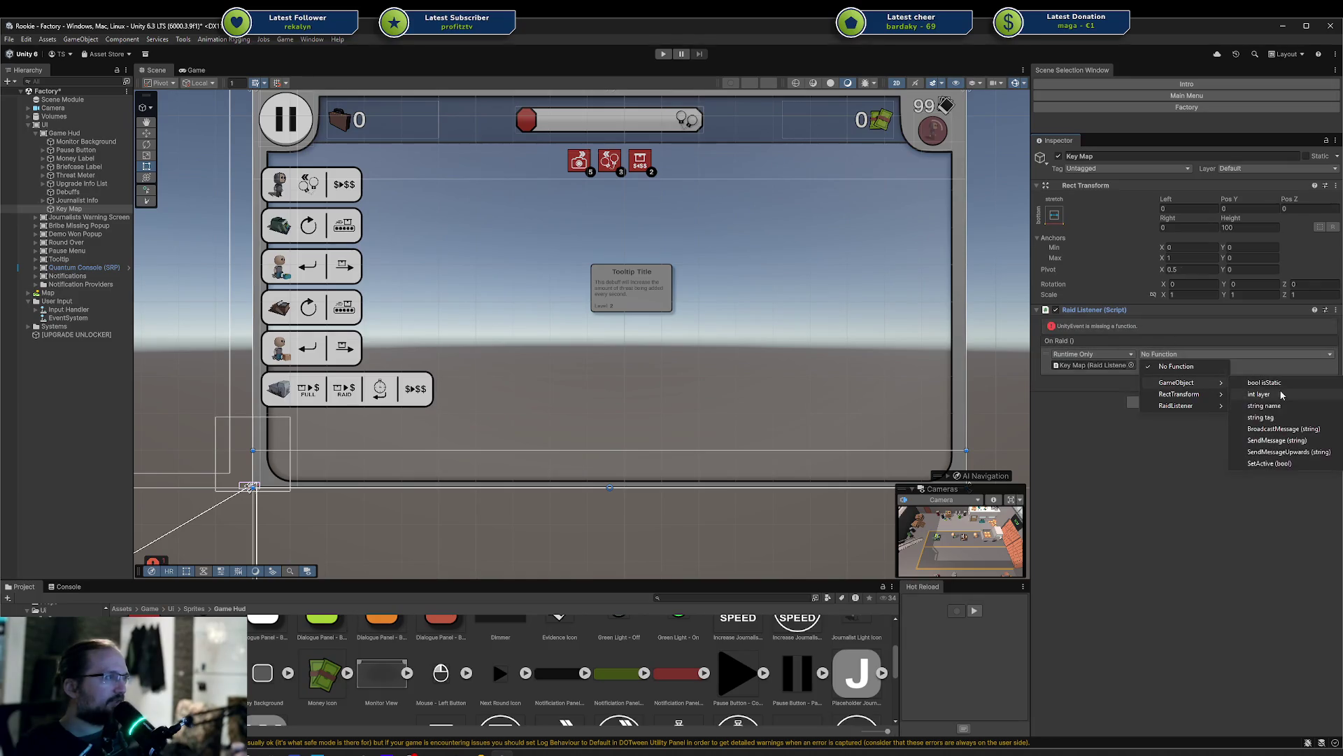
{"action": "left_click", "coordinate": [1270, 463]}
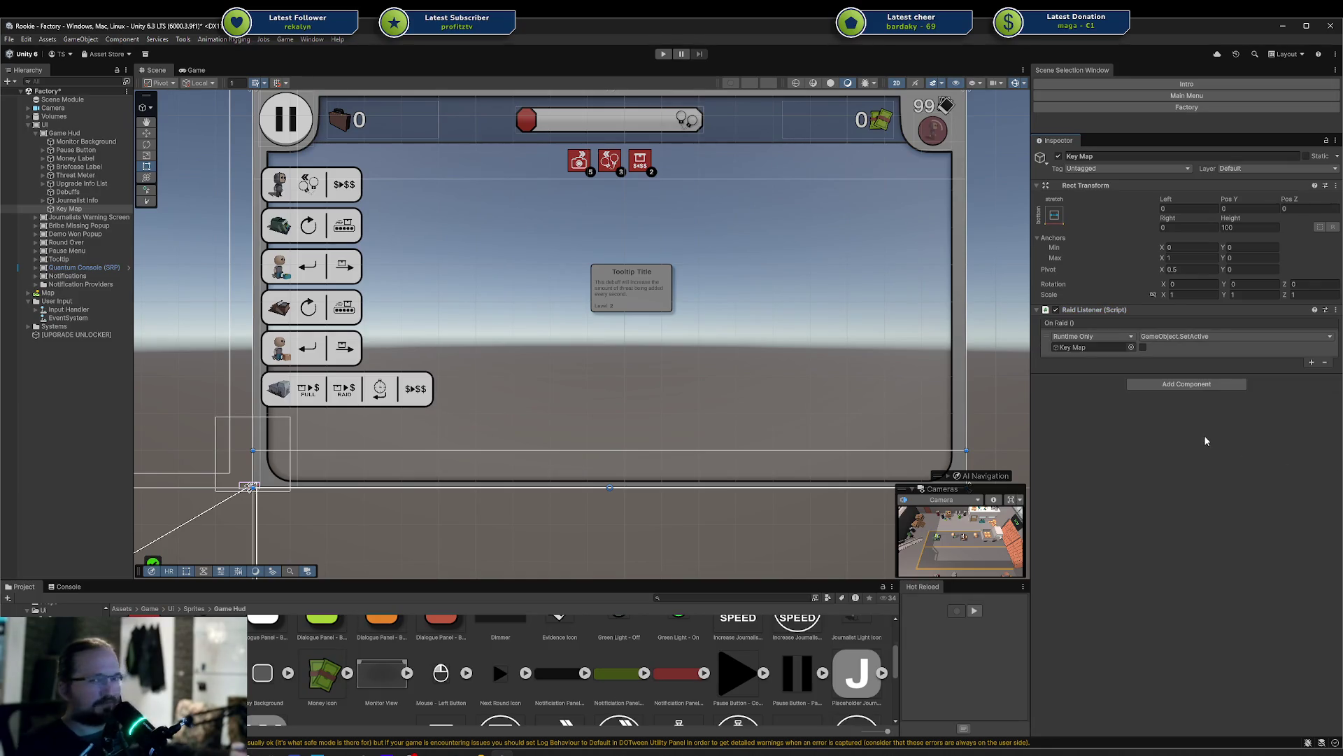
{"action": "key", "text": "ctrl+s"}
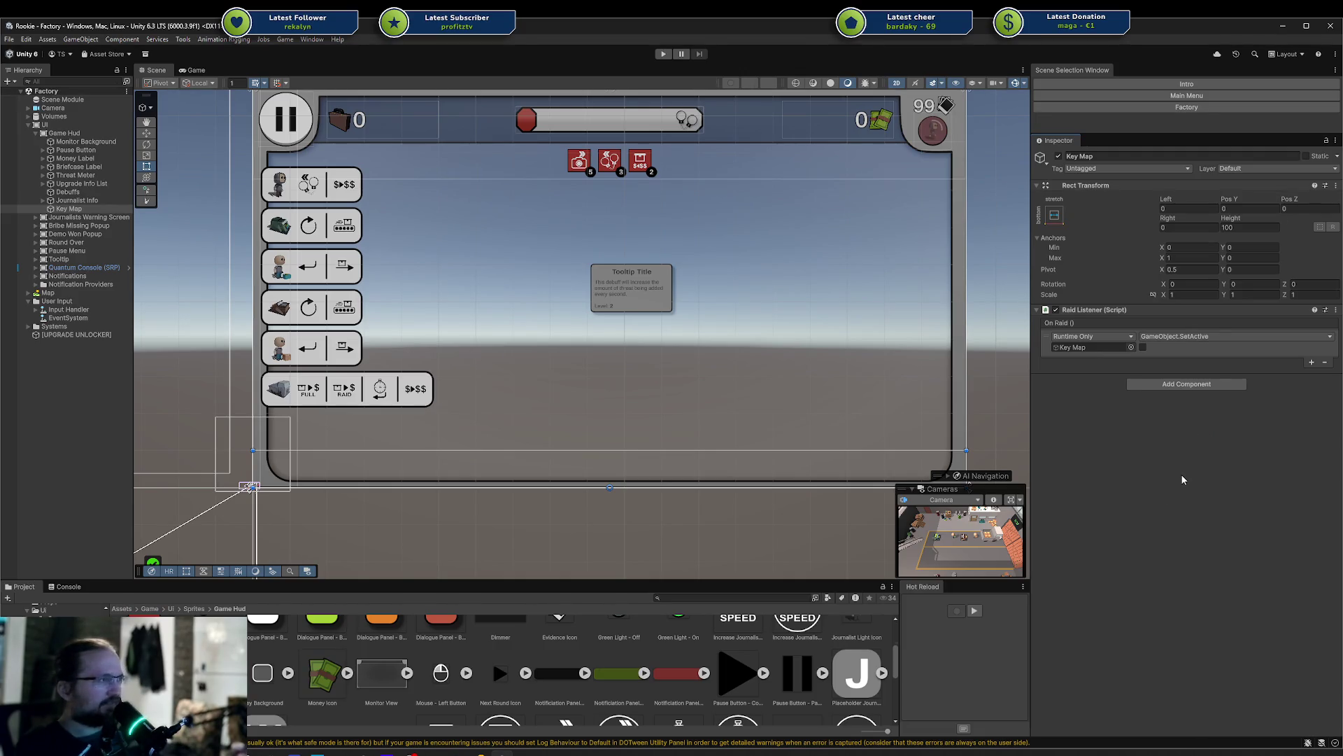
{"action": "key", "text": "alt+Tab"}
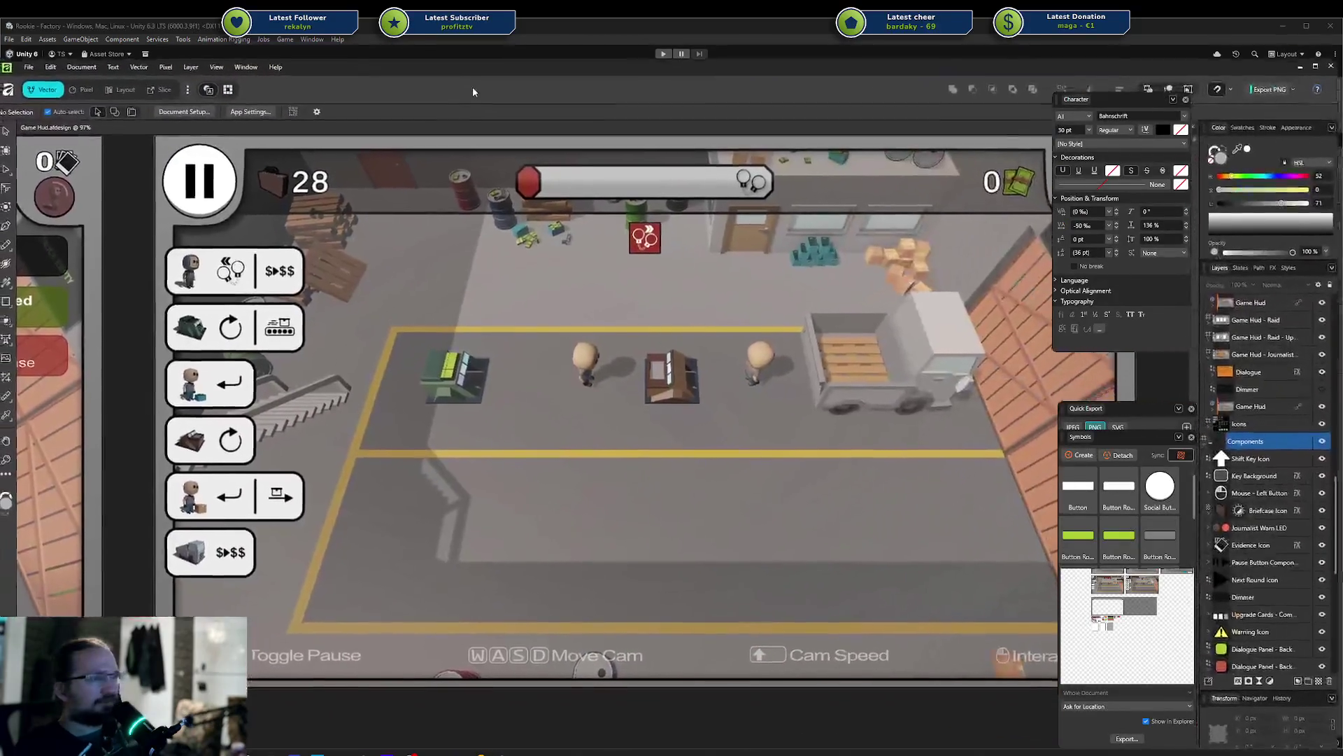
Zoom out over all Game Hud artboards, then back into Game Hud - Nav's bottom key bar
{"action": "scroll", "coordinate": [895, 615], "scroll_direction": "down", "scroll_amount": 3}
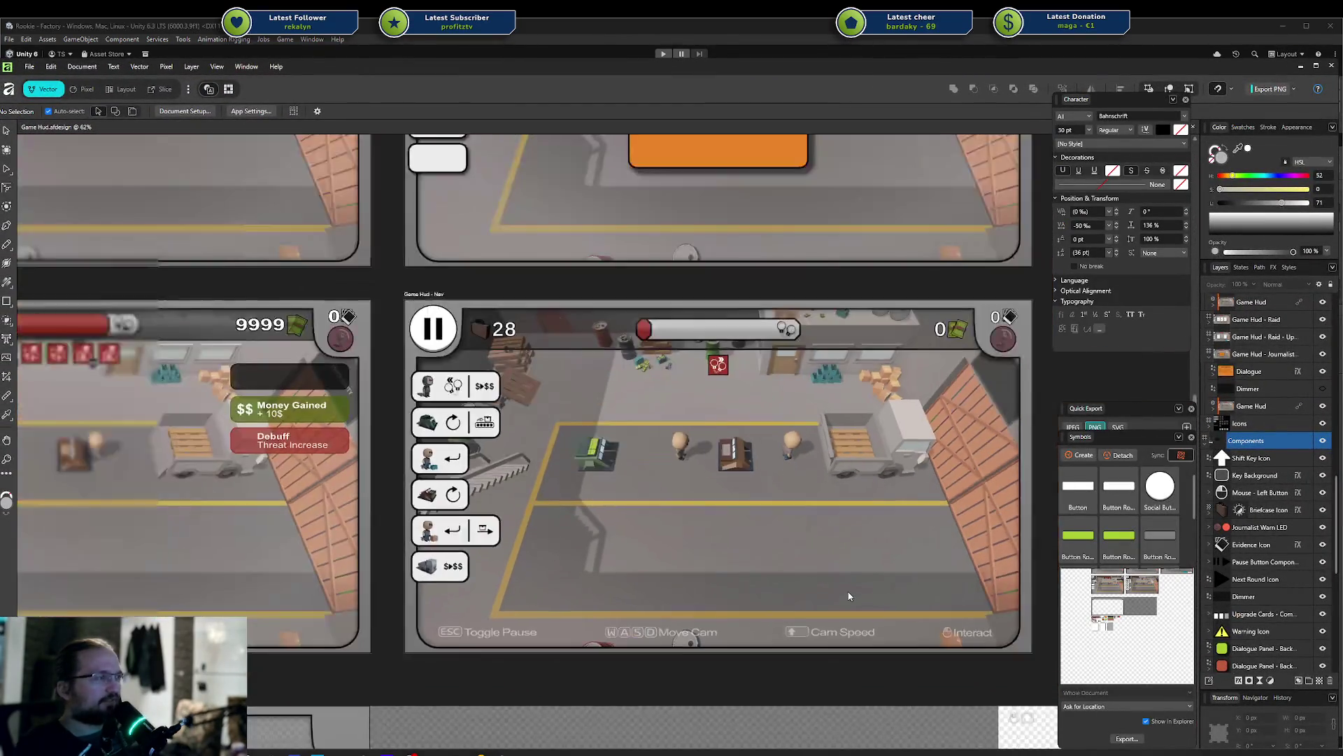
{"action": "scroll", "coordinate": [842, 581], "scroll_direction": "right", "scroll_amount": 3}
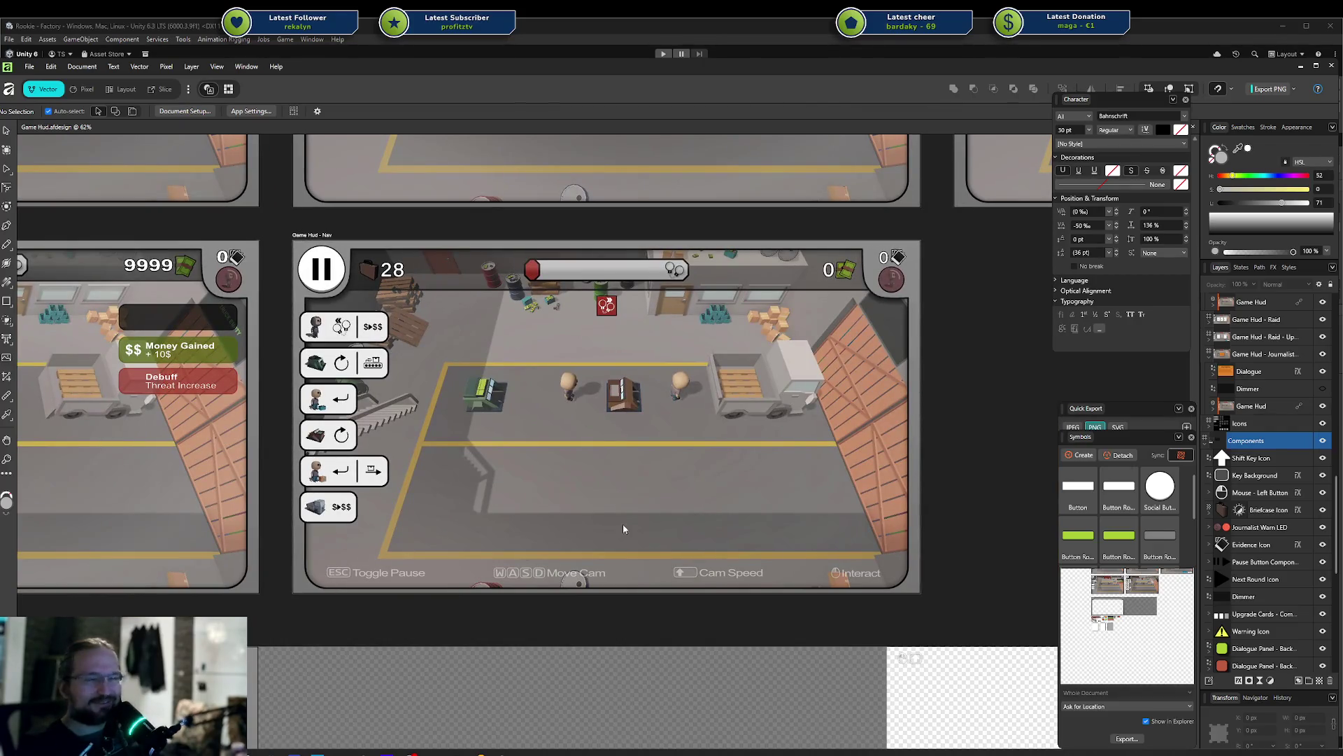
{"action": "scroll", "coordinate": [624, 529], "scroll_direction": "up", "scroll_amount": 1}
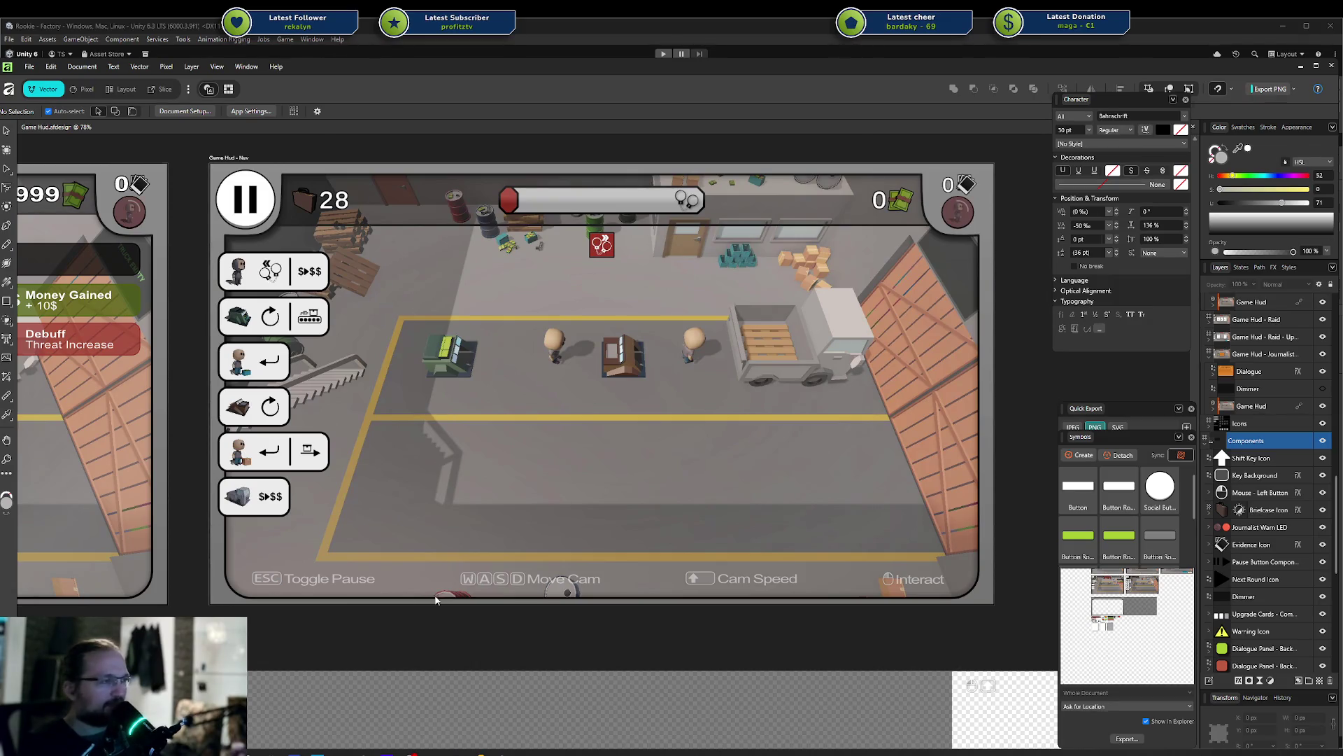
{"action": "scroll", "coordinate": [581, 592], "scroll_direction": "right", "scroll_amount": 1}
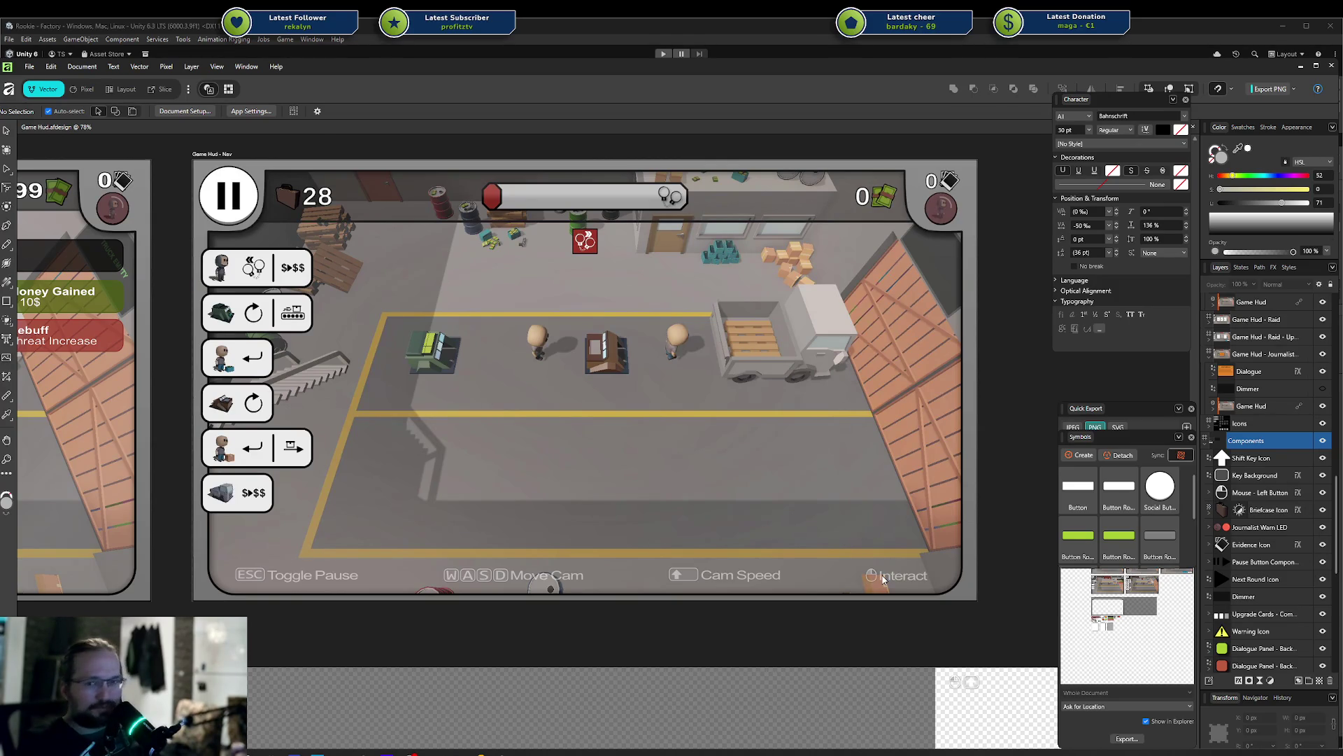
{"action": "scroll", "coordinate": [883, 578], "scroll_direction": "down", "scroll_amount": 5}
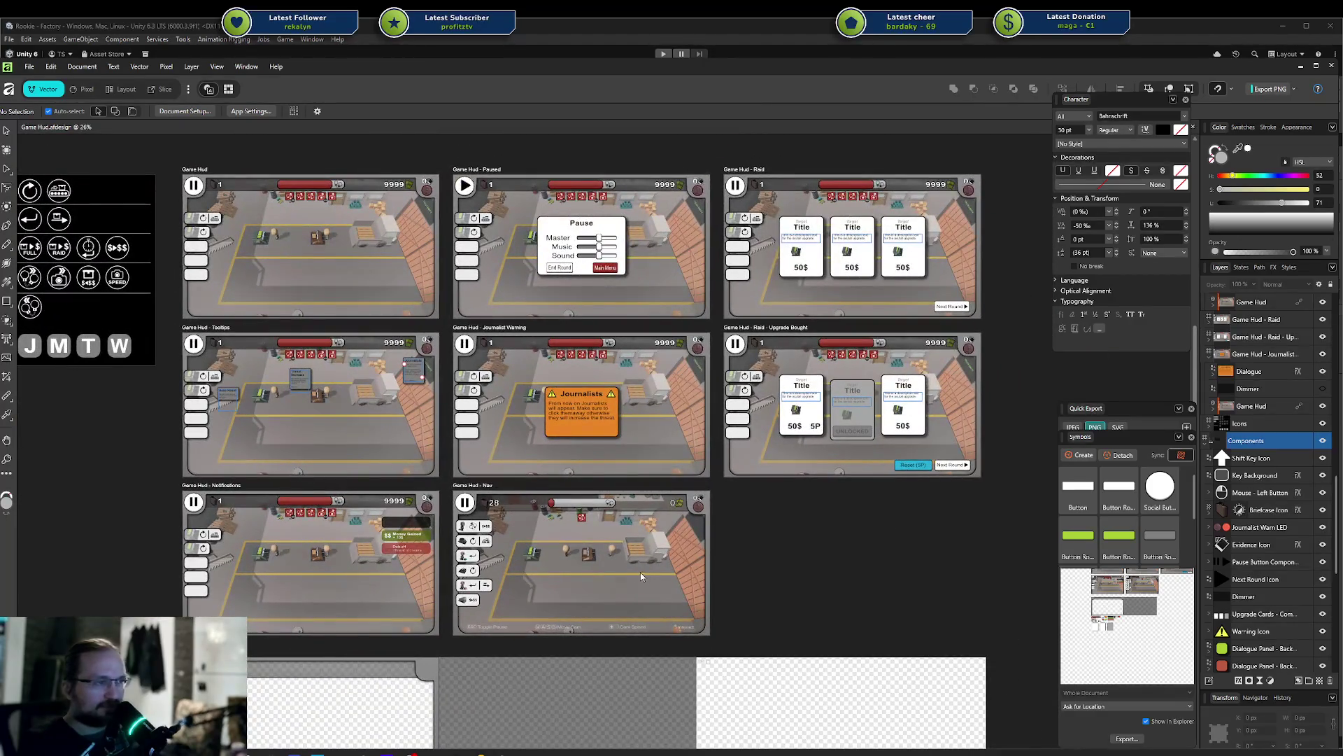
{"action": "scroll", "coordinate": [640, 572], "scroll_direction": "up", "scroll_amount": 5}
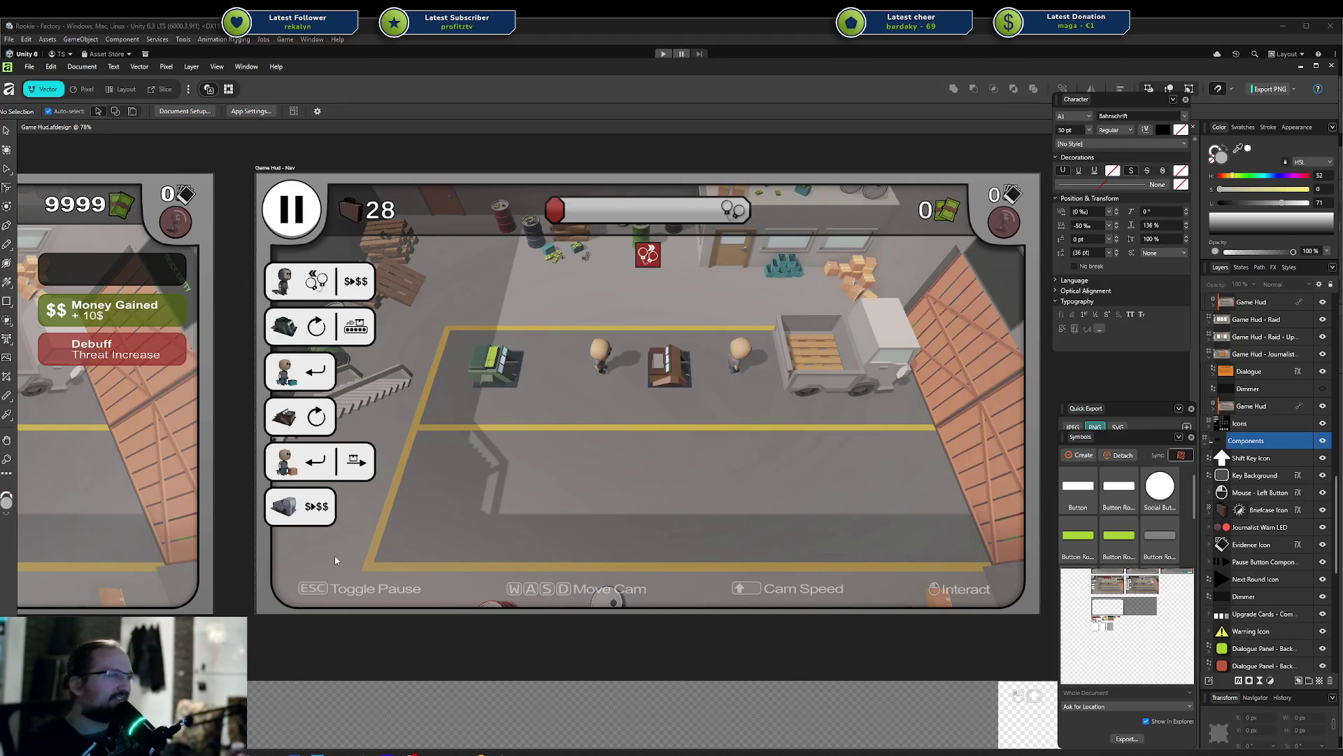
{"action": "left_click", "coordinate": [250, 752]}
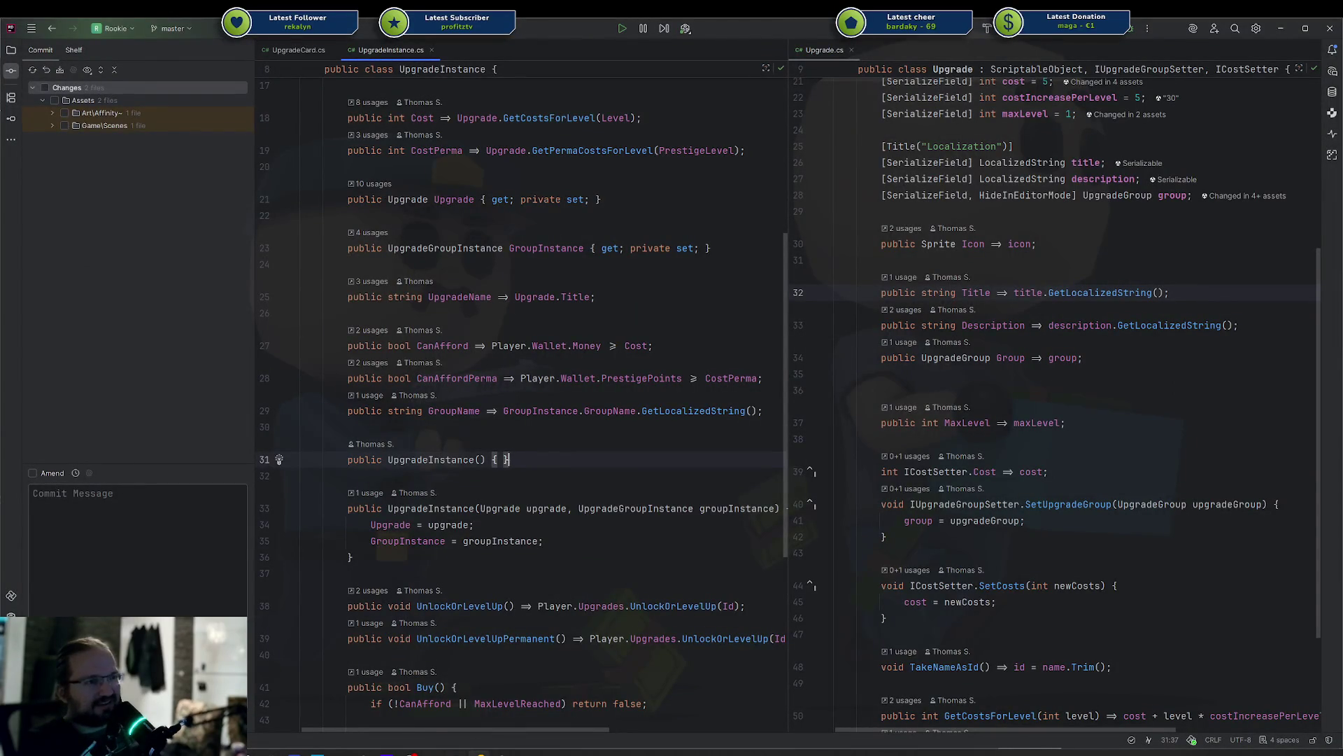
Return from Rider to the Unity editor's Factory scene
{"action": "left_click", "coordinate": [502, 753]}
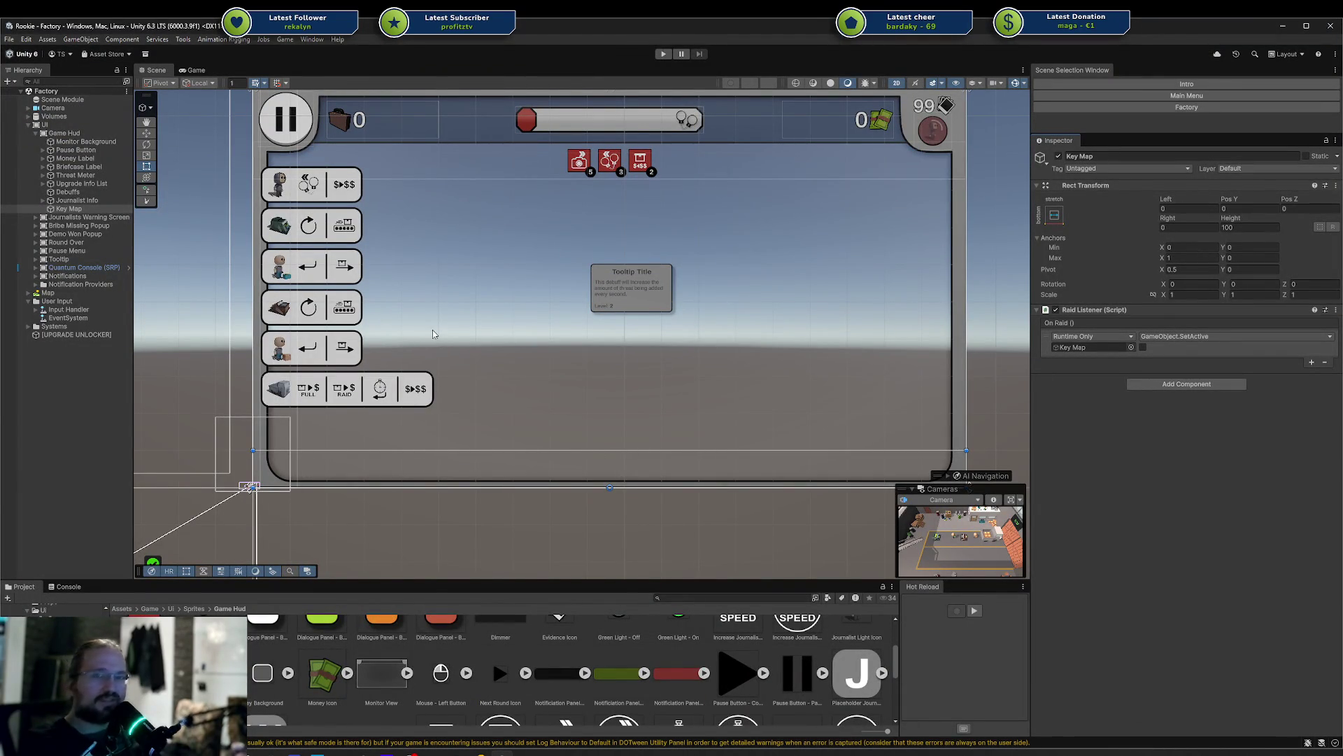
Create an empty child named ESC under Key Map
{"action": "right_click", "coordinate": [74, 210]}
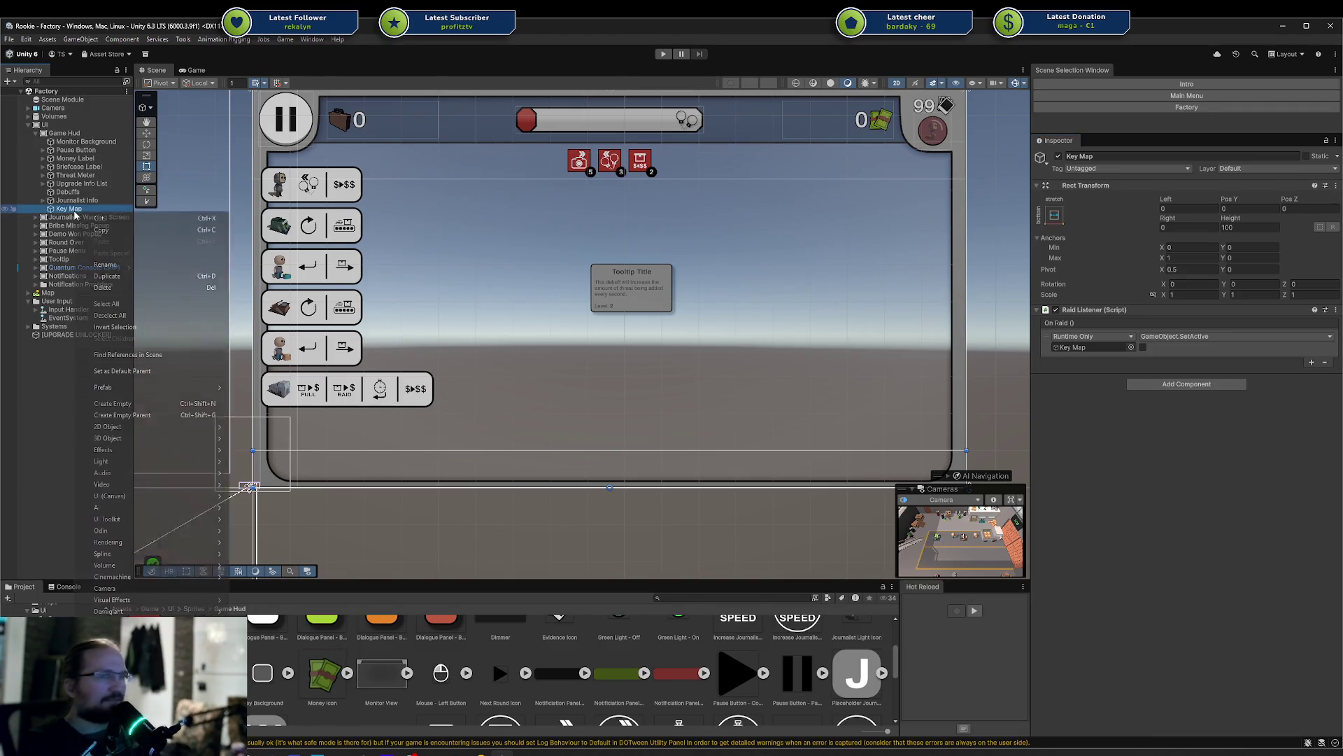
{"action": "left_click", "coordinate": [153, 403]}
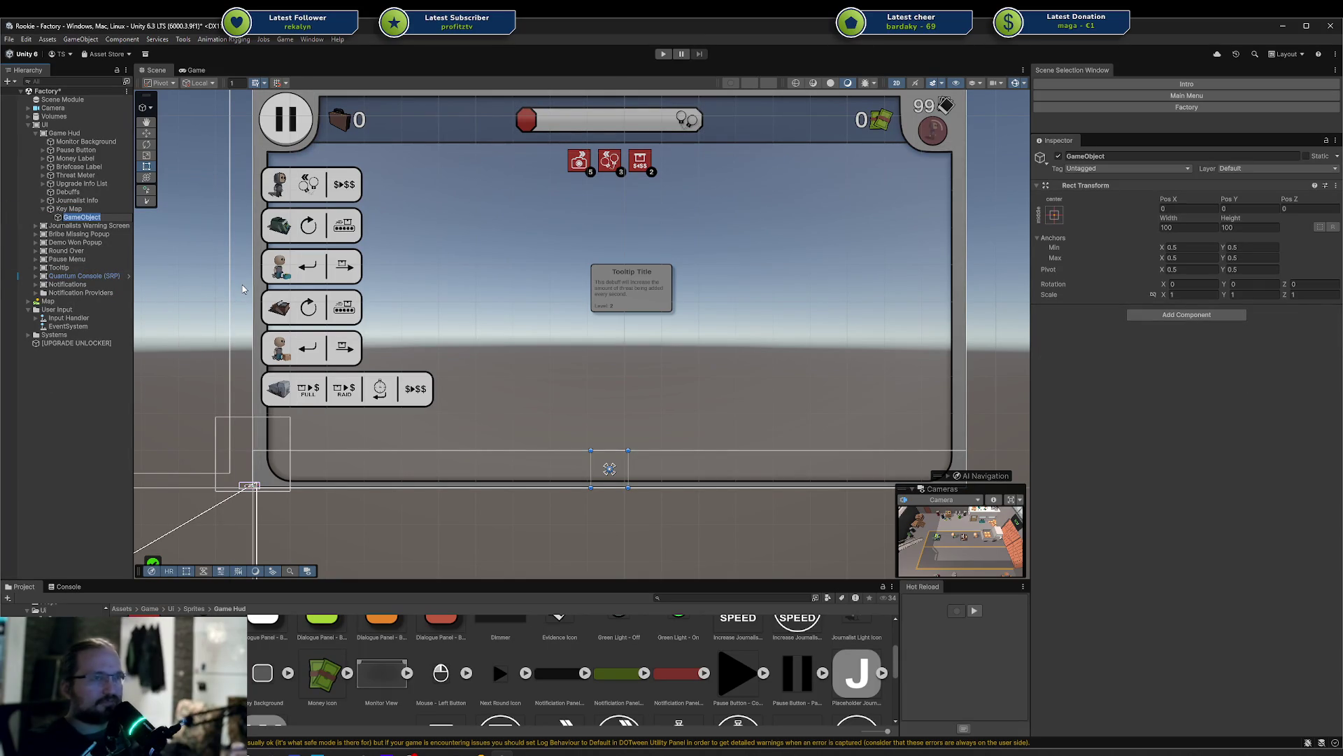
{"action": "type", "text": "ESC"}
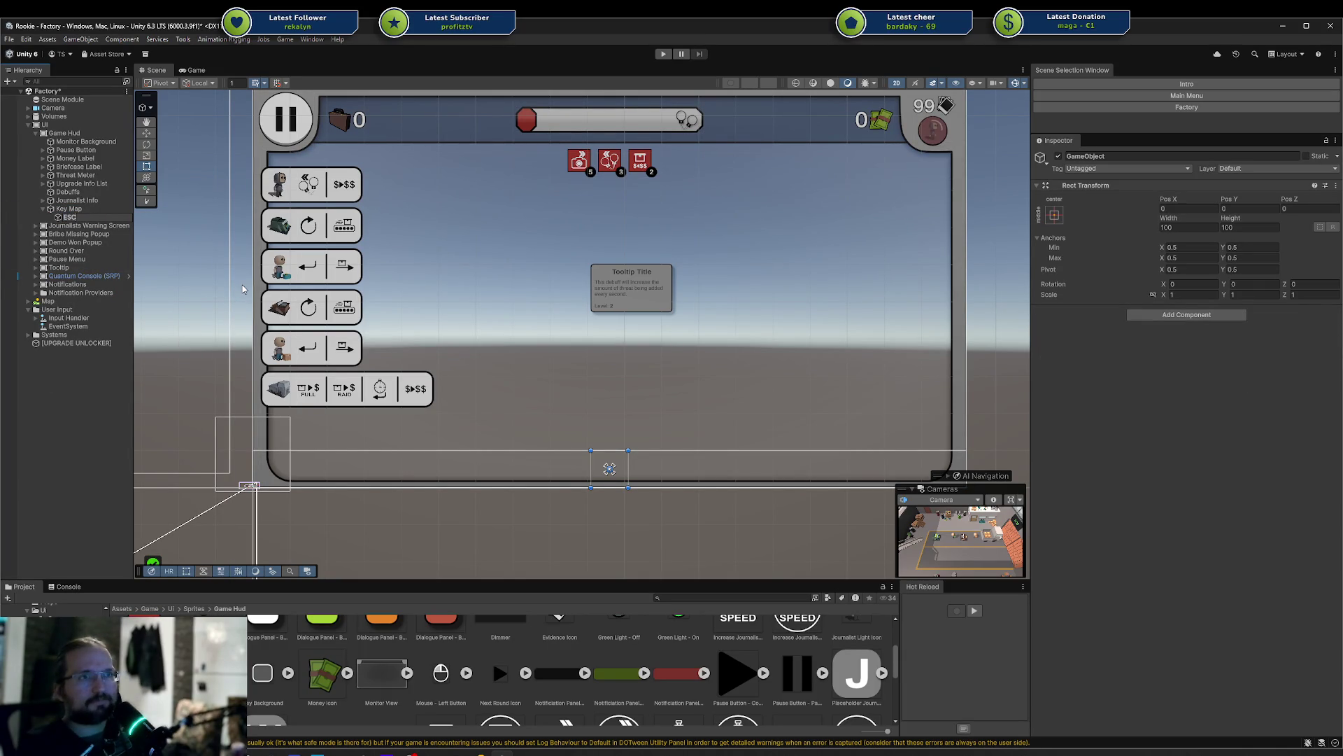
{"action": "key", "text": "Return"}
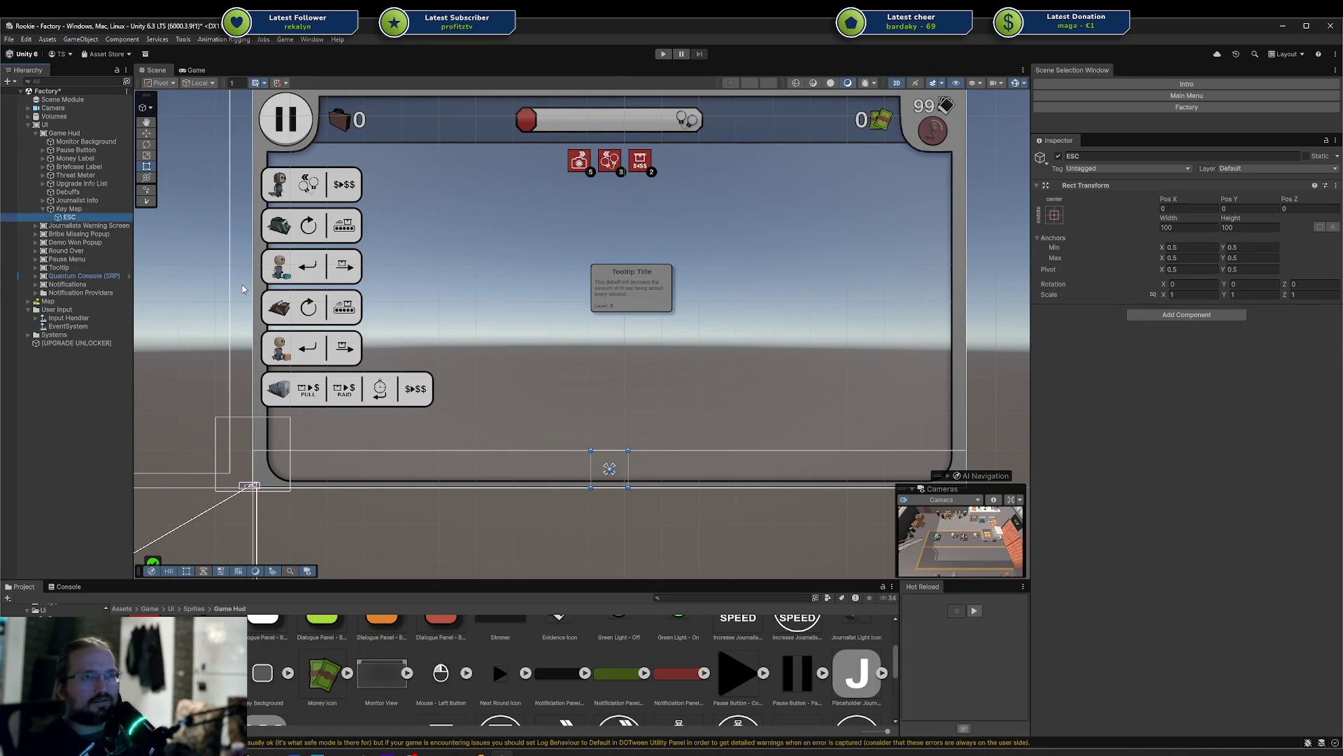
Duplicate ESC into copies renamed Move Cam and Cam Speed
{"action": "key", "text": "ctrl+d"}
{"action": "key", "text": "F2"}
{"action": "type", "text": "move"}
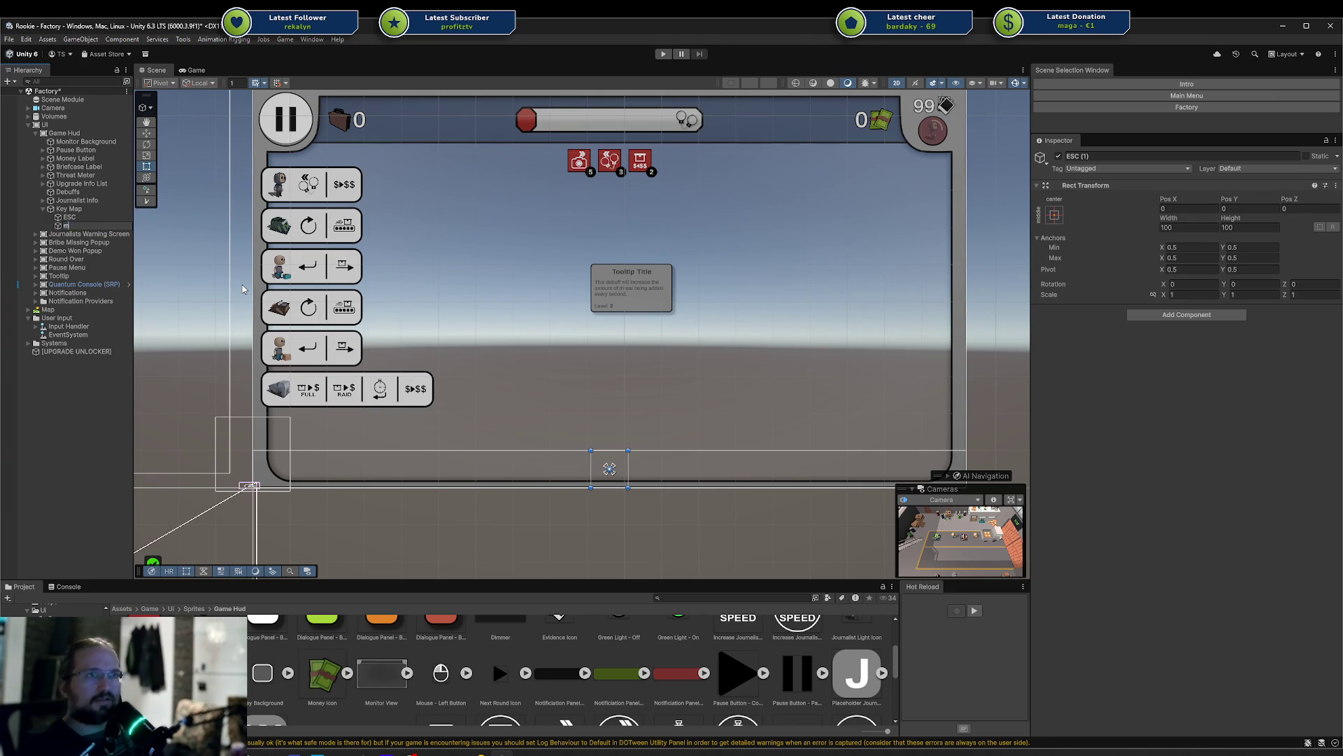
{"action": "key", "text": "BackSpace"}
{"action": "key", "text": "BackSpace"}
{"action": "key", "text": "BackSpace"}
{"action": "type", "text": "Move Cam"}
{"action": "key", "text": "Return"}
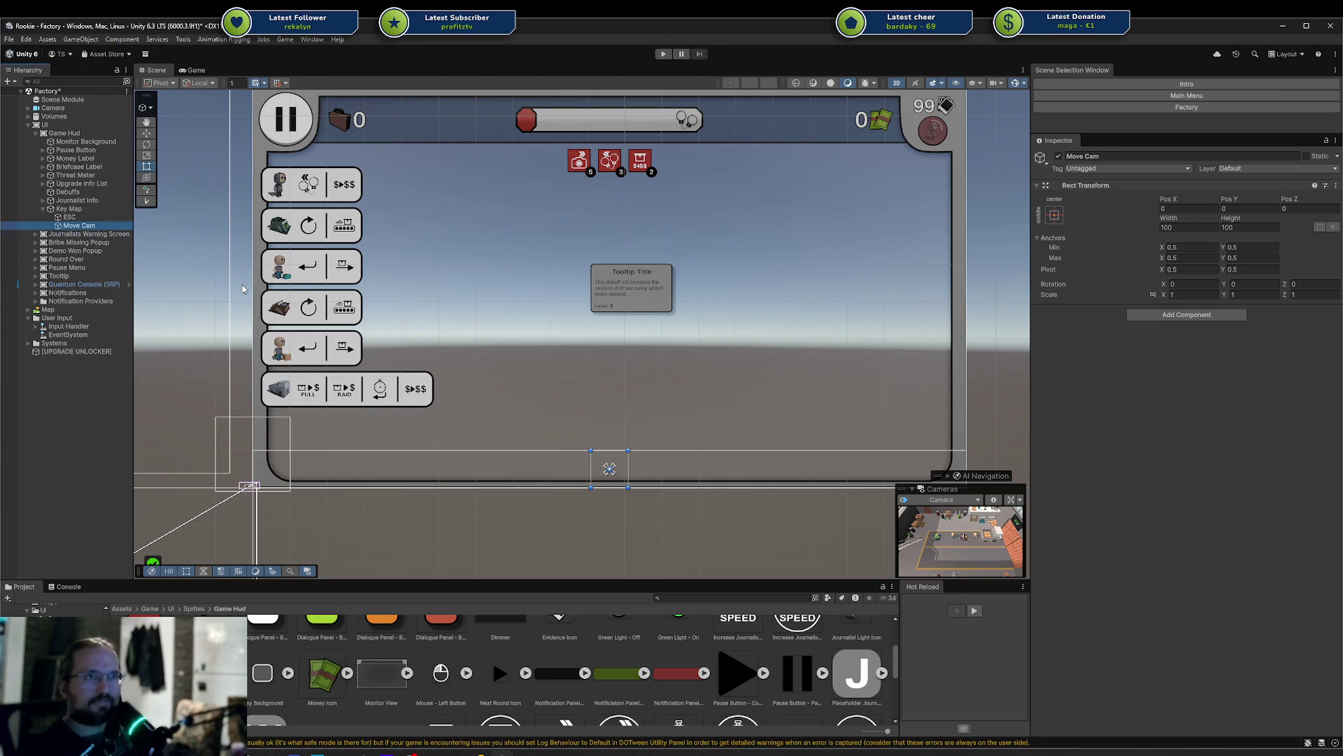
{"action": "key", "text": "ctrl+d"}
{"action": "type", "text": "C"}
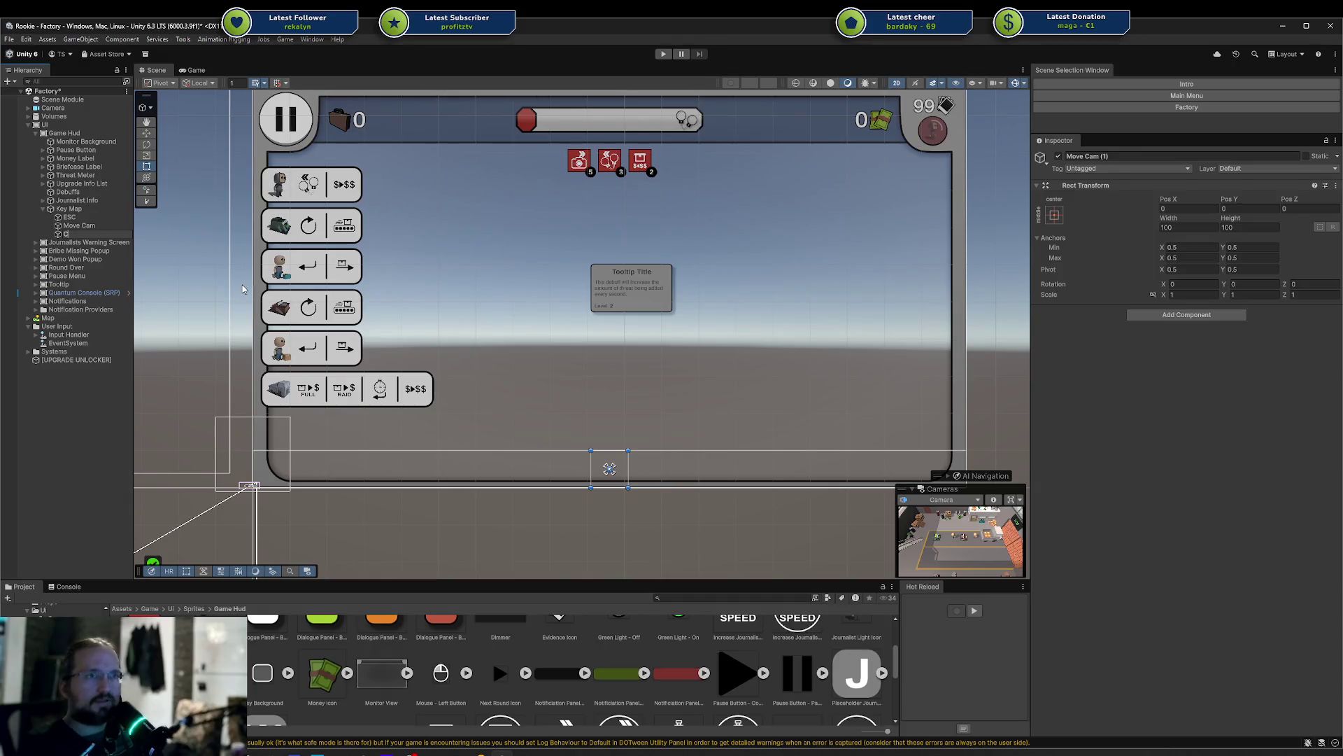
{"action": "type", "text": "am Speed"}
{"action": "key", "text": "Return"}
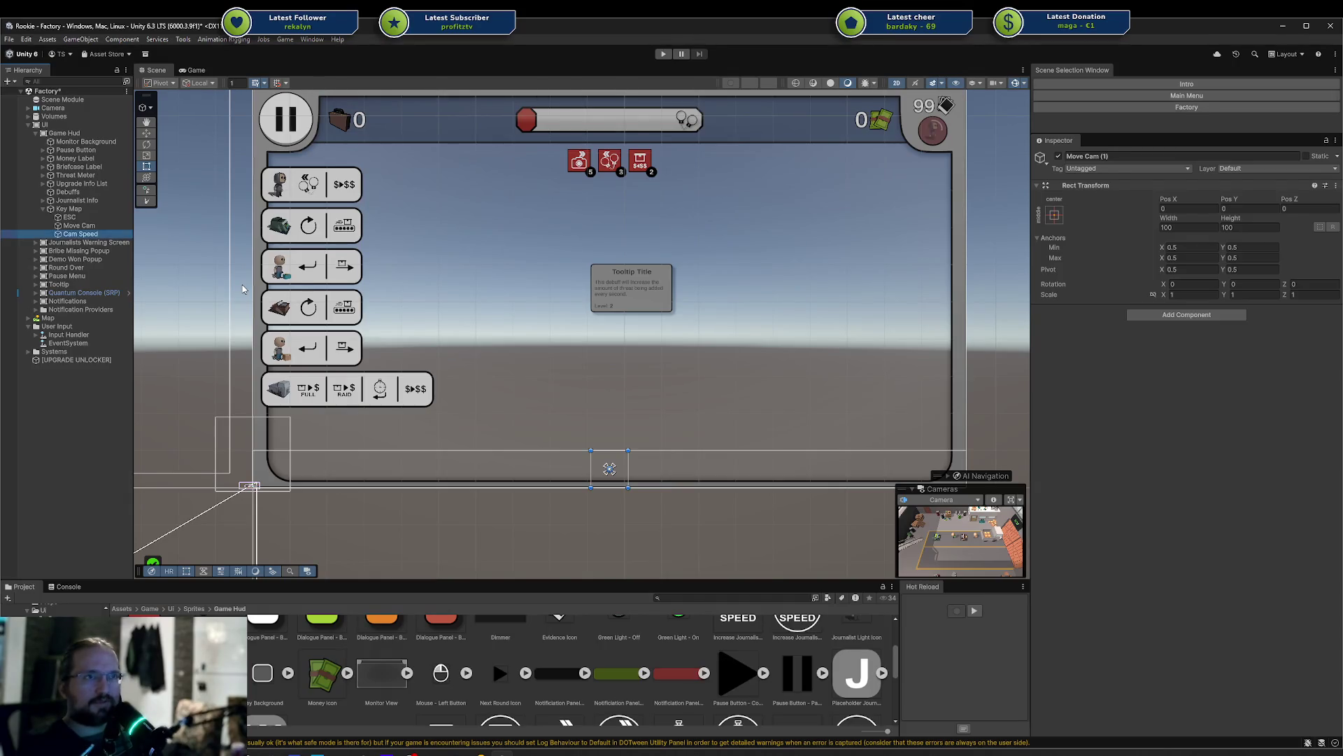
Add a fourth duplicate named Interact, then reselect Key Map
{"action": "key", "text": "ctrl+d"}
{"action": "key", "text": "F2"}
{"action": "type", "text": "Interact"}
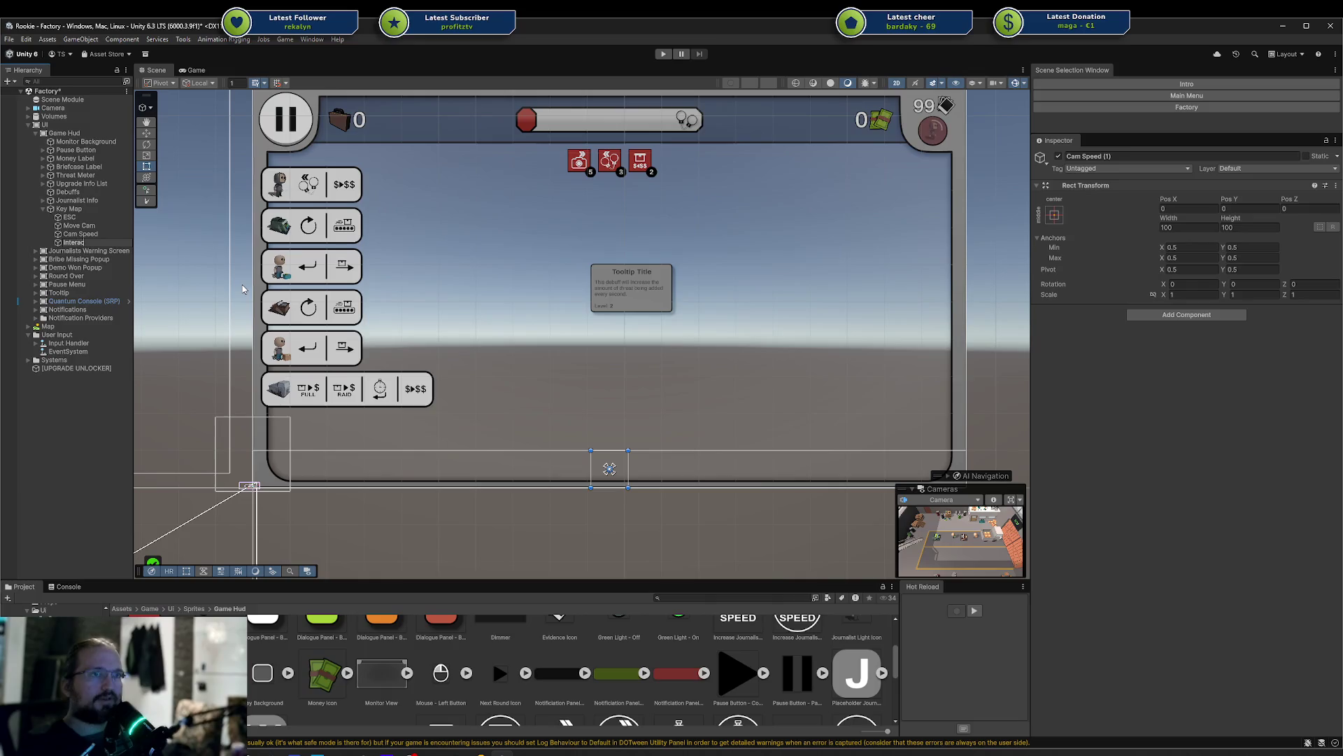
{"action": "key", "text": "Return"}
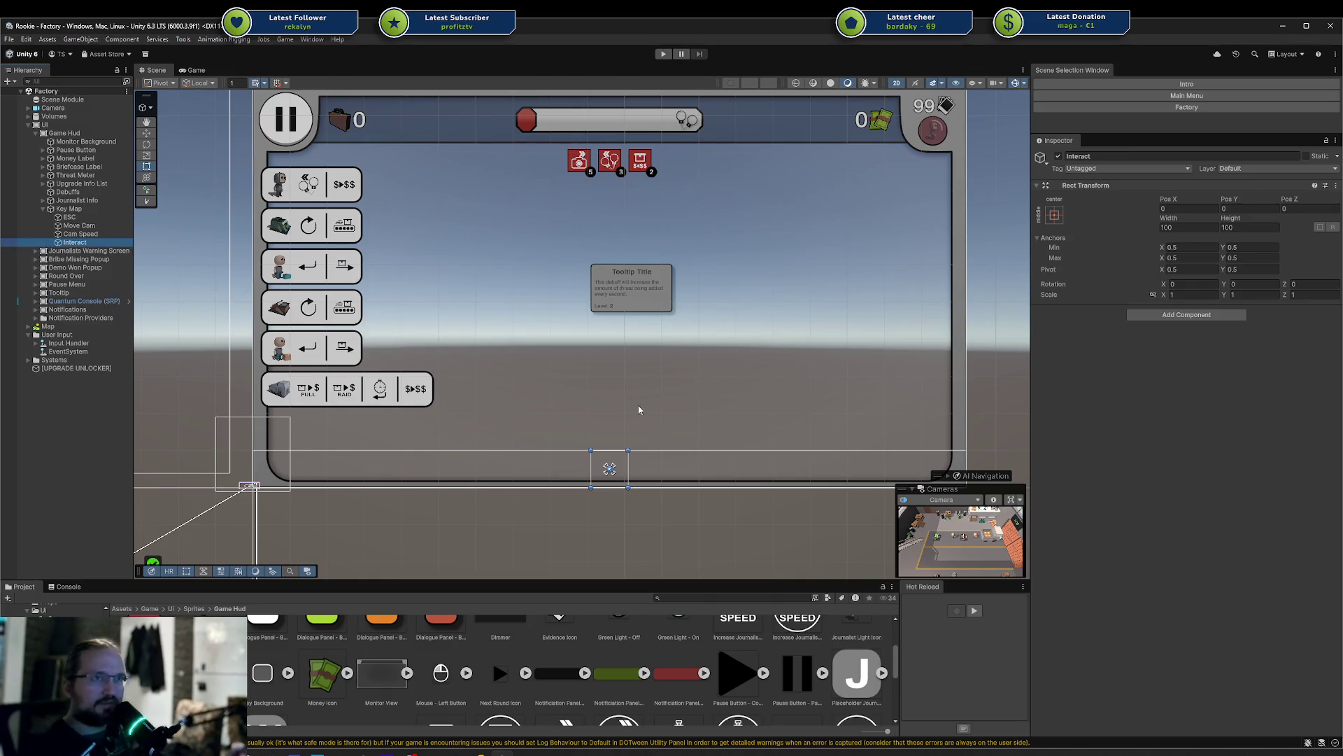
{"action": "left_click", "coordinate": [69, 209]}
{"action": "left_click", "coordinate": [1200, 384]}
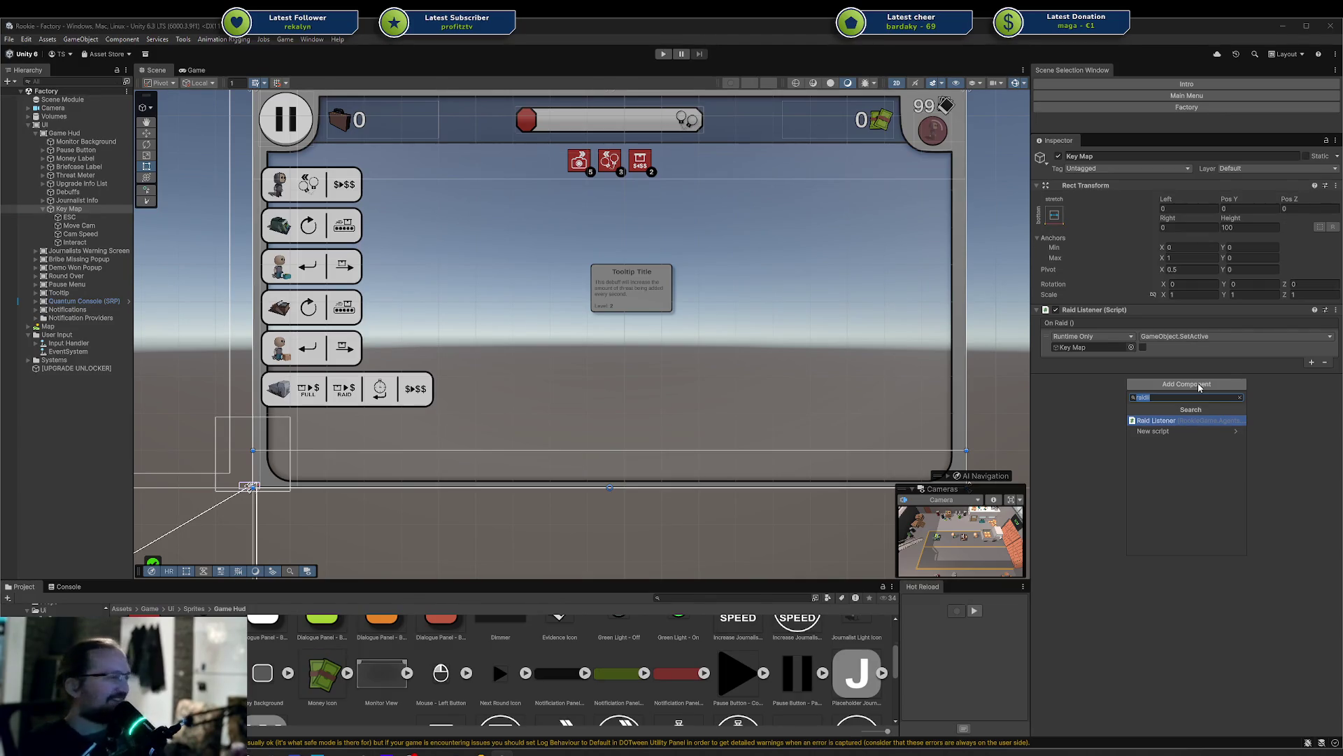
Add a Horizontal Layout Group to Key Map and an Image to ESC, Move Cam, Cam Speed and Interact
{"action": "type", "text": "horizontal"}
{"action": "key", "text": "Return"}
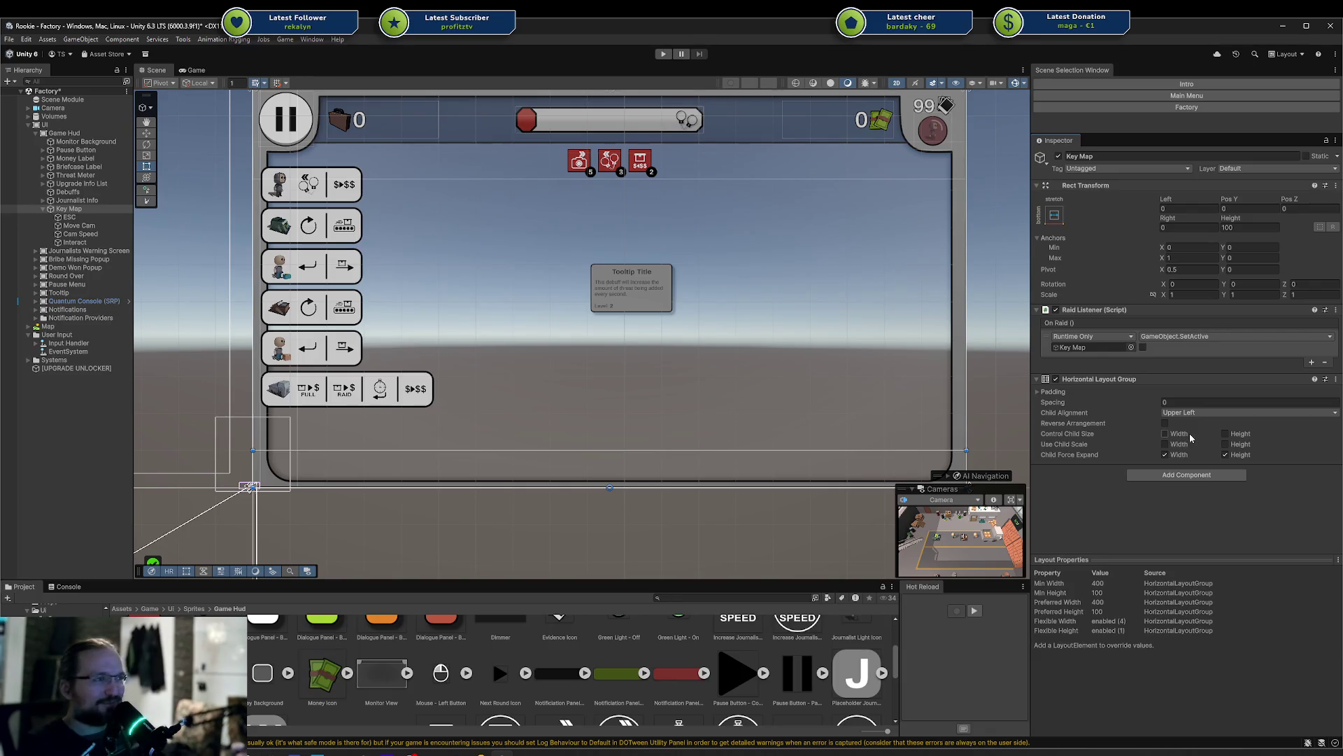
{"action": "left_click", "coordinate": [70, 217]}
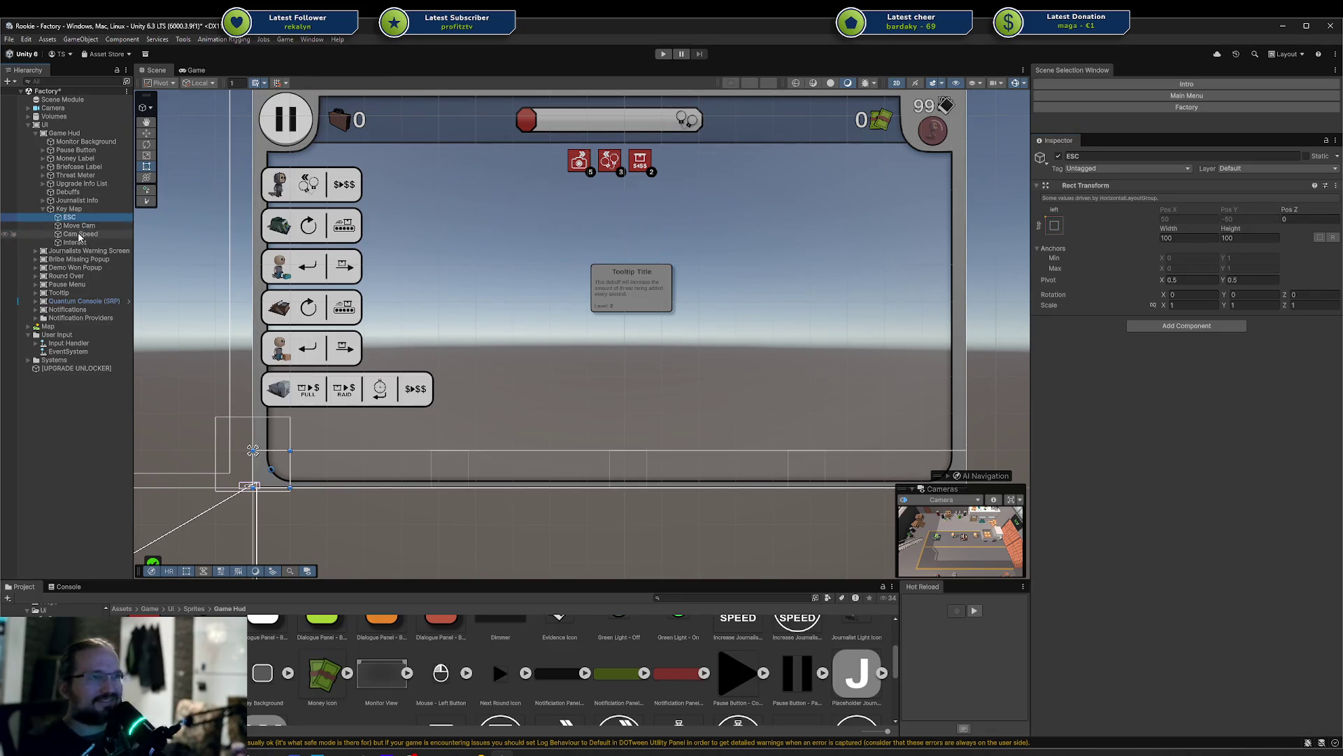
{"action": "left_click", "coordinate": [75, 242], "text": "shift"}
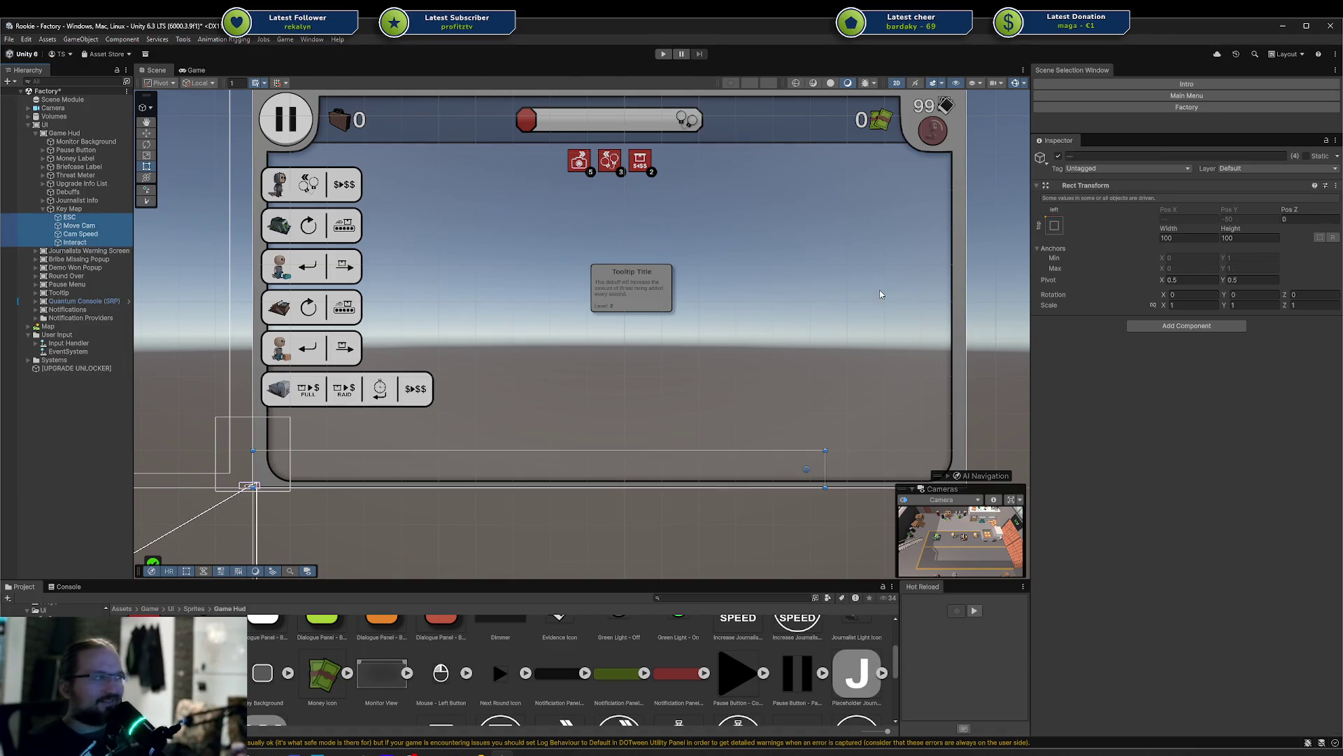
{"action": "left_click", "coordinate": [1173, 326]}
{"action": "type", "text": "image"}
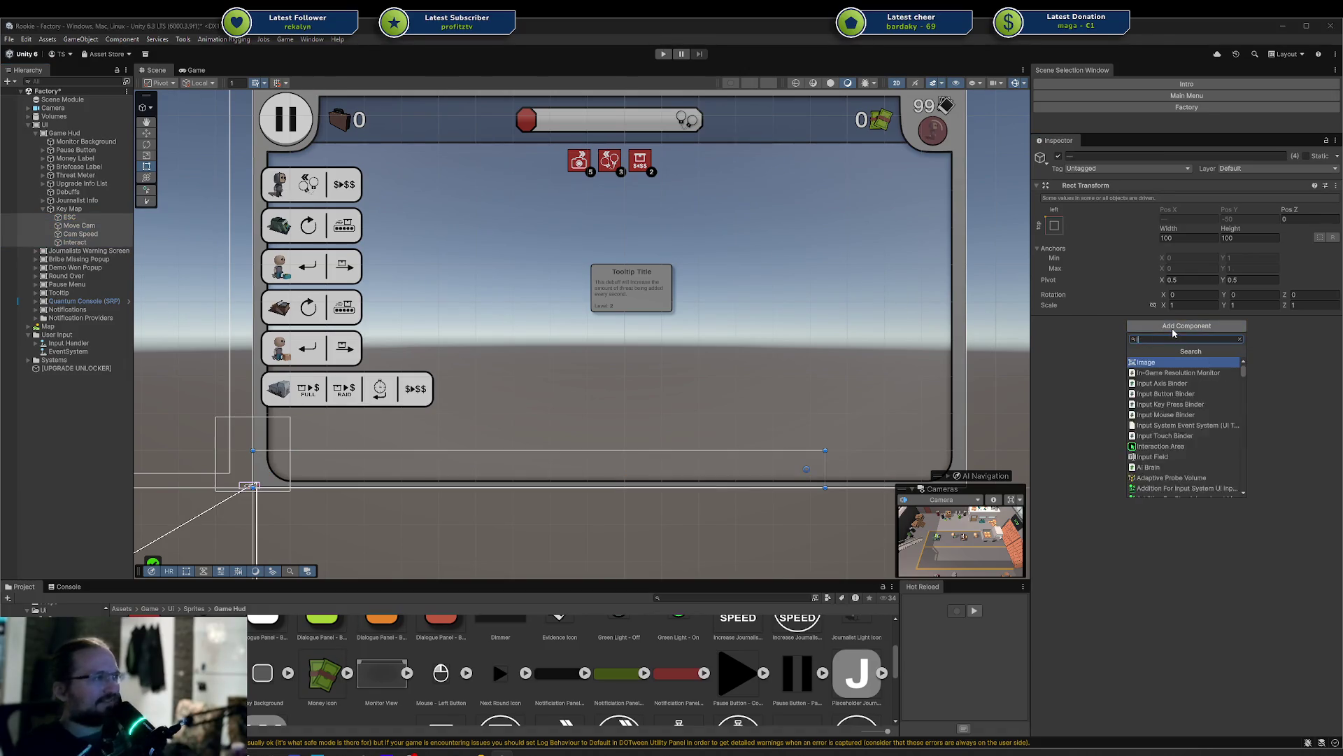
{"action": "key", "text": "Return"}
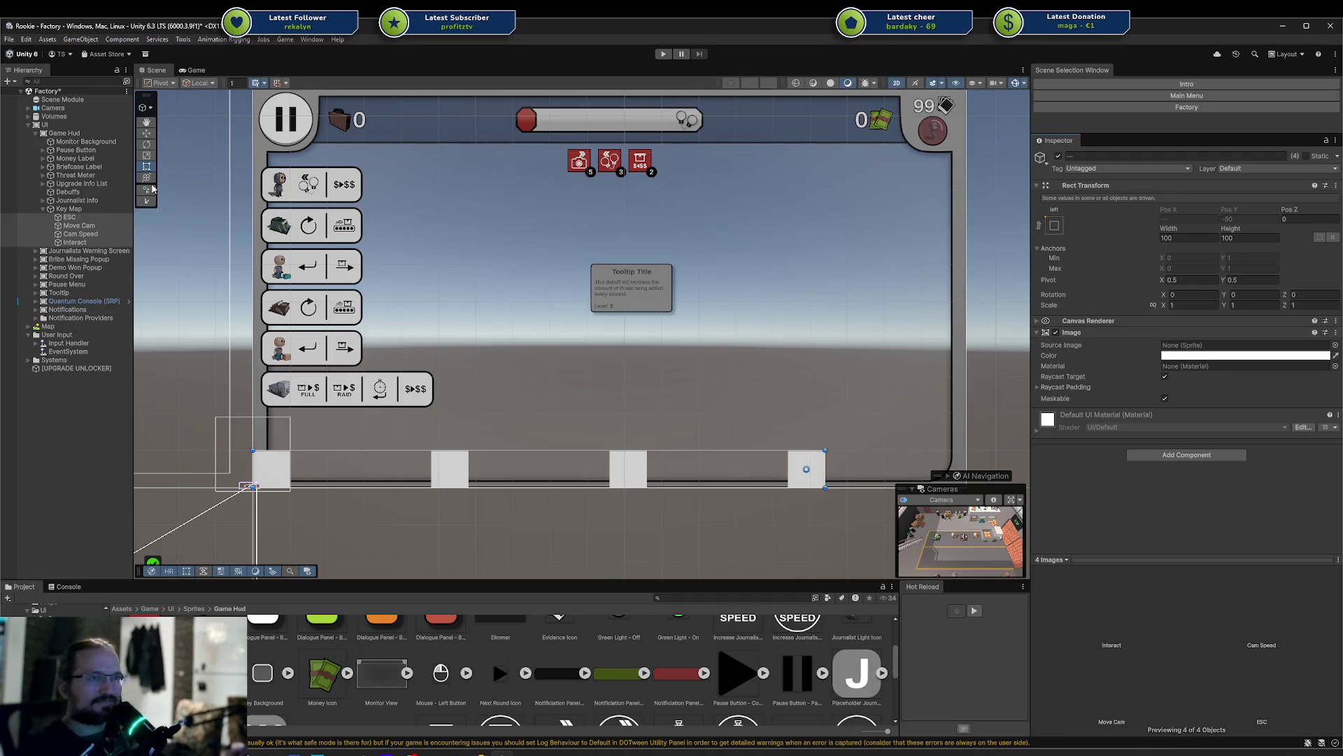
{"action": "left_click", "coordinate": [69, 209]}
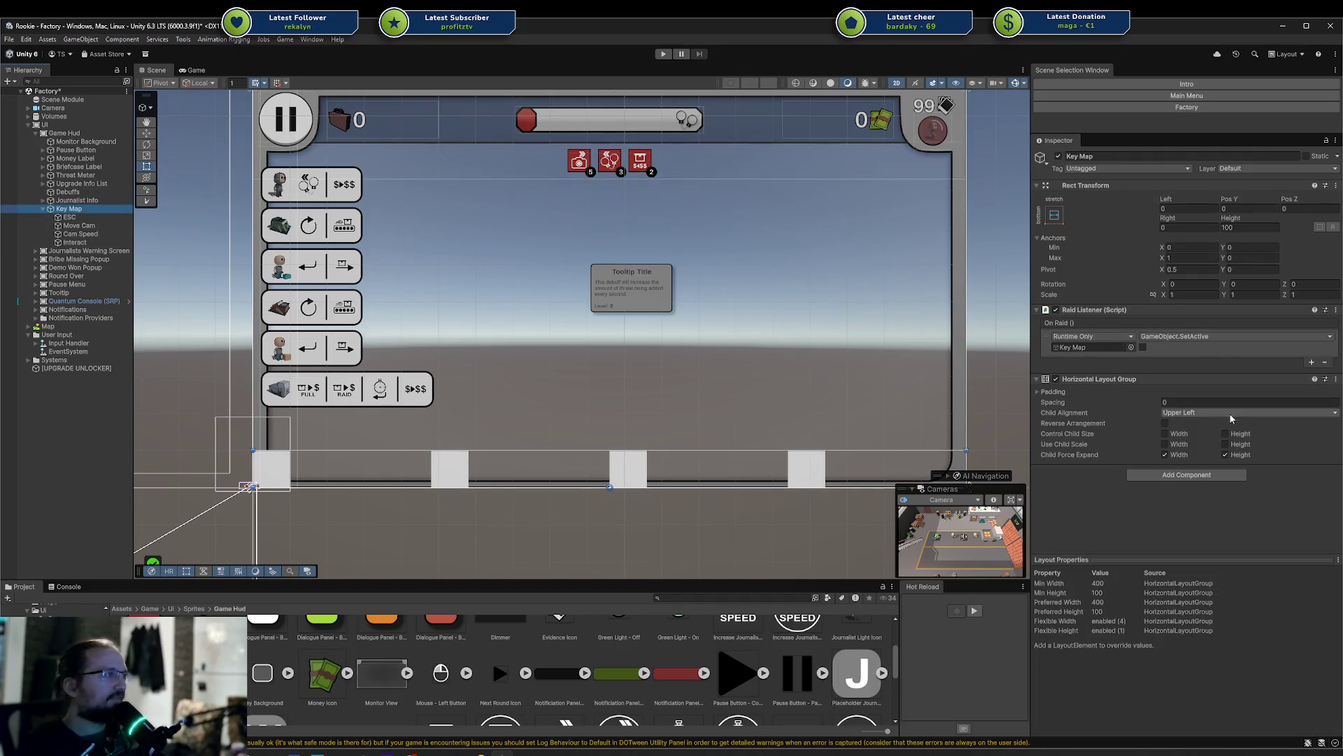
Centre Key Map's children with Middle Center alignment and adjust its left inset
{"action": "left_click", "coordinate": [1232, 418]}
{"action": "left_click", "coordinate": [1230, 474]}
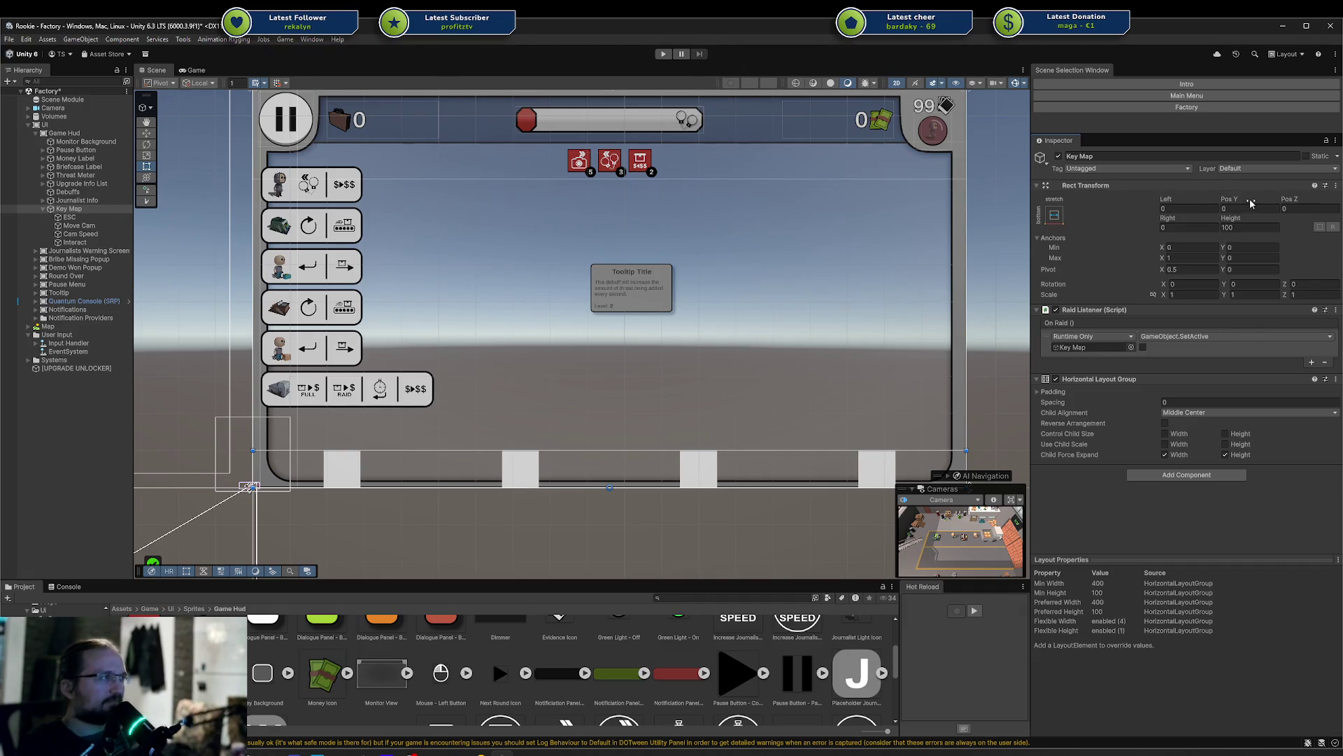
{"action": "left_click_drag", "start_coordinate": [1238, 202], "coordinate": [1284, 202]}
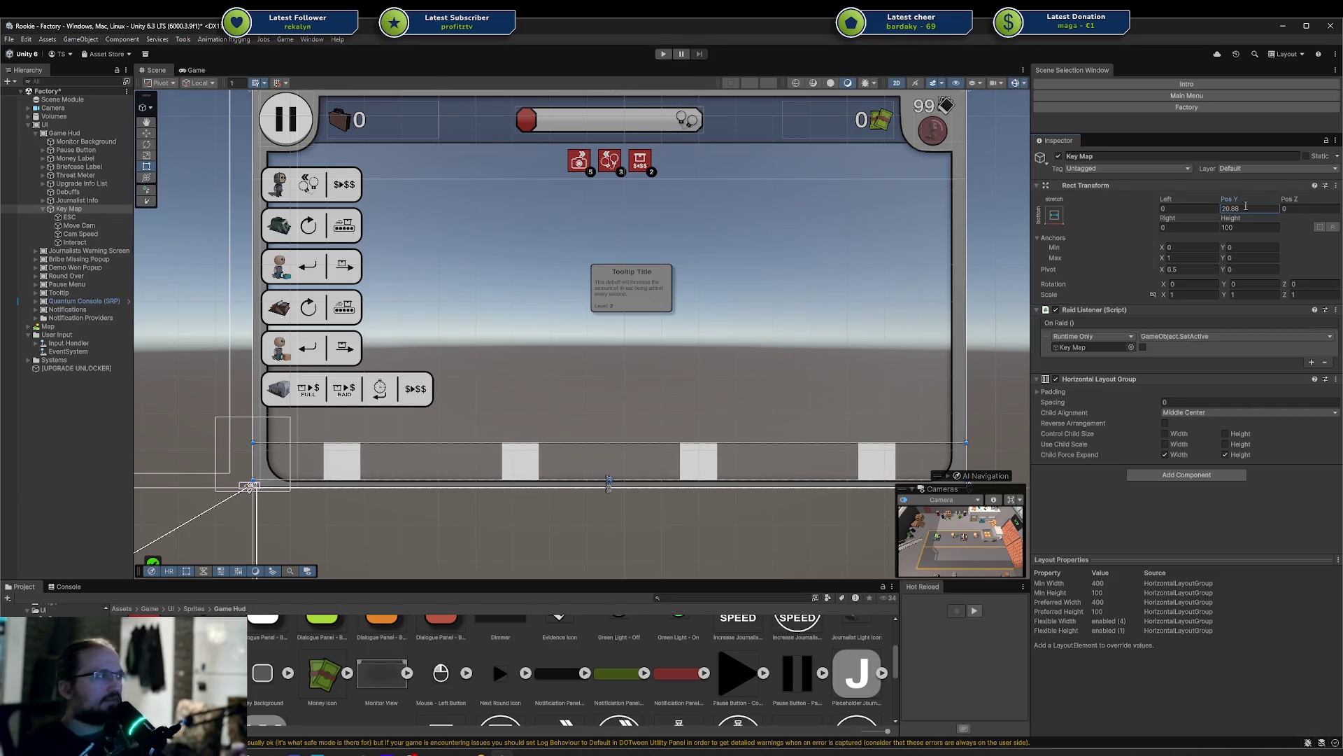
{"action": "type", "text": "20"}
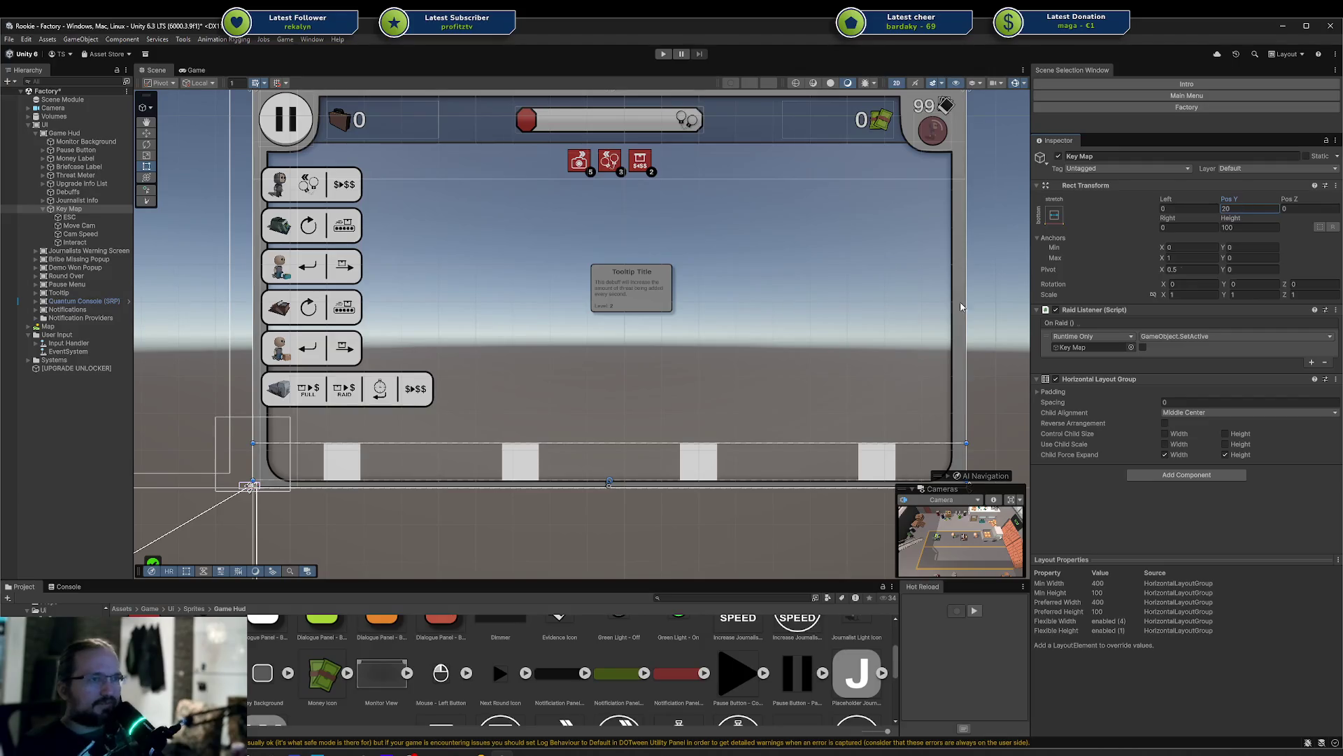
{"action": "left_click", "coordinate": [1177, 208]}
{"action": "type", "text": "20"}
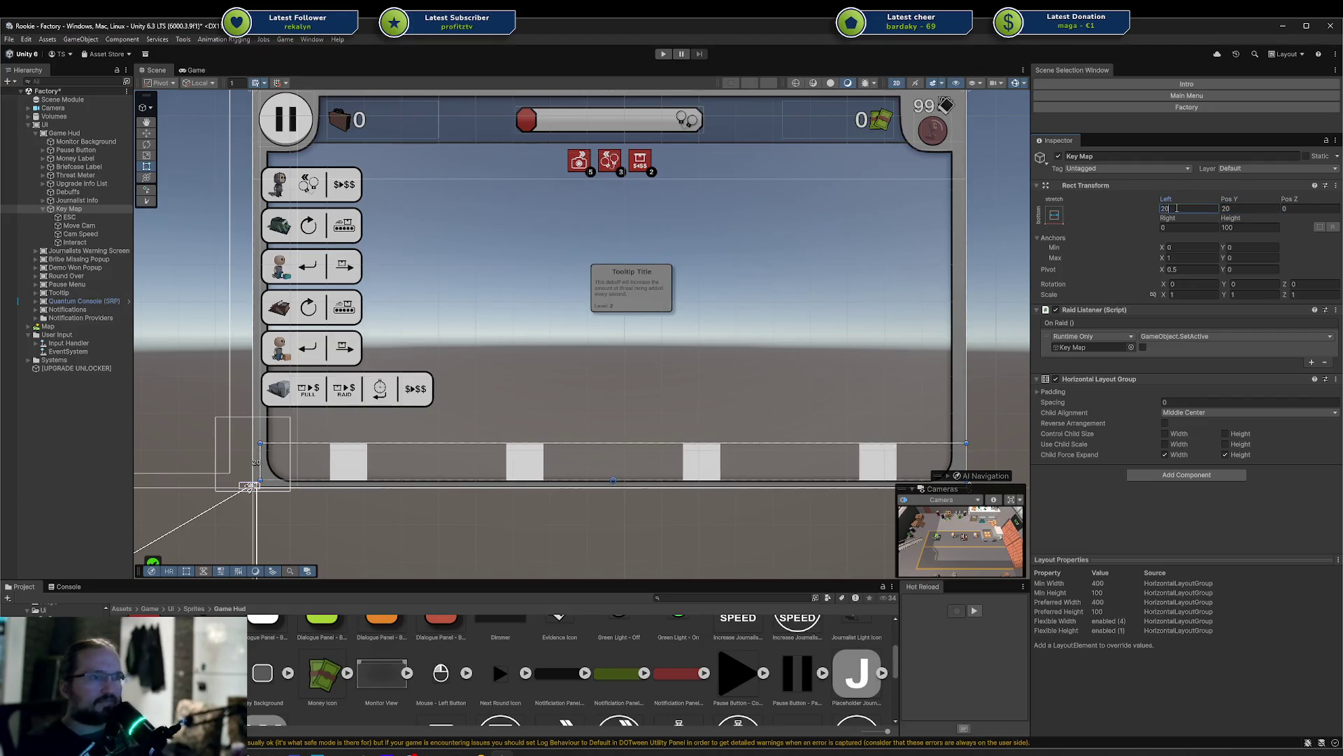
{"action": "type", "text": "40"}
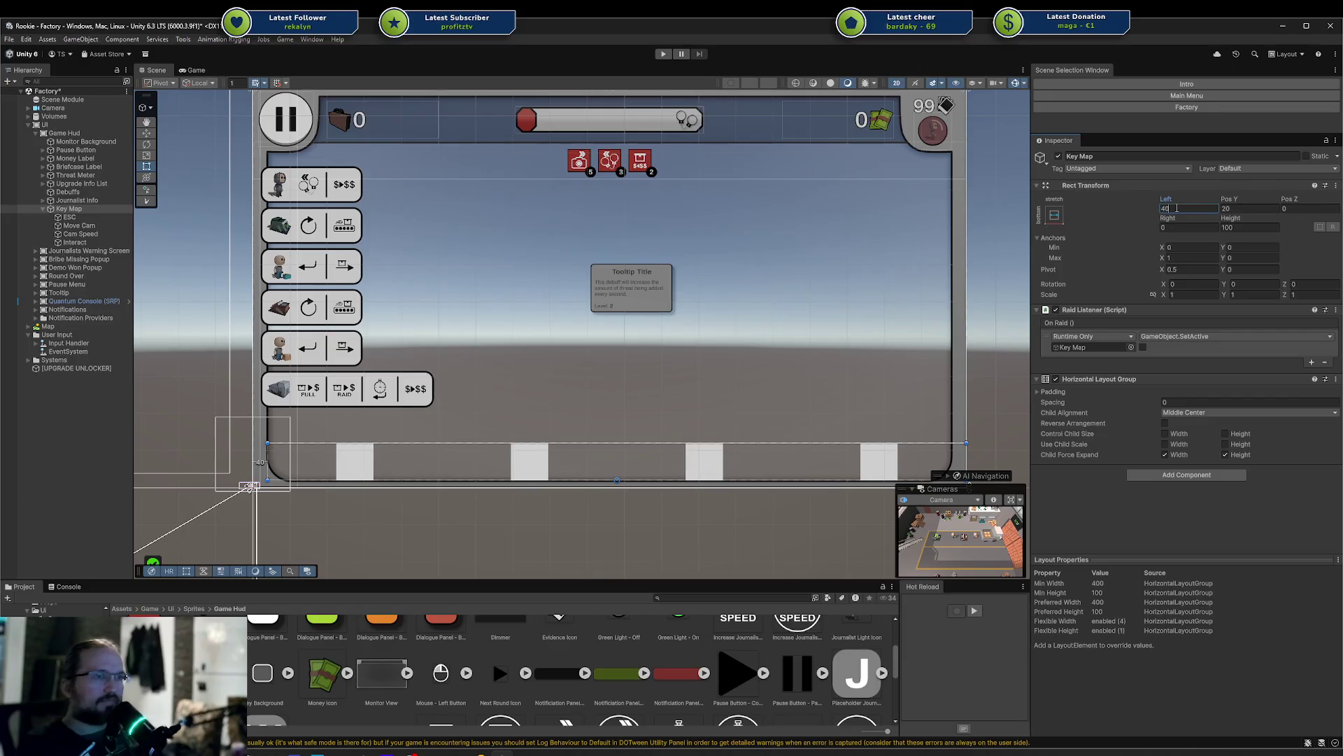
Give Key Map 40-unit side insets and a height of 100 along the HUD bottom
{"action": "left_click", "coordinate": [1182, 227]}
{"action": "type", "text": "40"}
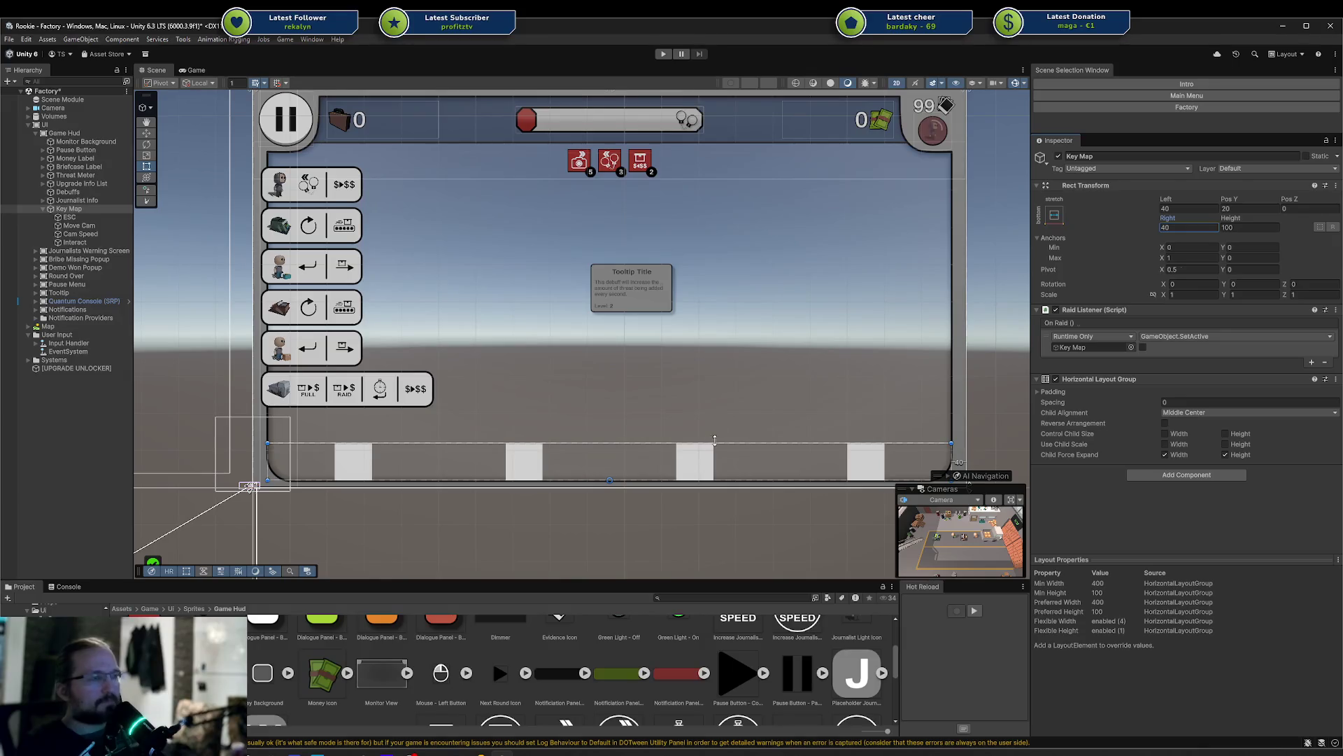
{"action": "left_click", "coordinate": [1243, 209]}
{"action": "type", "text": "25"}
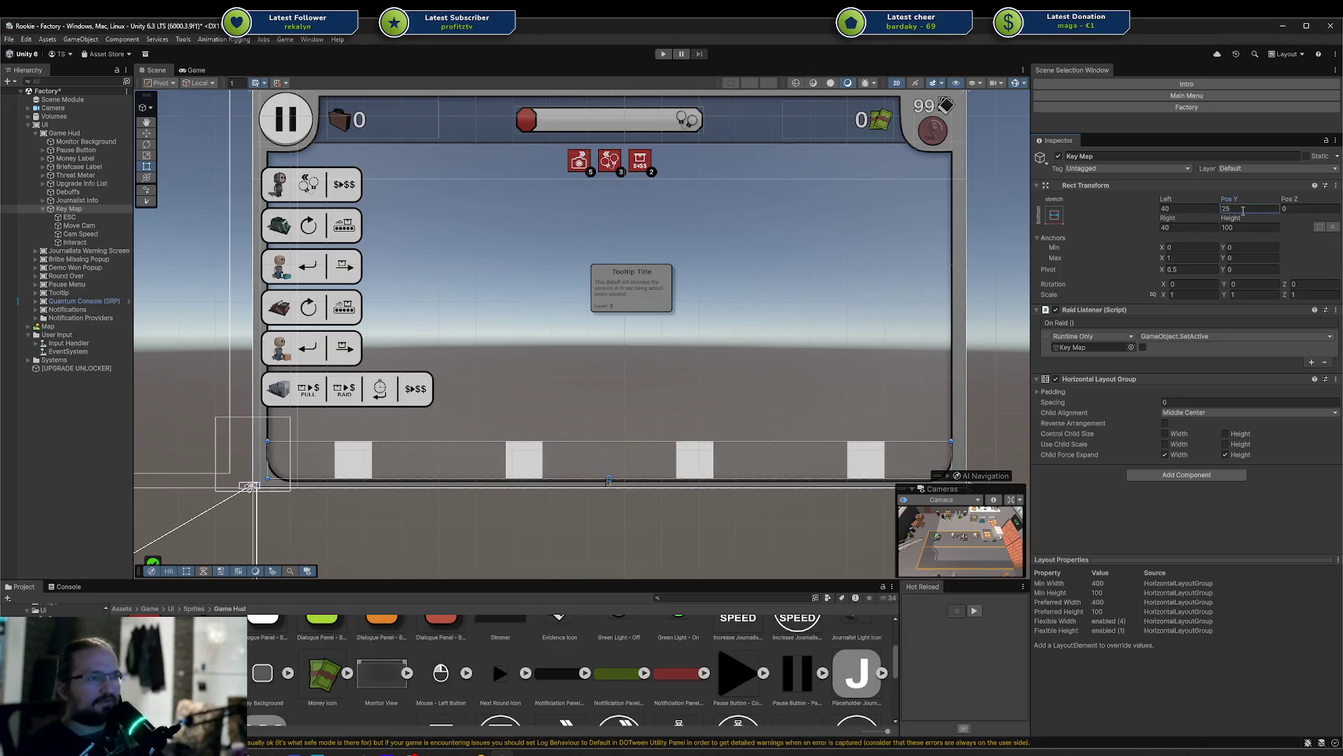
{"action": "type", "text": "30"}
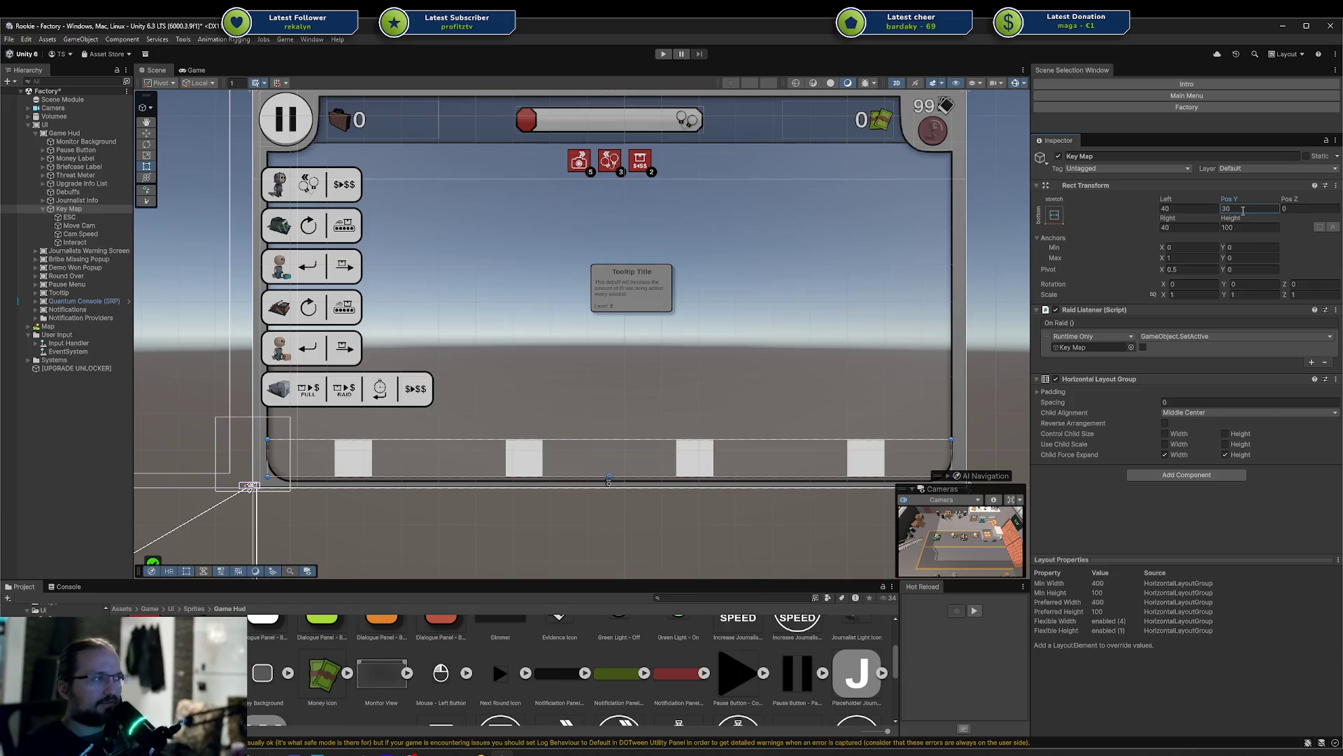
{"action": "type", "text": "100"}
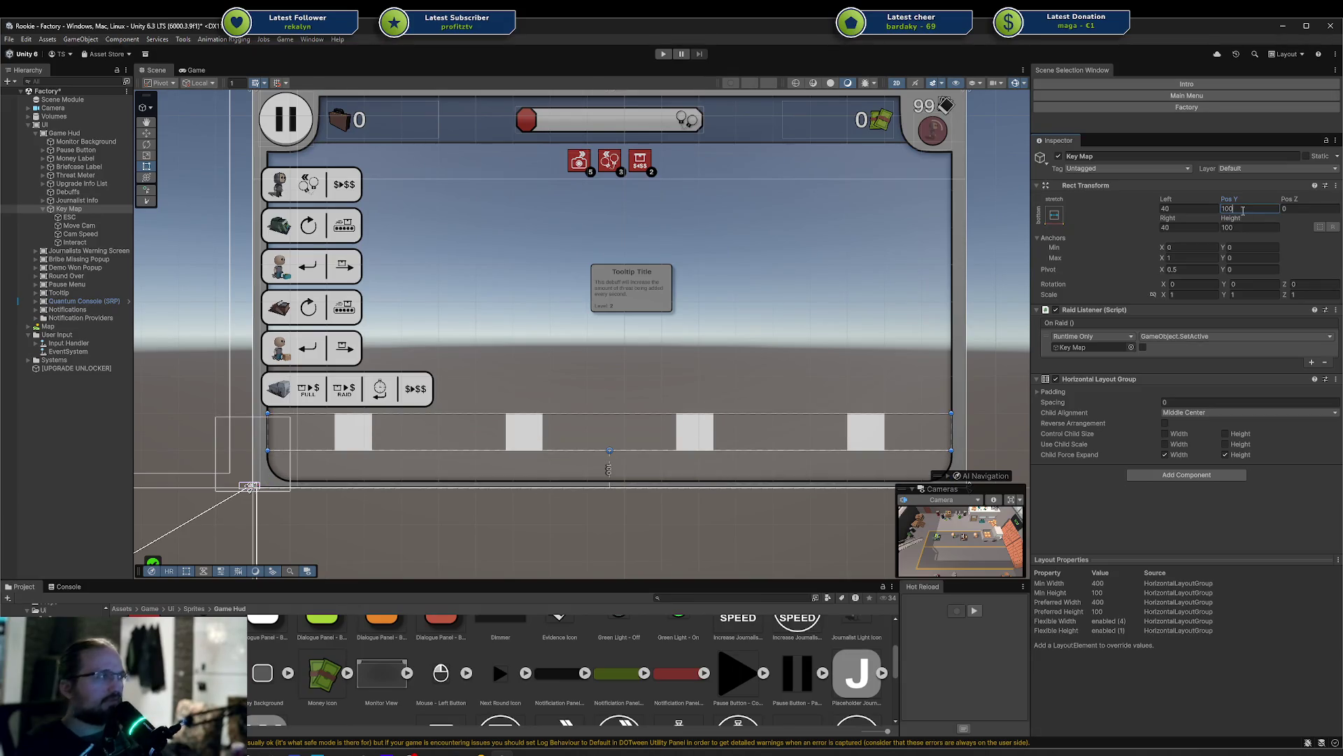
{"action": "key", "text": "BackSpace"}
{"action": "key", "text": "BackSpace"}
{"action": "key", "text": "BackSpace"}
{"action": "type", "text": "40"}
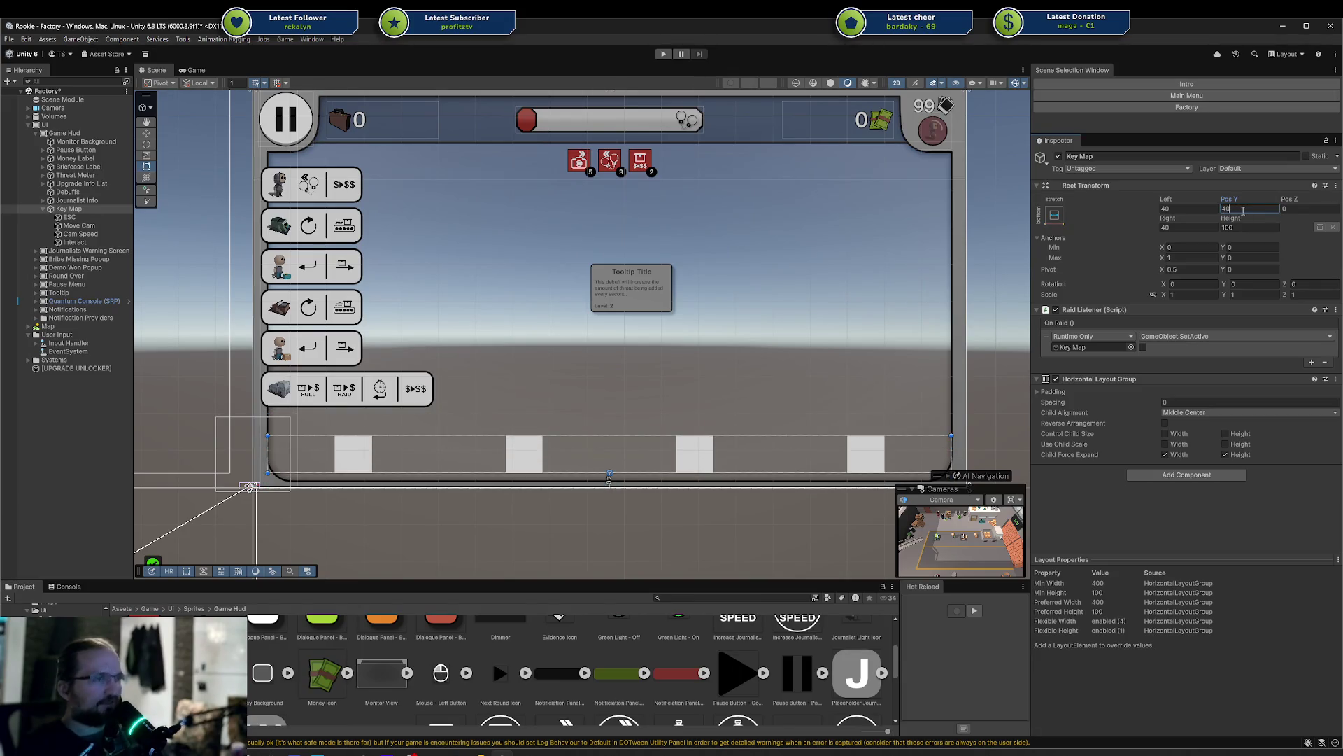
{"action": "type", "text": "30"}
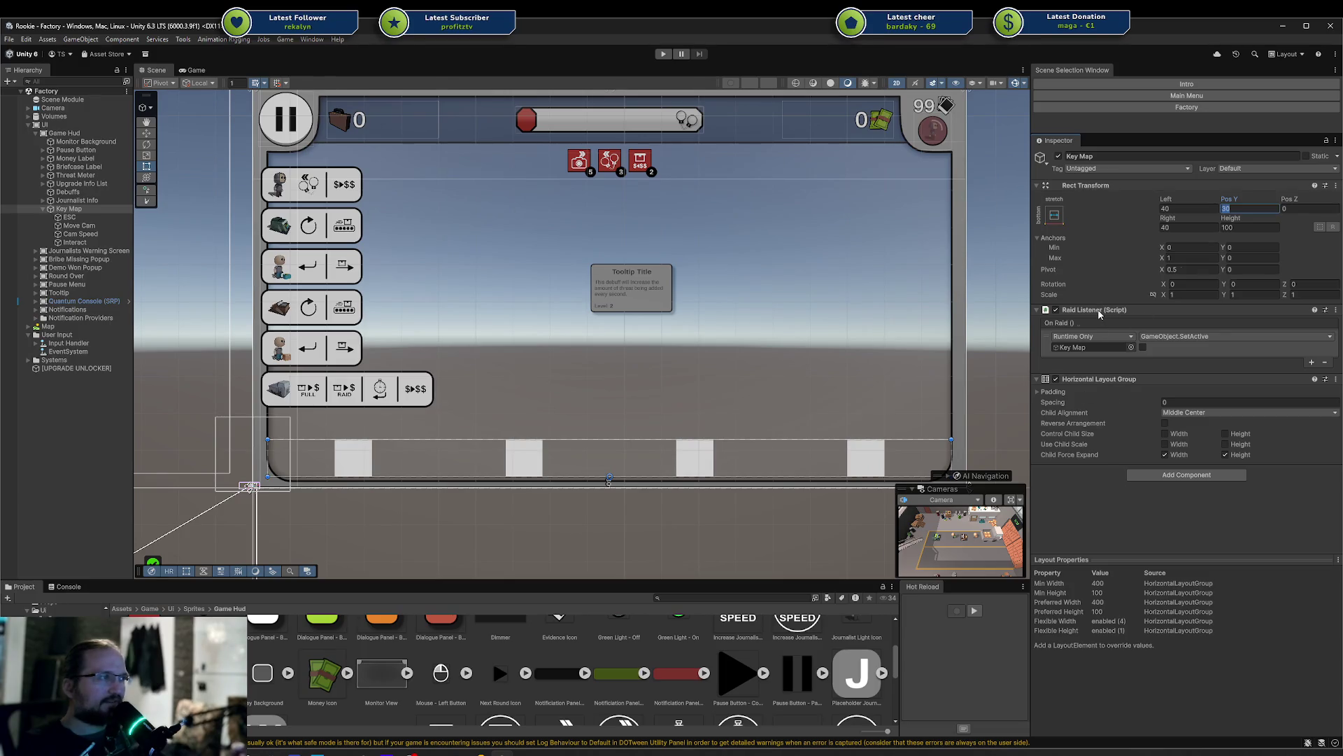
{"action": "left_click", "coordinate": [87, 218]}
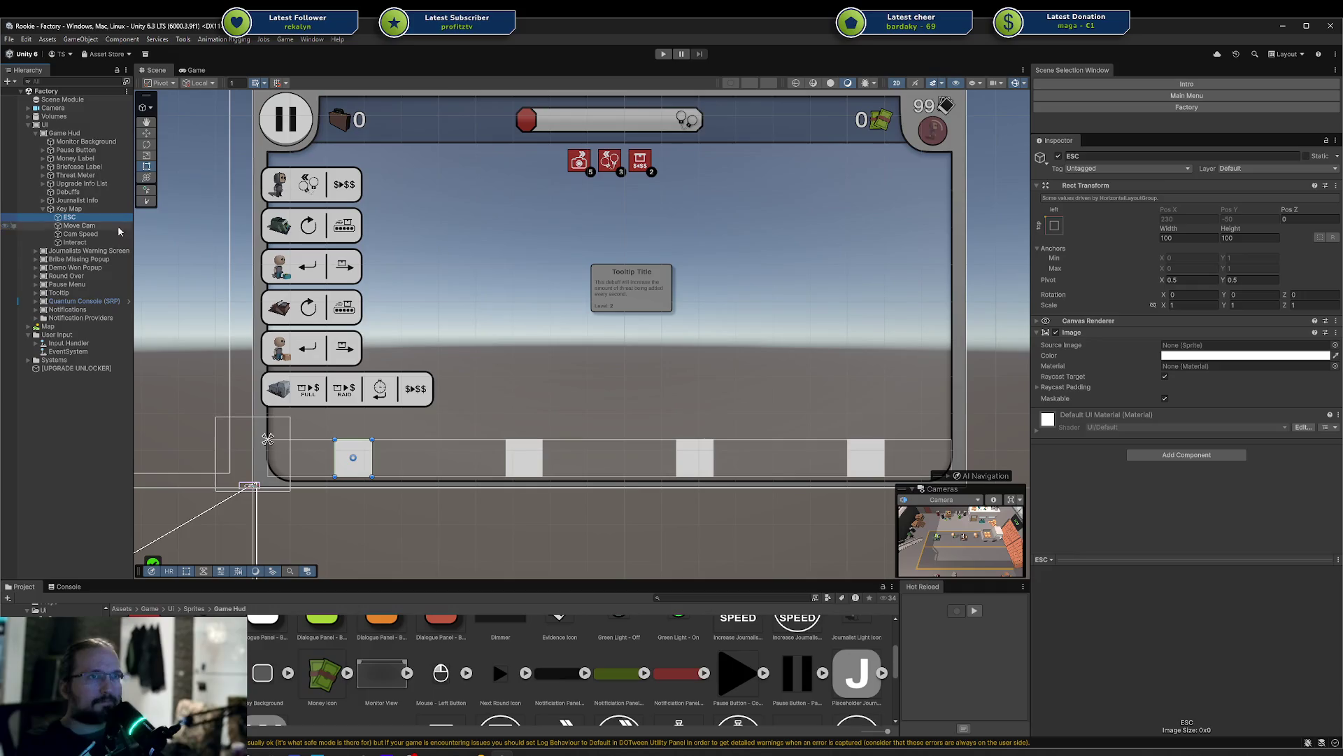
Create a child named Key under ESC, then delete it
{"action": "right_click", "coordinate": [70, 218]}
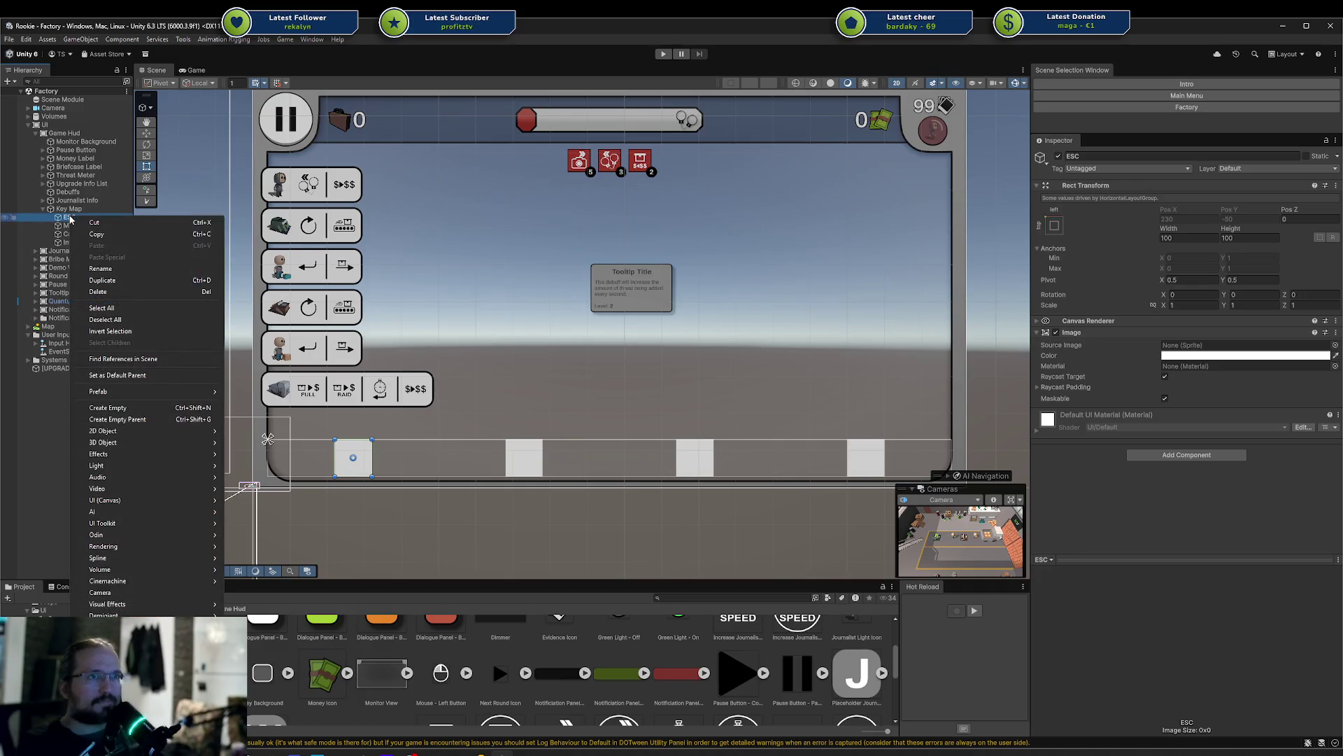
{"action": "left_click", "coordinate": [114, 408]}
{"action": "type", "text": "Key"}
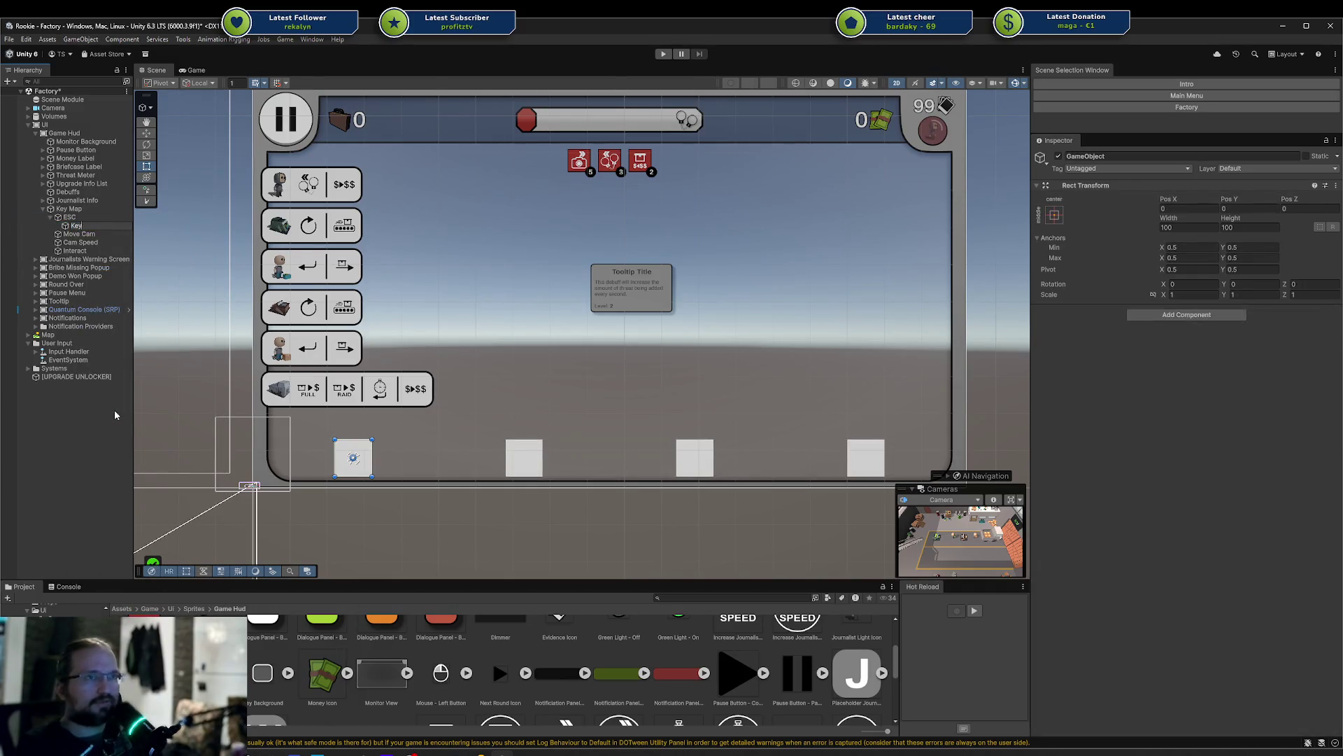
{"action": "key", "text": "Return"}
{"action": "key", "text": "Delete"}
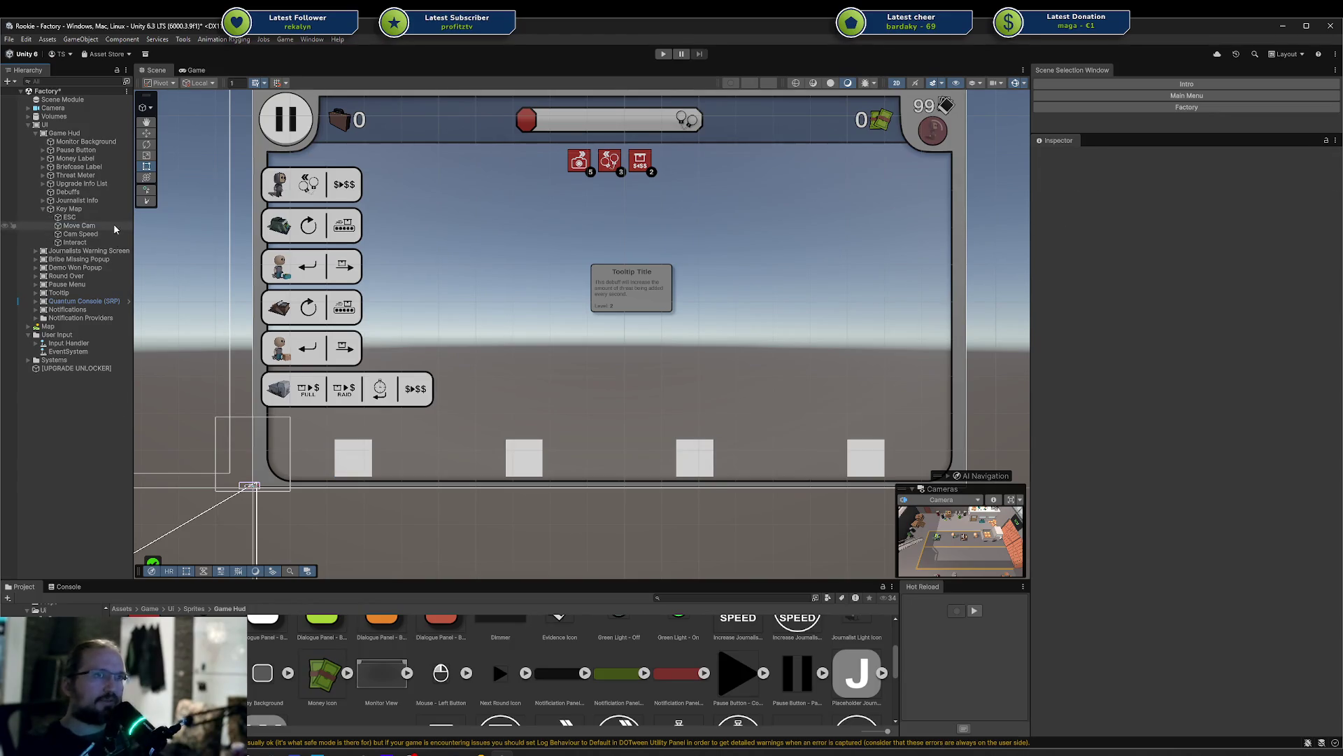
{"action": "left_click", "coordinate": [112, 226]}
Create a child named Key under Move Cam and give it an Image component
{"action": "right_click", "coordinate": [100, 227]}
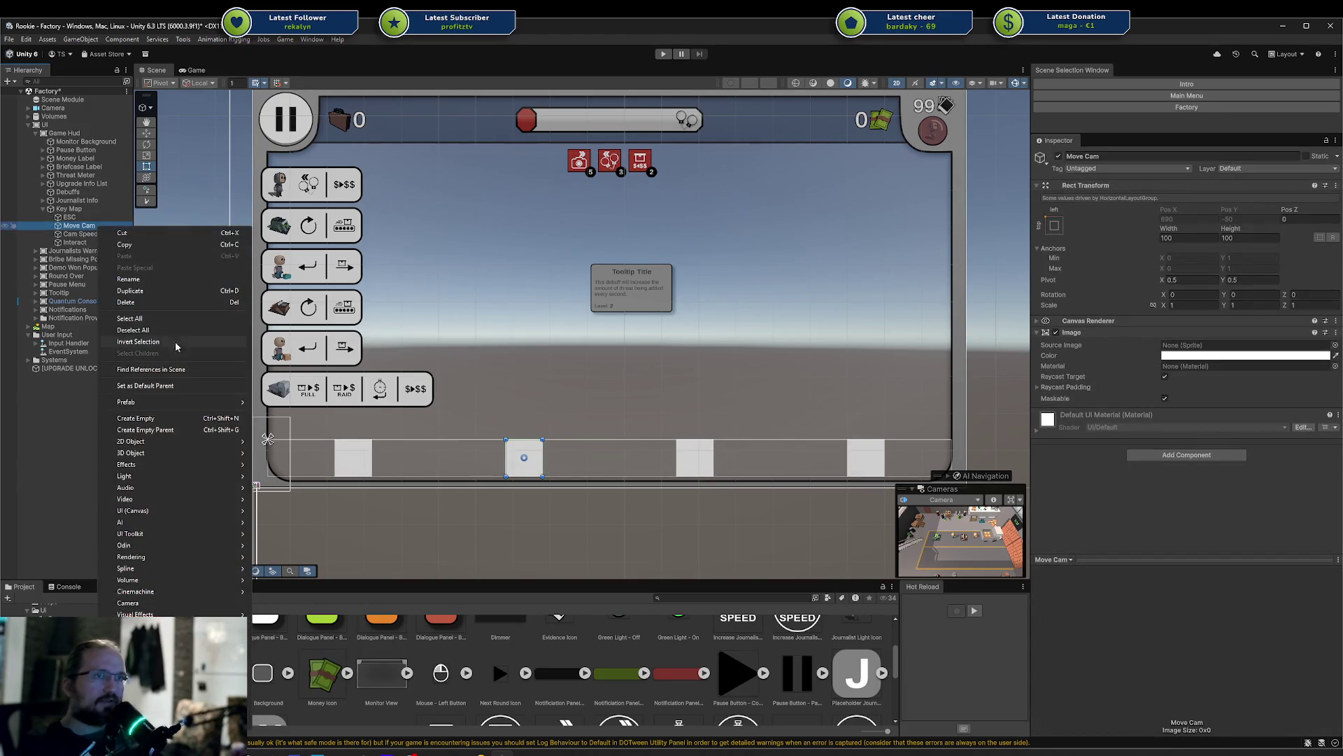
{"action": "left_click", "coordinate": [176, 420]}
{"action": "type", "text": "Key"}
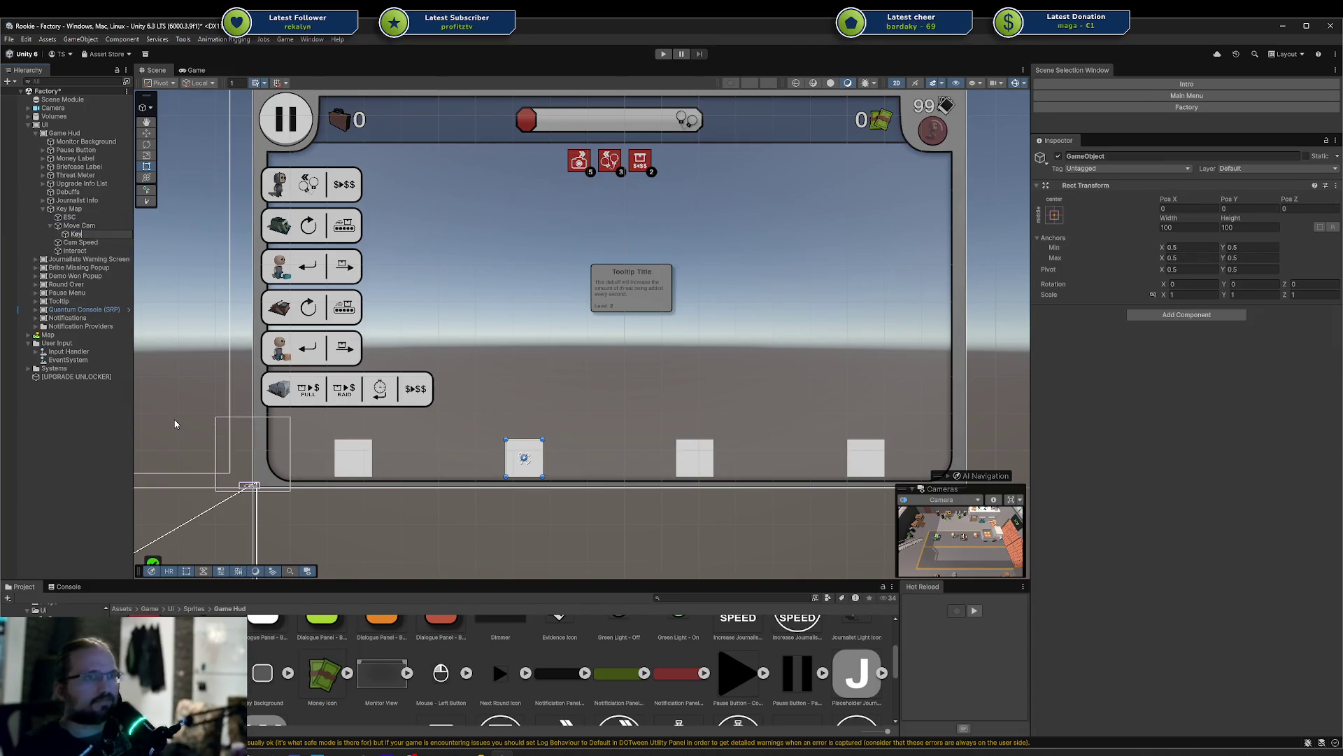
{"action": "key", "text": "Return"}
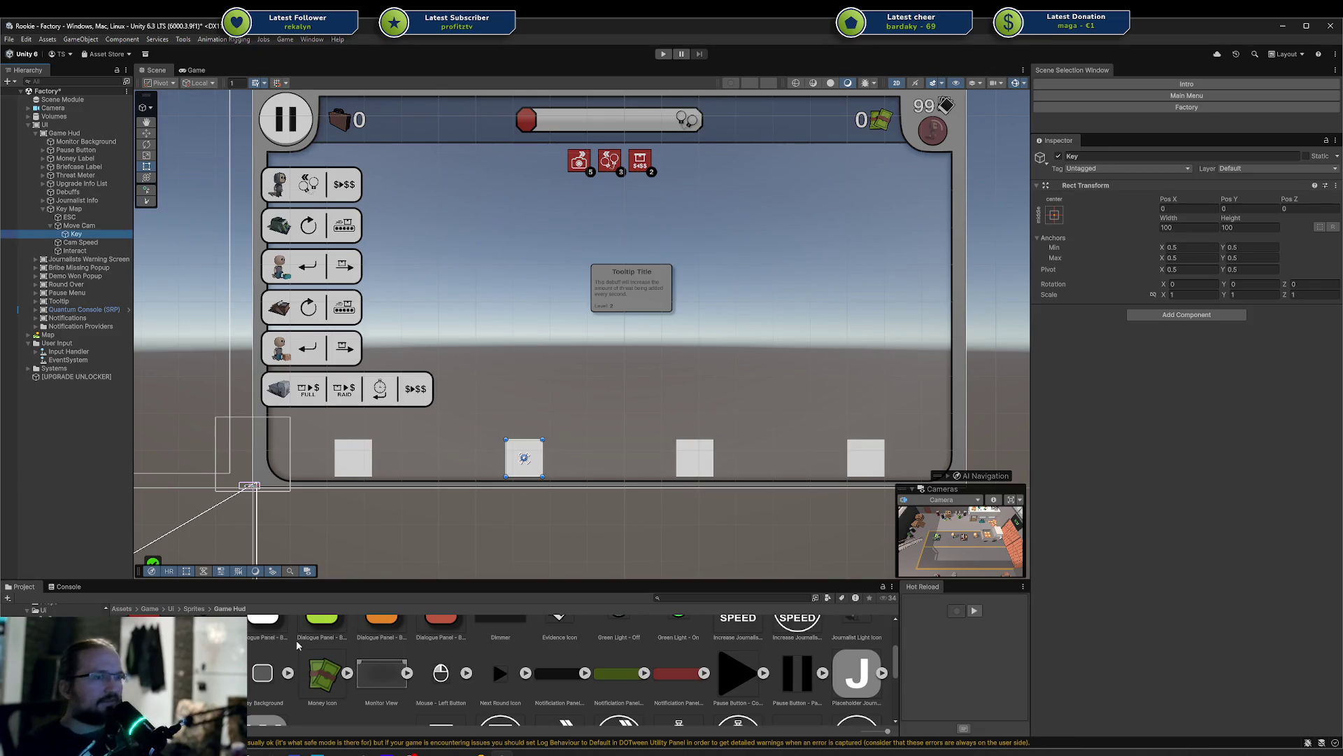
{"action": "left_click", "coordinate": [1183, 315]}
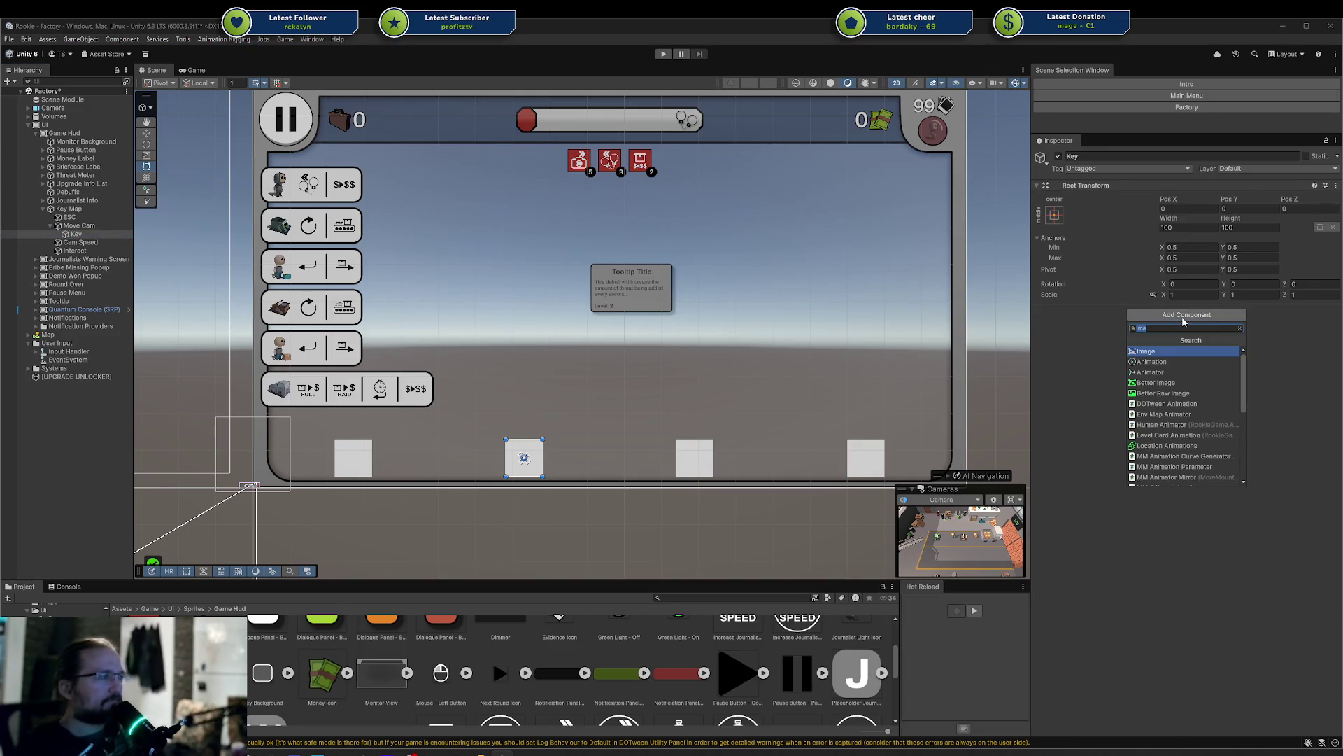
{"action": "type", "text": "image"}
{"action": "key", "text": "Return"}
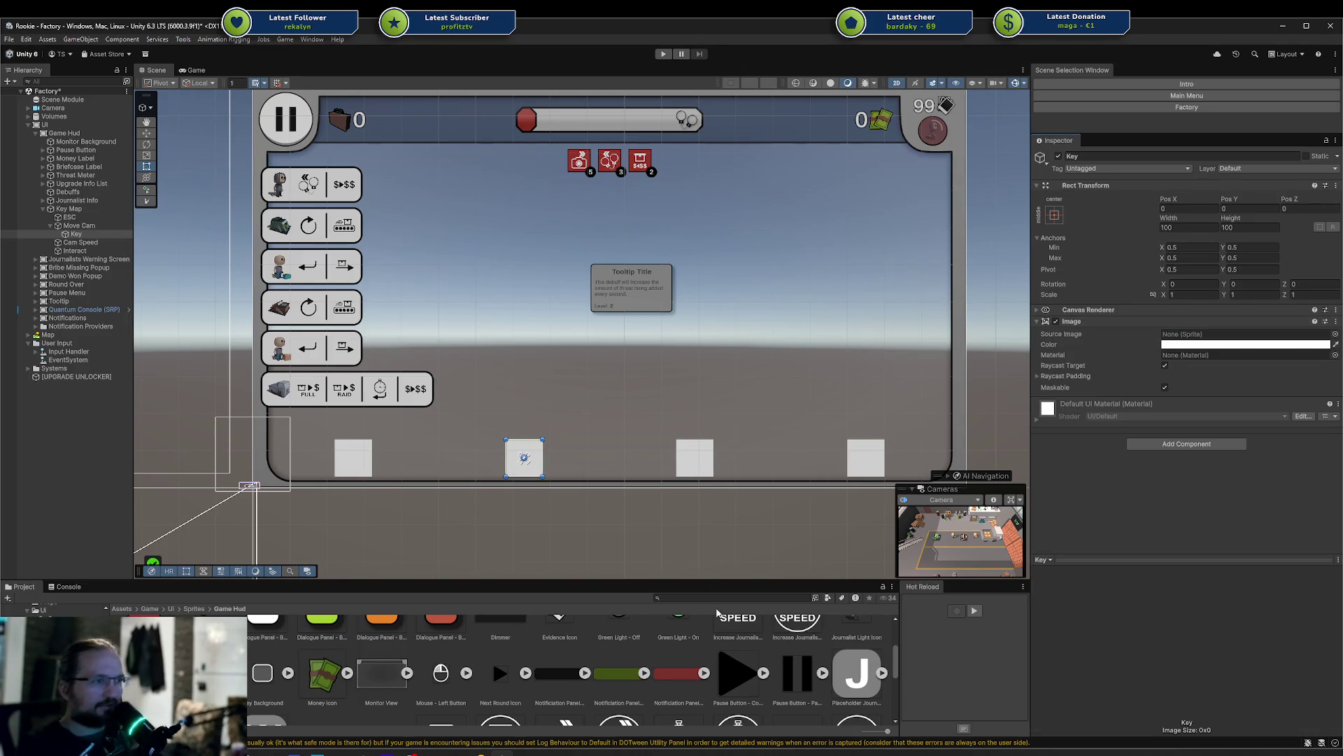
Assign the Key Background sprite as the Source Image of Move Cam's Key
{"action": "left_click_drag", "start_coordinate": [269, 679], "coordinate": [1246, 334]}
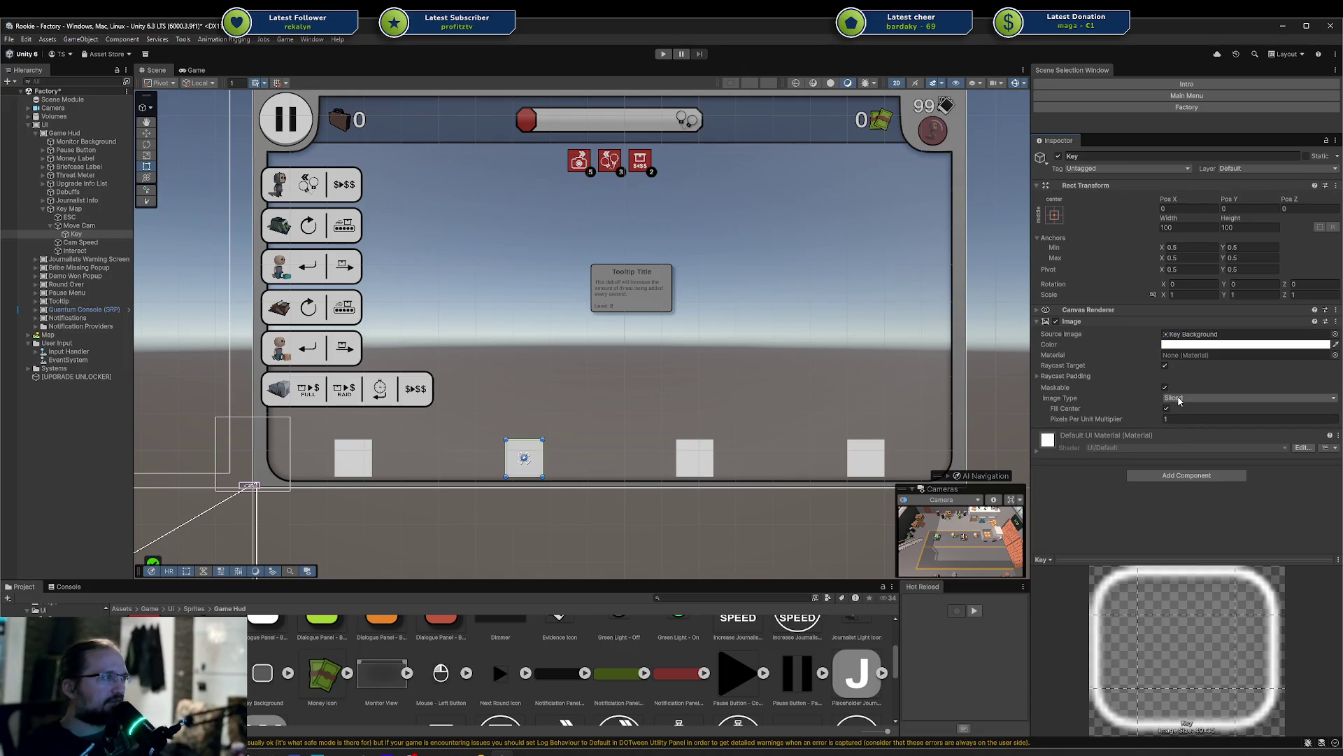
{"action": "scroll", "coordinate": [560, 483], "scroll_direction": "up", "scroll_amount": 3}
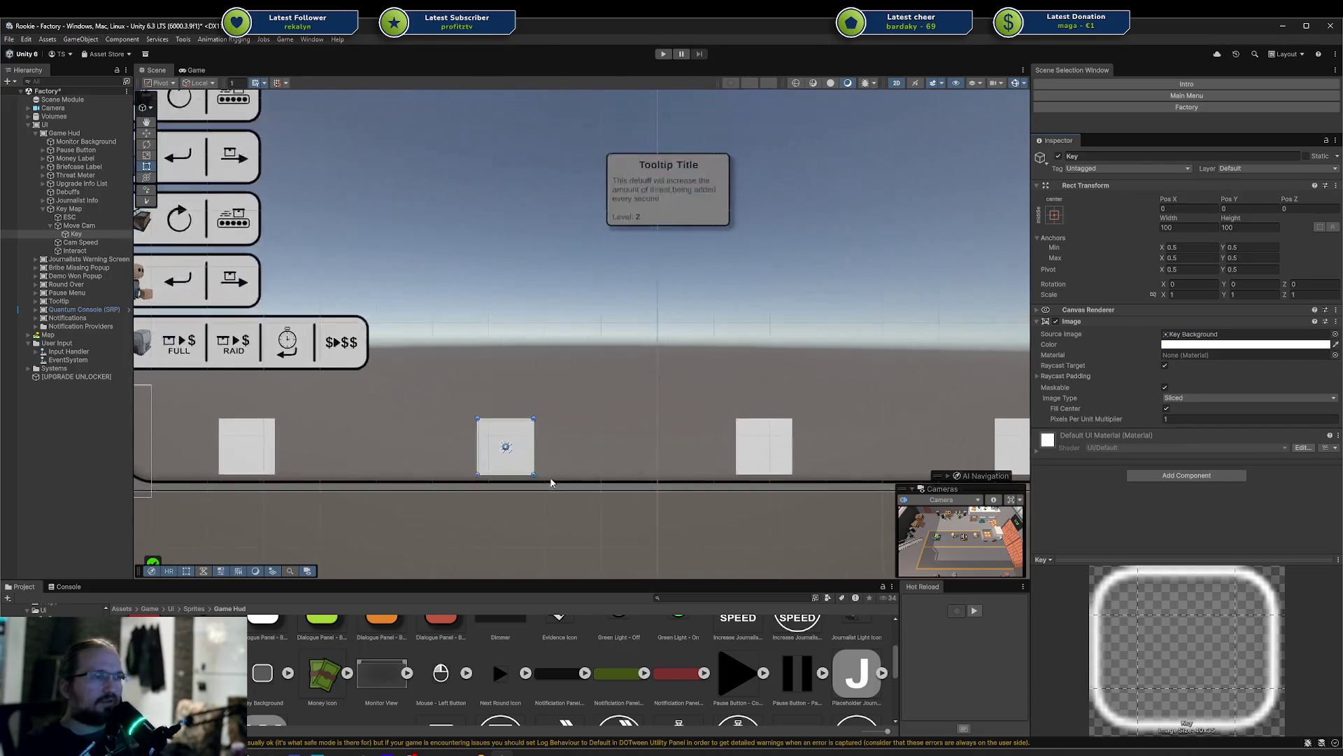
{"action": "left_click", "coordinate": [101, 225]}
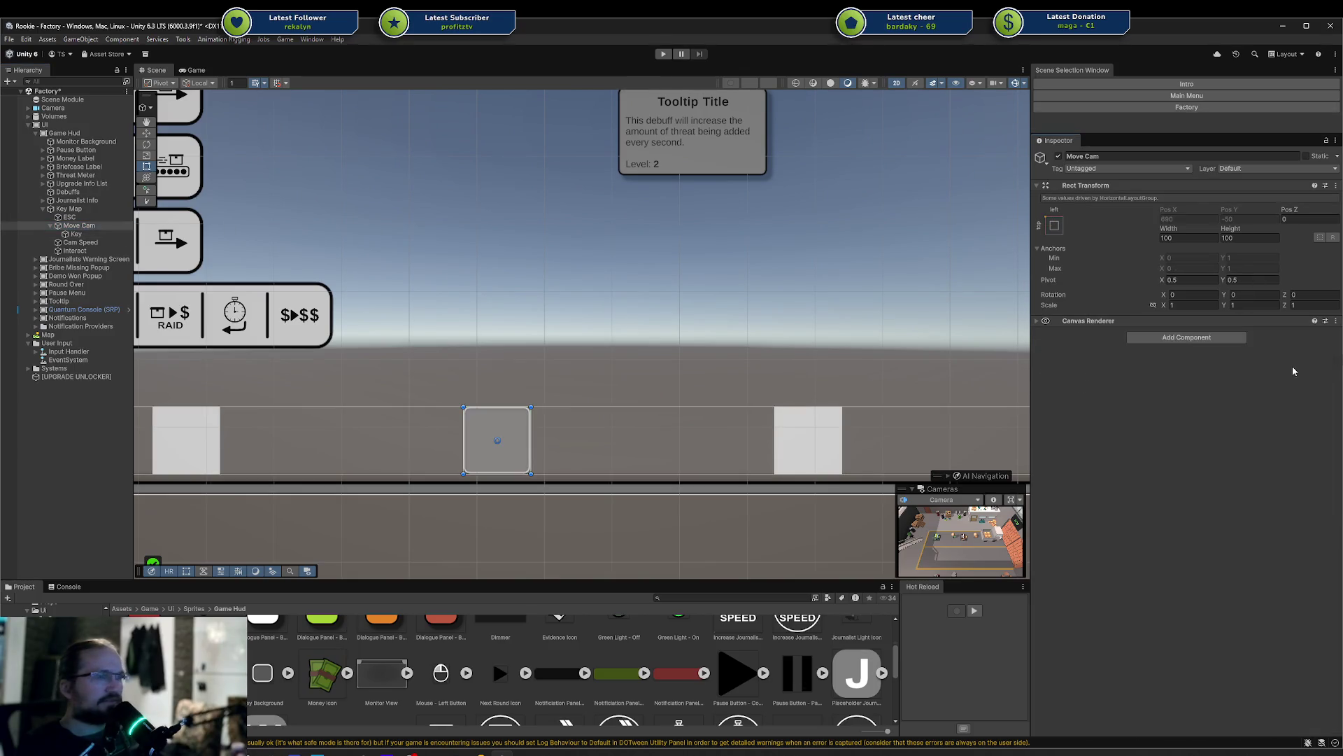
{"action": "left_click", "coordinate": [87, 234]}
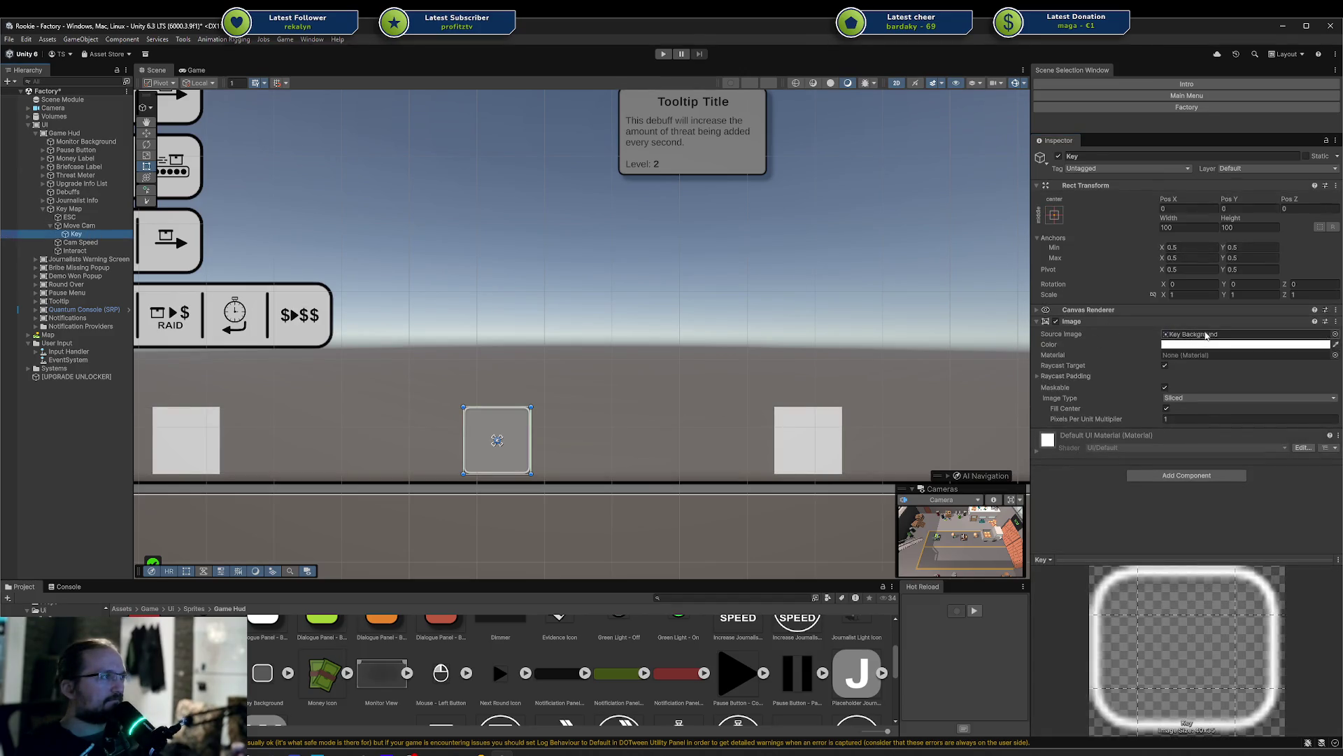
Resize Key to its 40 by 35 native size via Simple, then return Image Type to Sliced
{"action": "left_click", "coordinate": [1226, 398]}
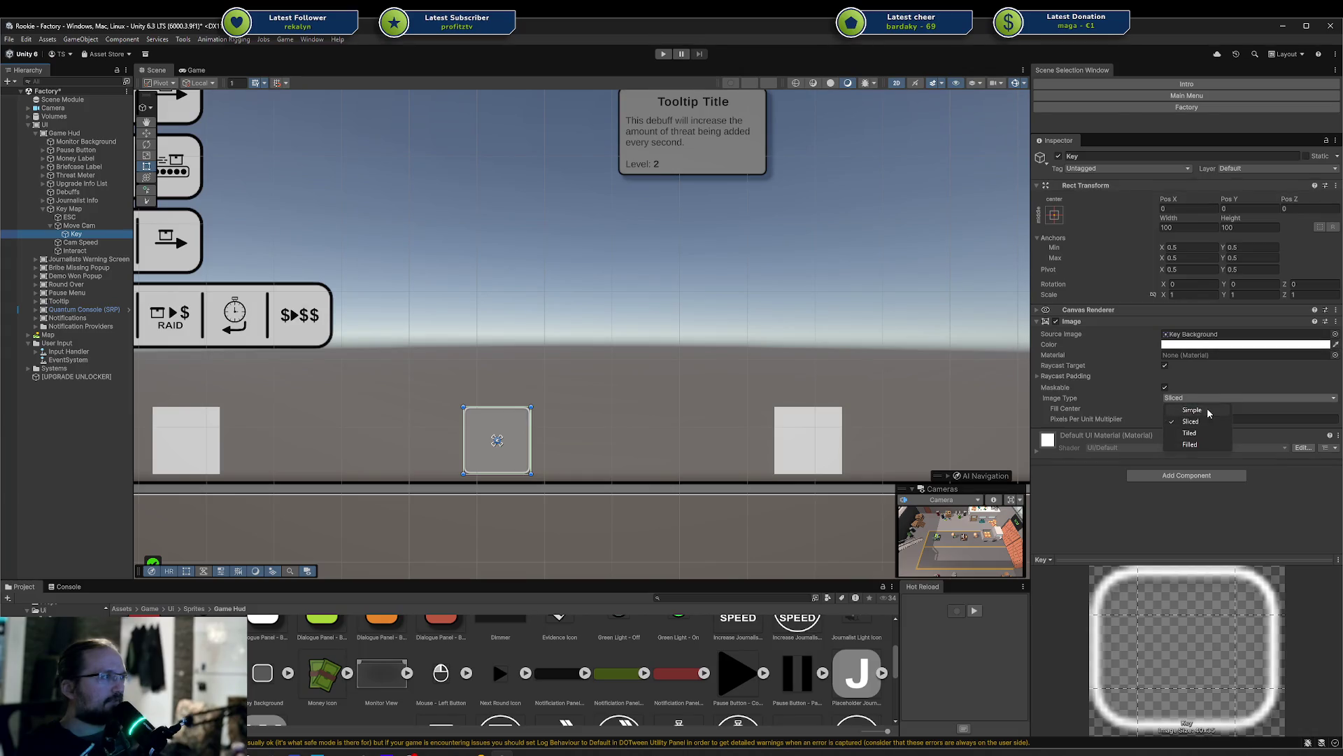
{"action": "left_click", "coordinate": [1202, 410]}
{"action": "left_click", "coordinate": [1186, 427]}
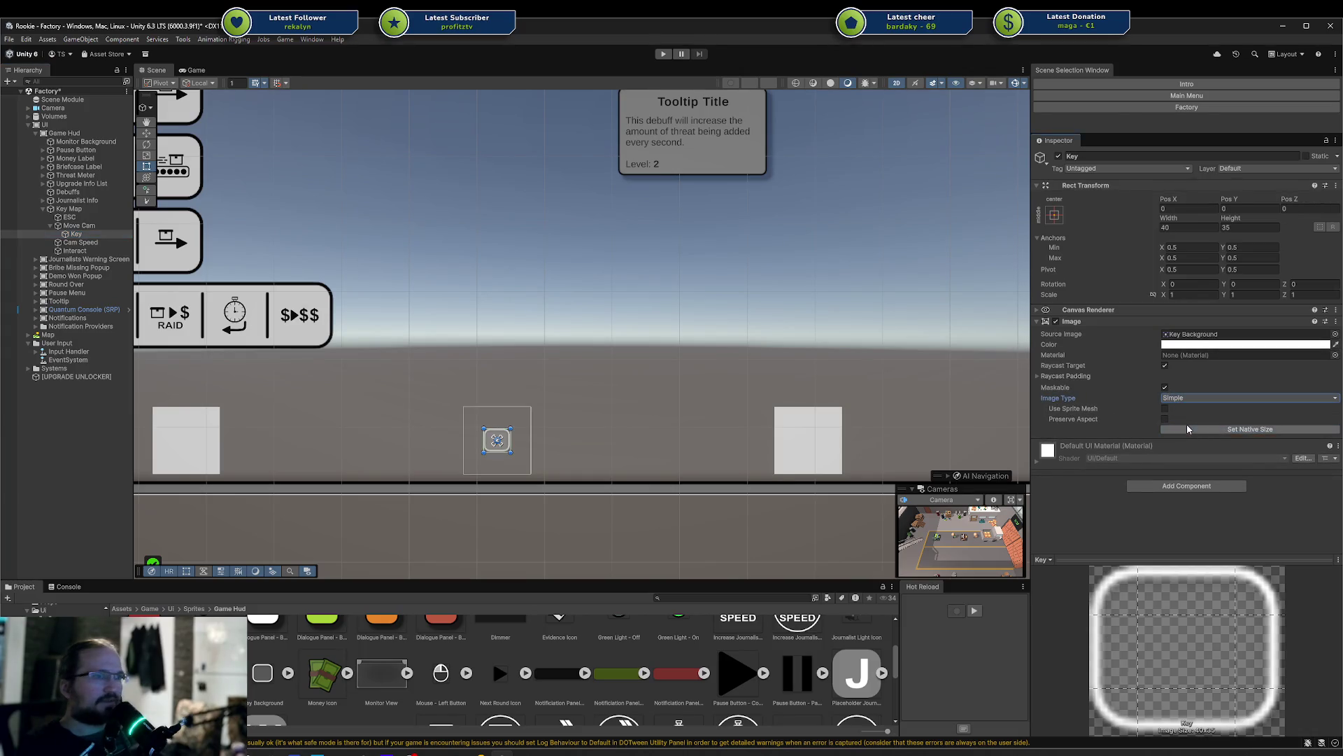
{"action": "left_click", "coordinate": [1193, 397]}
{"action": "left_click", "coordinate": [1189, 420]}
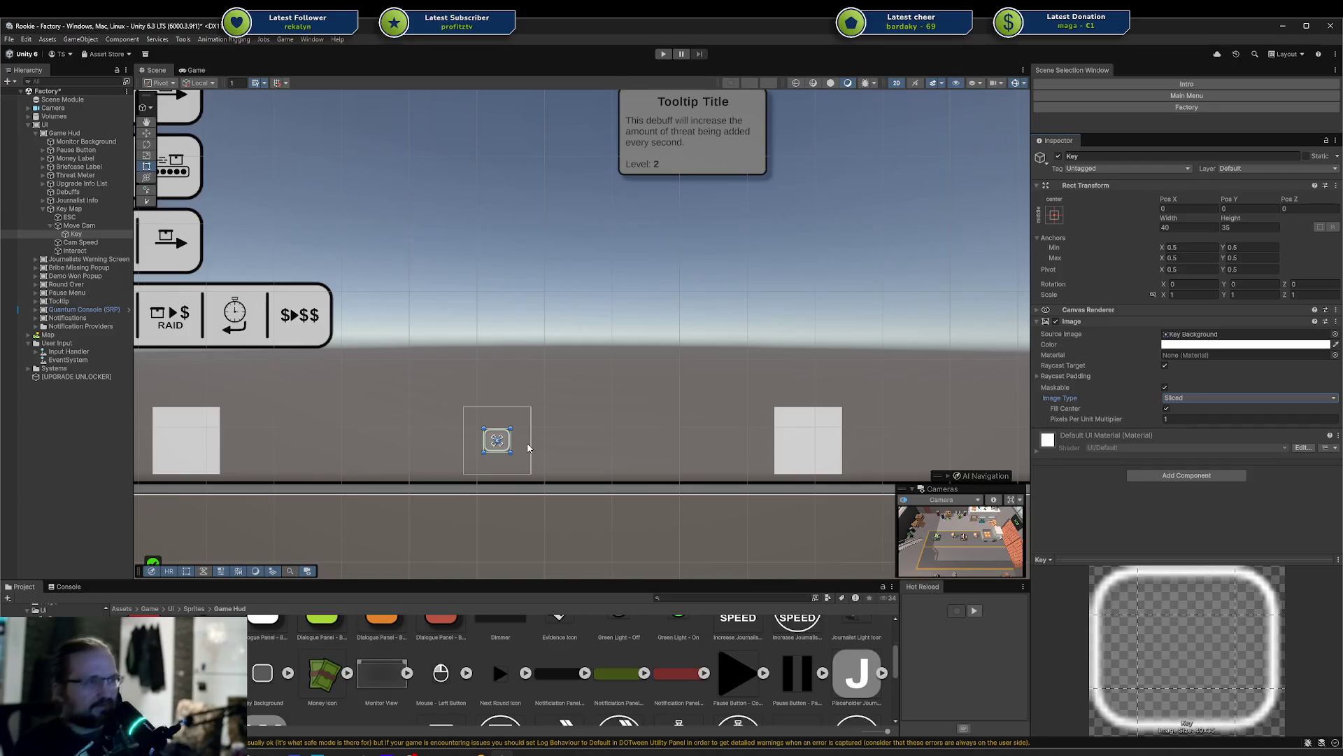
{"action": "scroll", "coordinate": [526, 450], "scroll_direction": "up", "scroll_amount": 3}
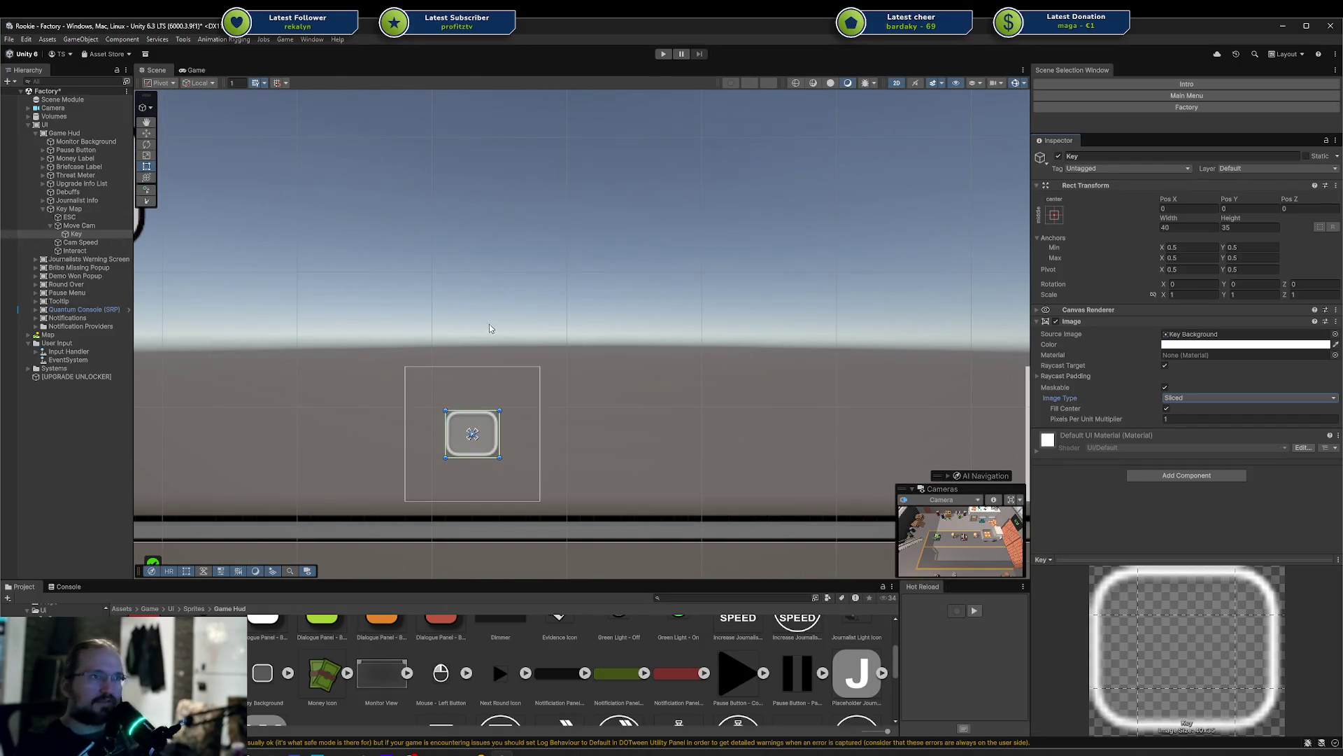
{"action": "scroll", "coordinate": [335, 122], "scroll_direction": "down", "scroll_amount": 1}
{"action": "left_click", "coordinate": [195, 70]}
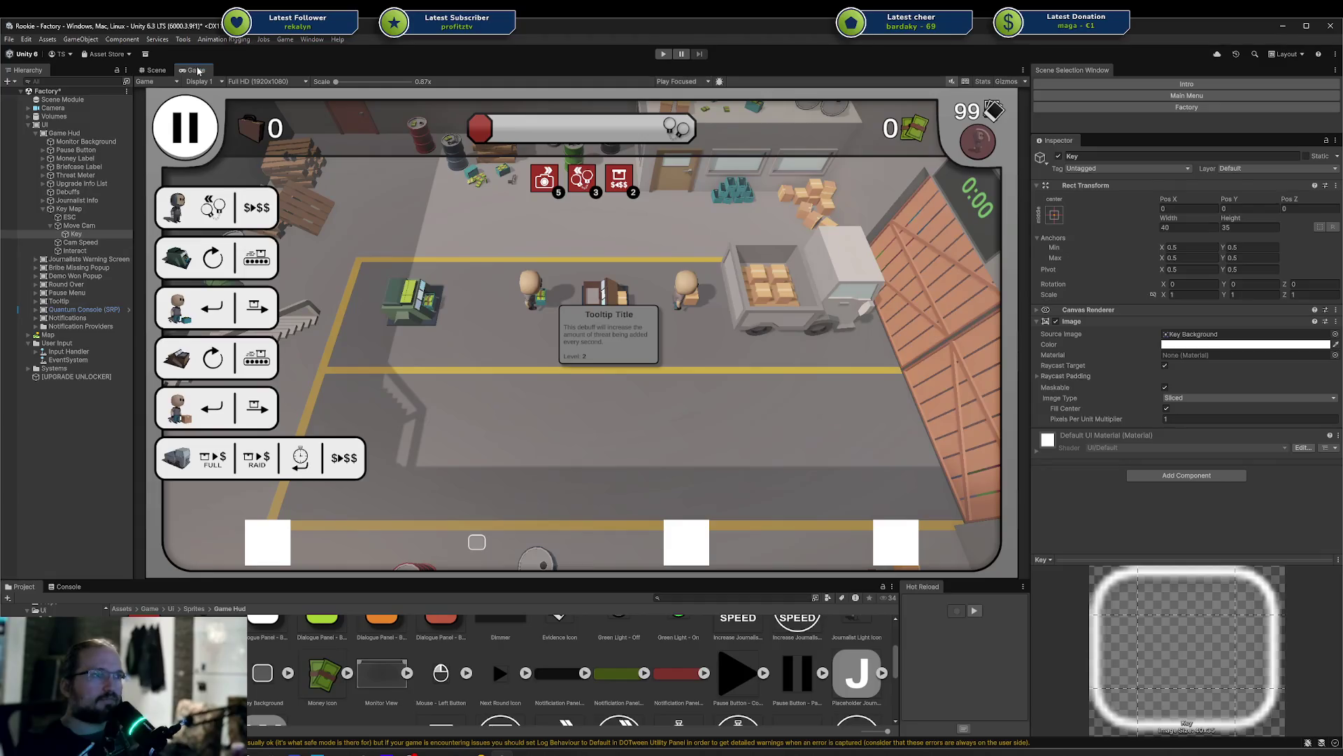
{"action": "left_click", "coordinate": [152, 70]}
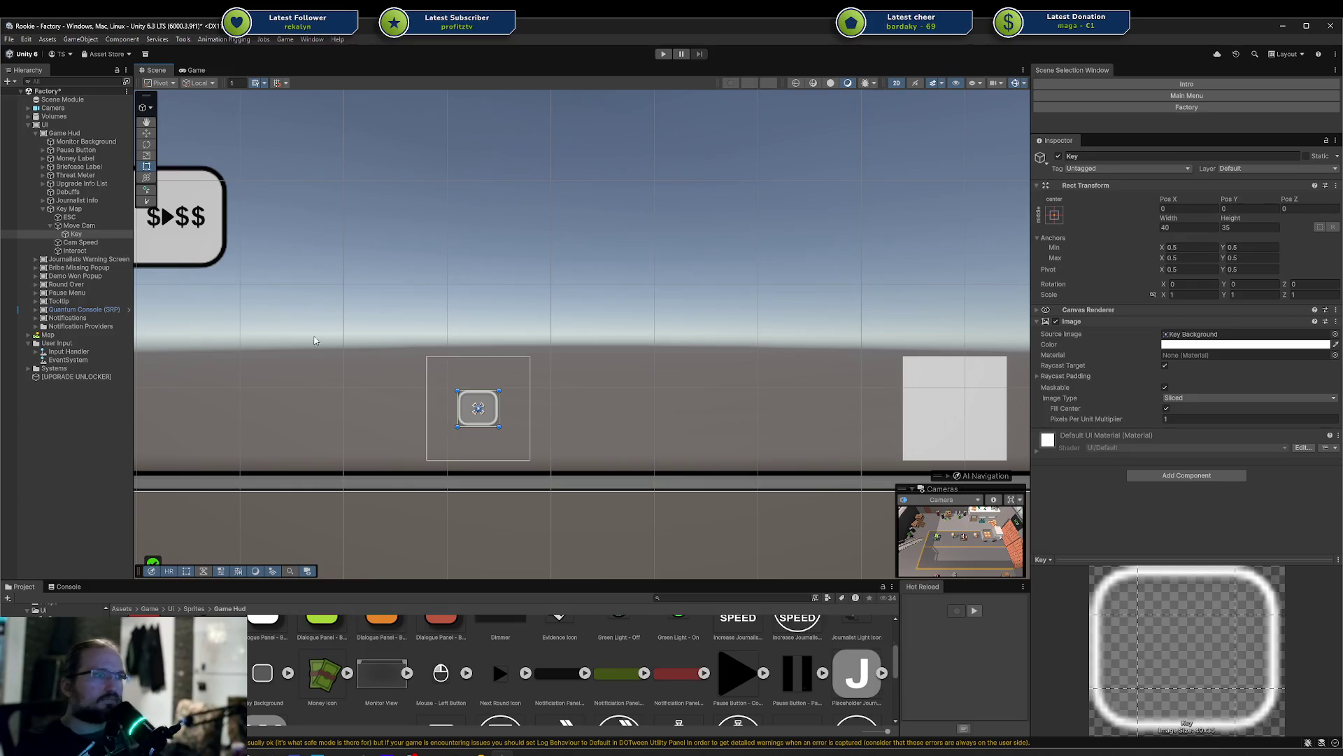
Add a TextMeshPro text child under Move Cam's Key object
{"action": "right_click", "coordinate": [93, 236]}
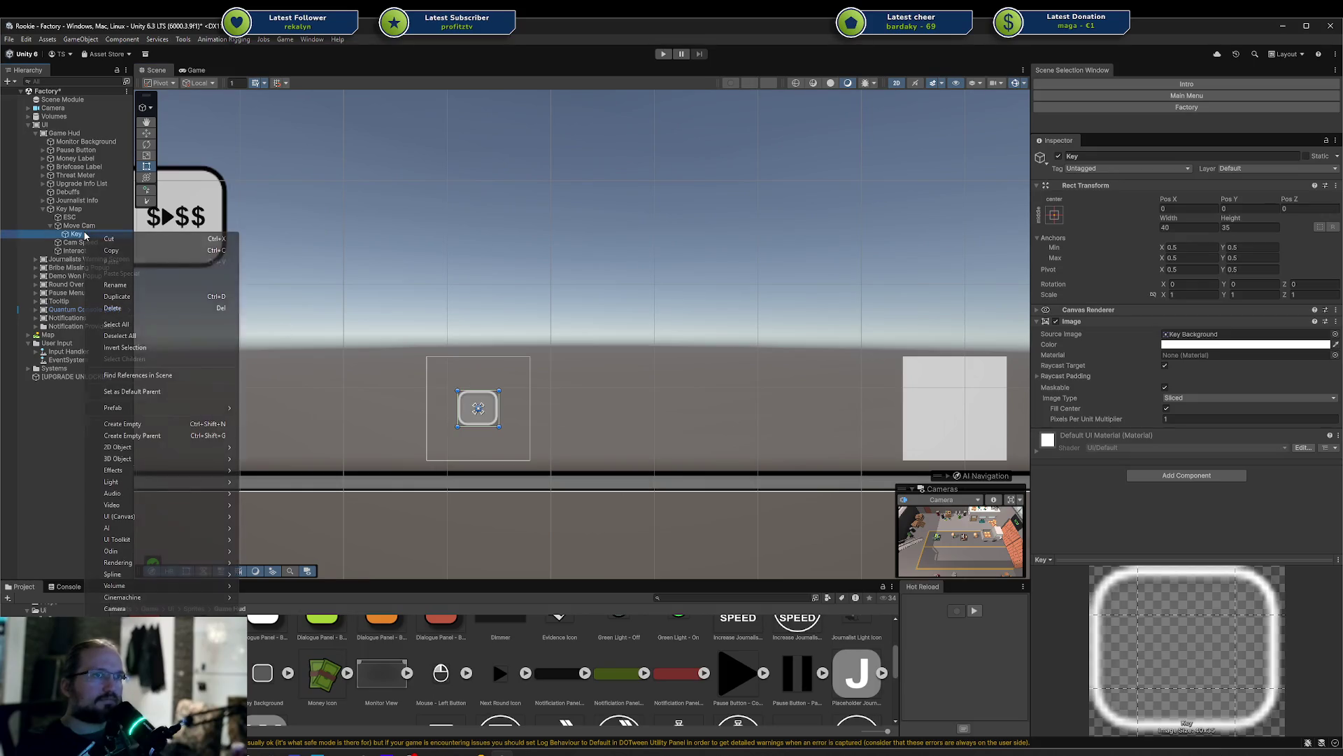
{"action": "left_click", "coordinate": [184, 425]}
{"action": "key", "text": "ctrl+z"}
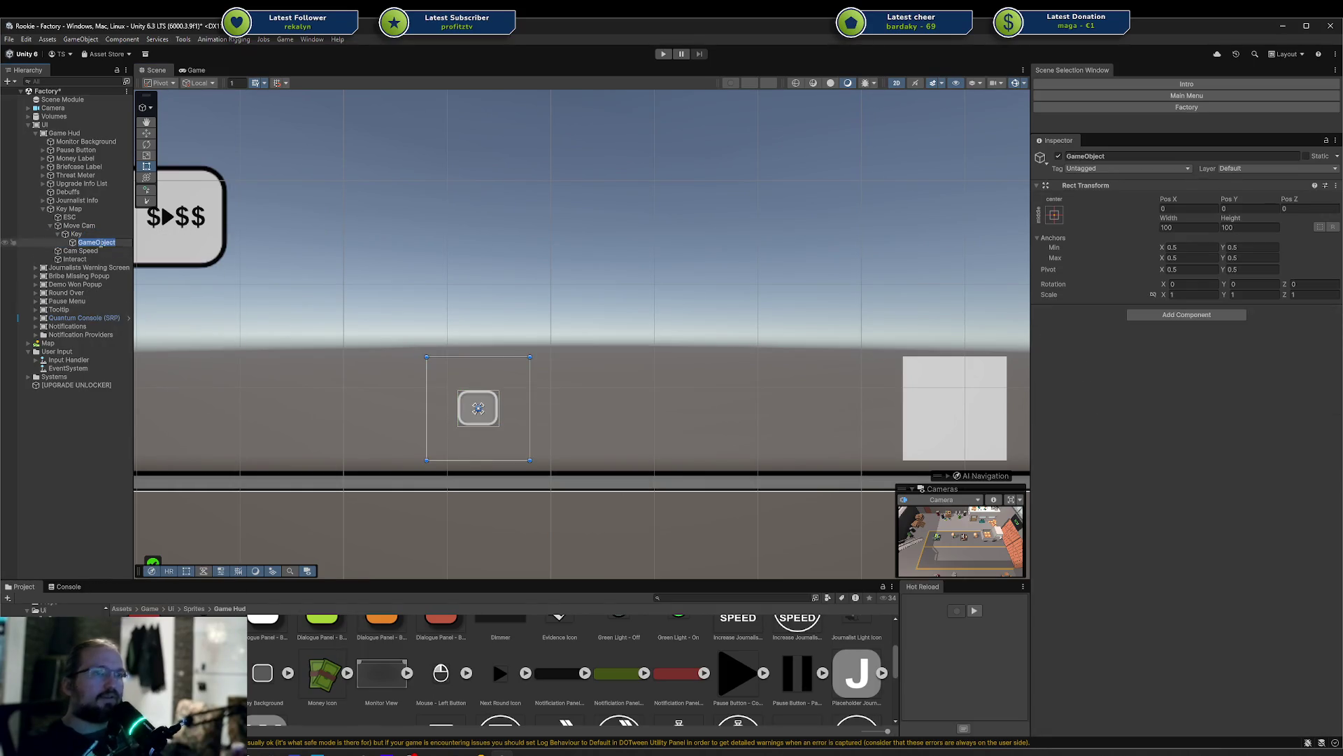
{"action": "left_click", "coordinate": [77, 235]}
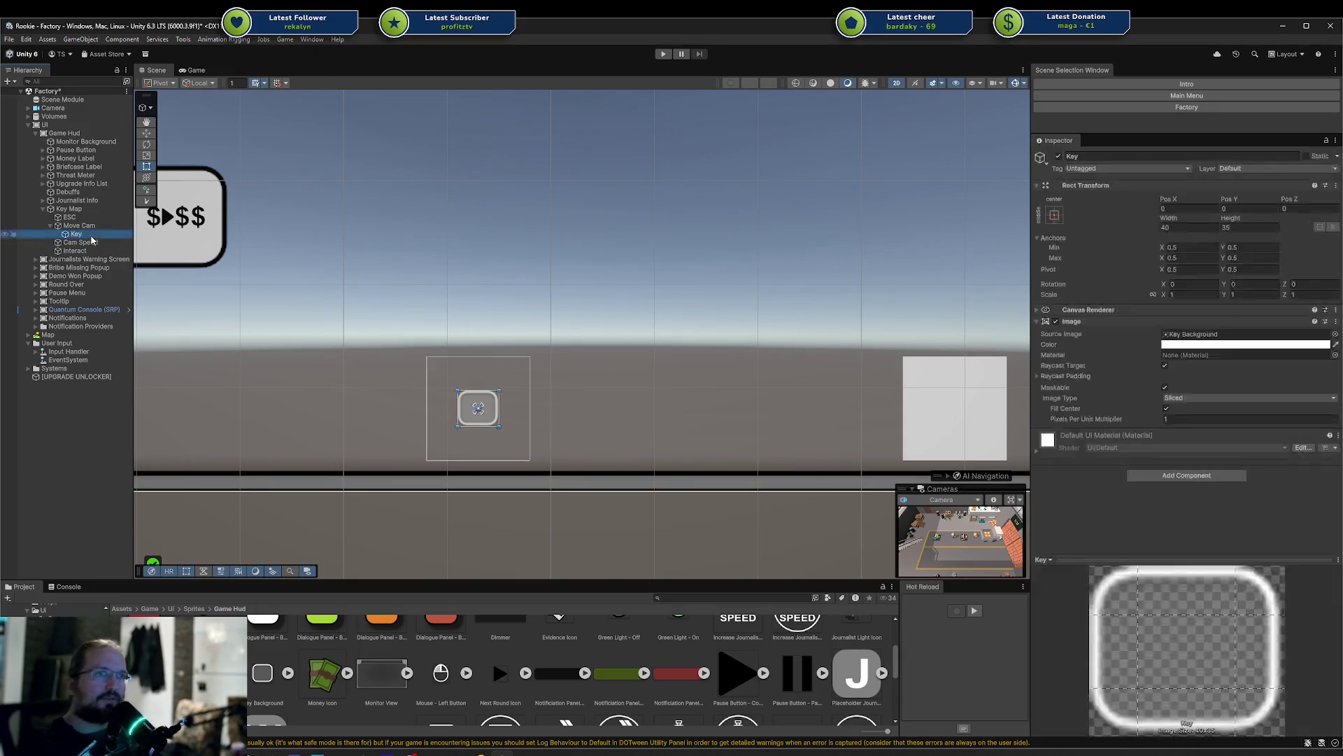
{"action": "right_click", "coordinate": [93, 236]}
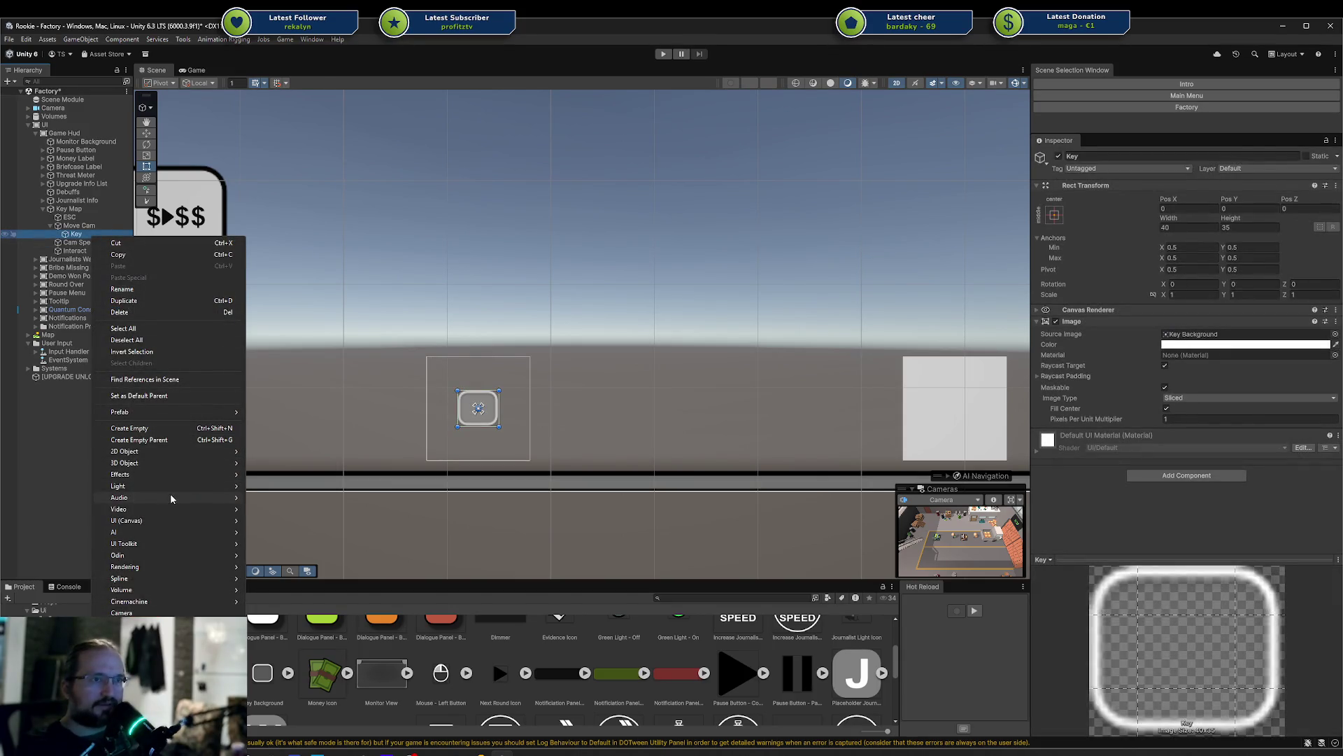
{"action": "mouse_move", "coordinate": [148, 522]}
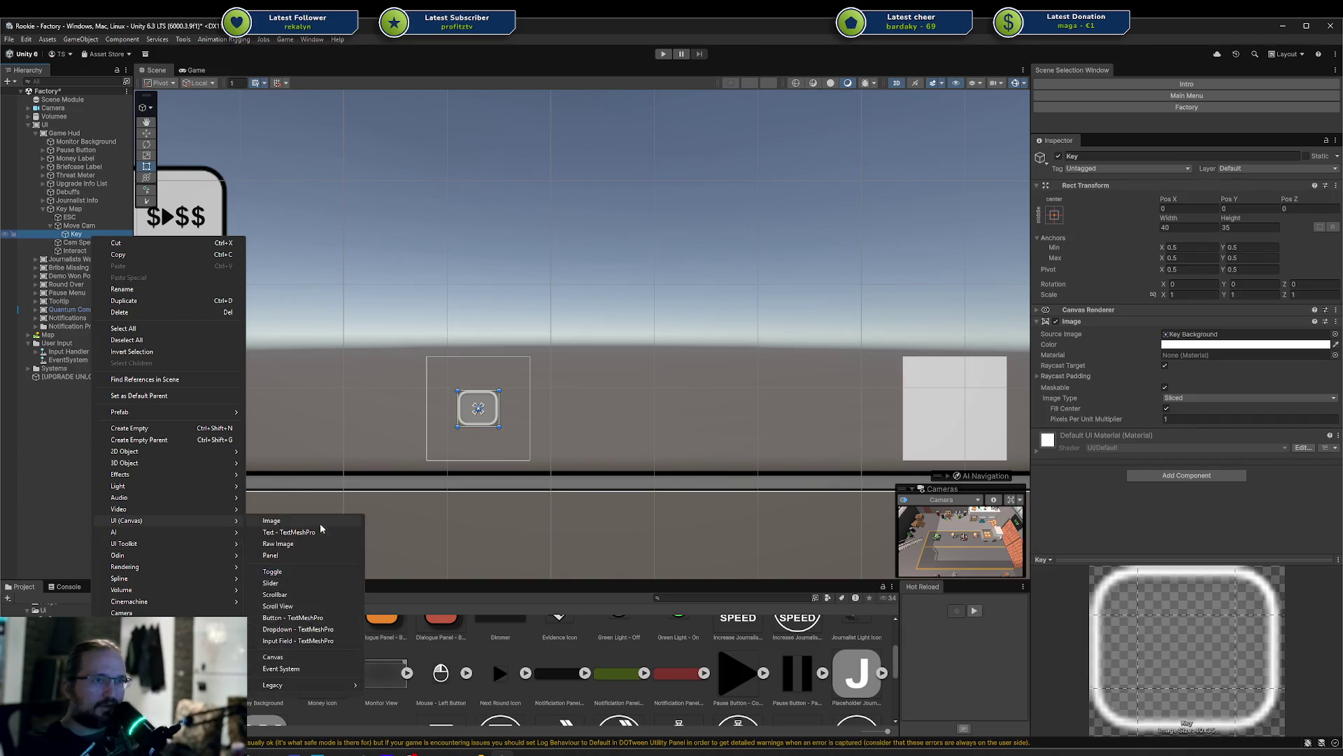
{"action": "left_click", "coordinate": [320, 534]}
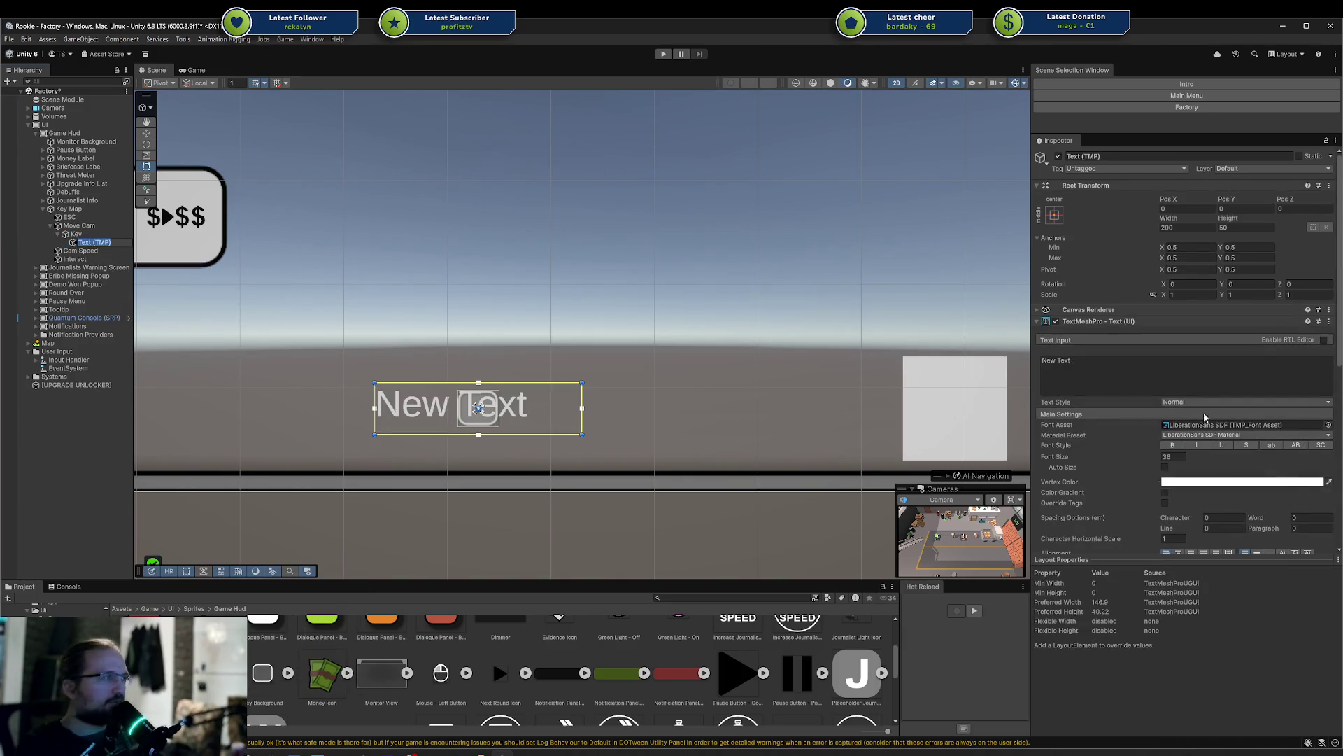
Stretch the text to fill Key, enable auto size, enter 'W' and centre it both ways
{"action": "left_click", "coordinate": [1054, 215]}
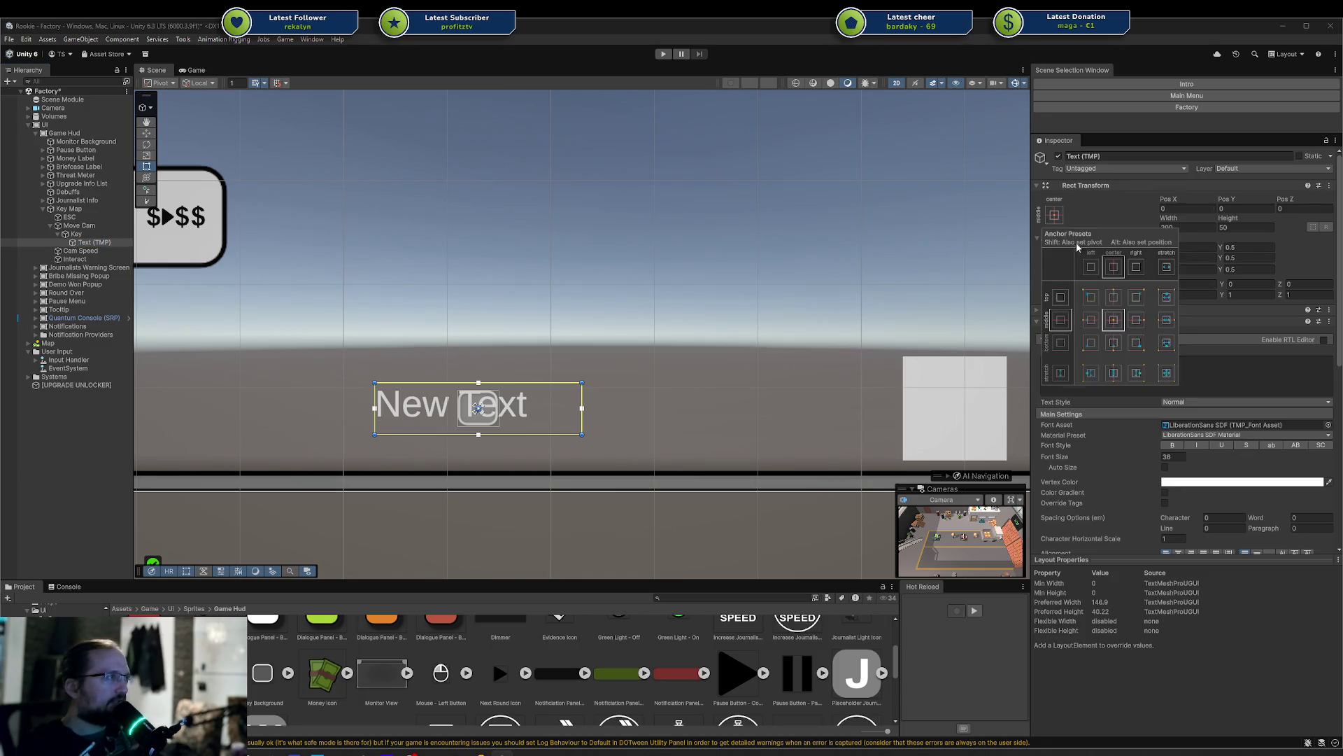
{"action": "left_click", "coordinate": [1166, 373], "text": "alt"}
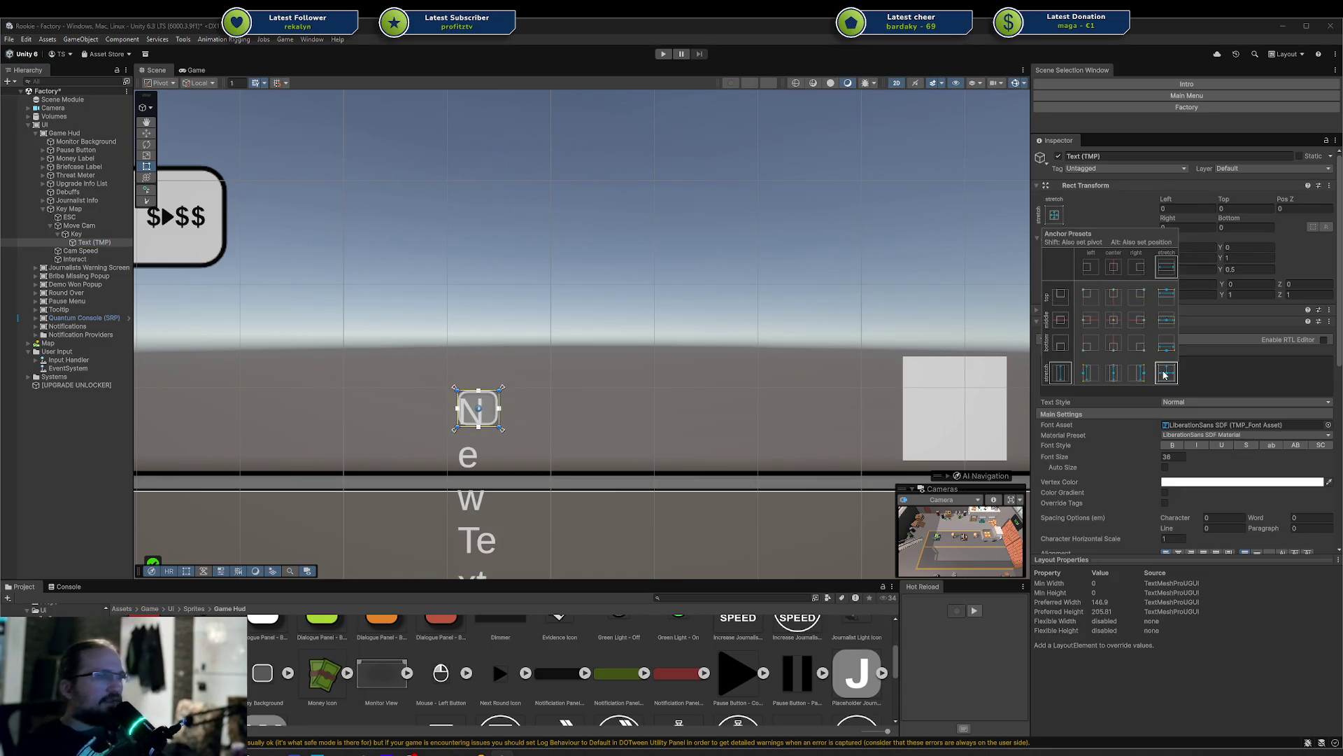
{"action": "left_click", "coordinate": [1165, 467]}
{"action": "left_click", "coordinate": [1155, 369]}
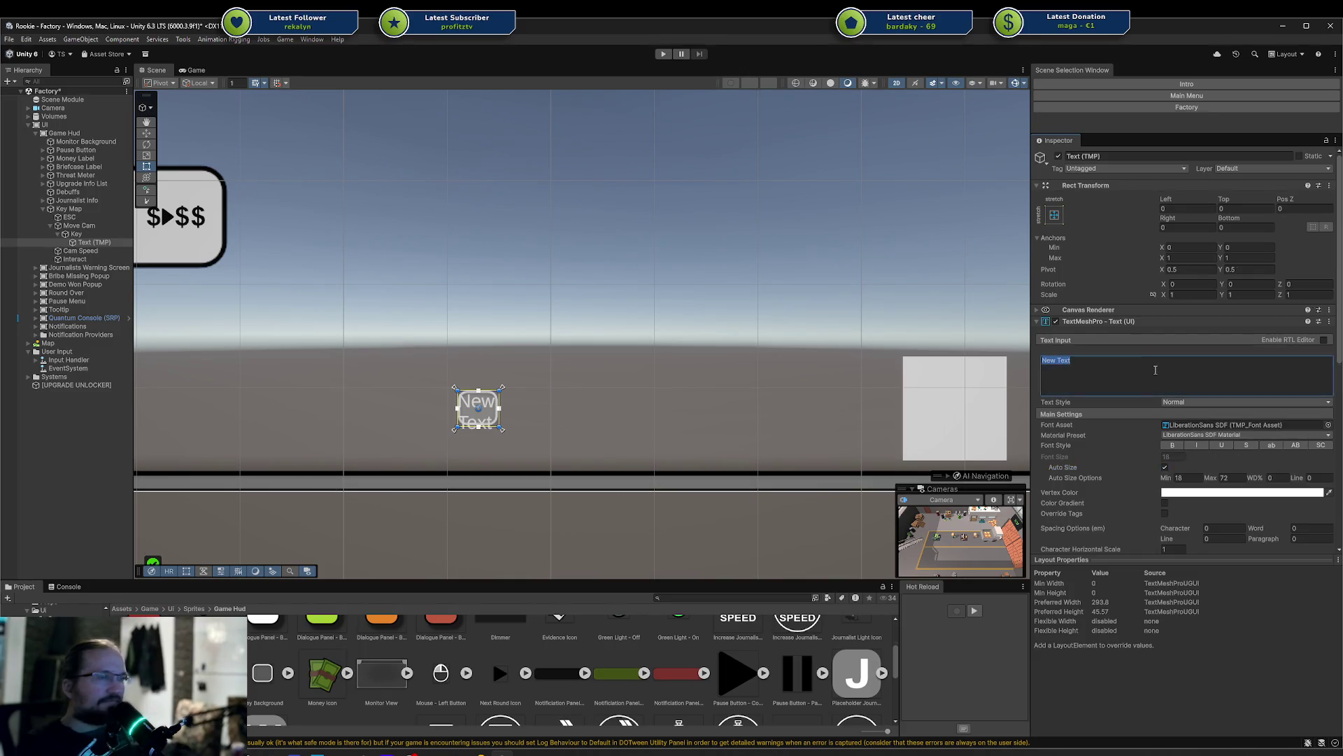
{"action": "type", "text": "W"}
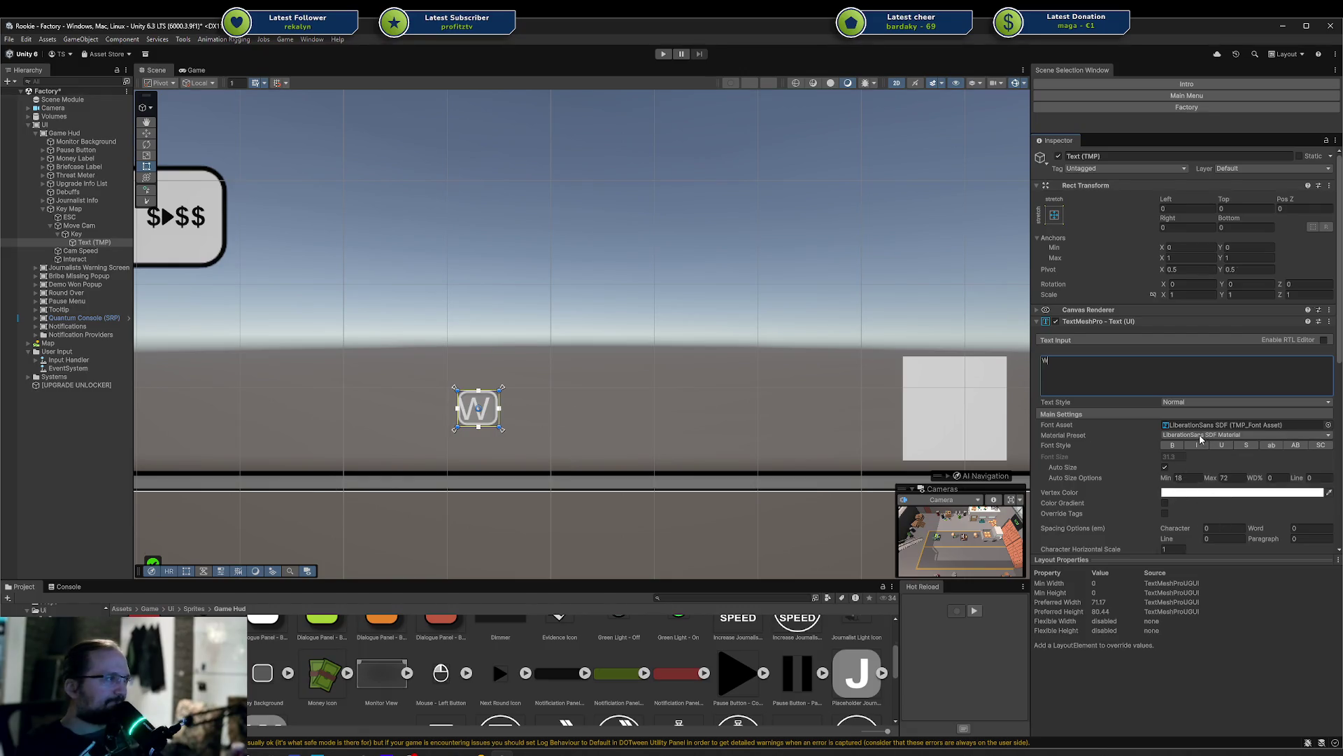
{"action": "scroll", "coordinate": [1212, 468], "scroll_direction": "down", "scroll_amount": 2}
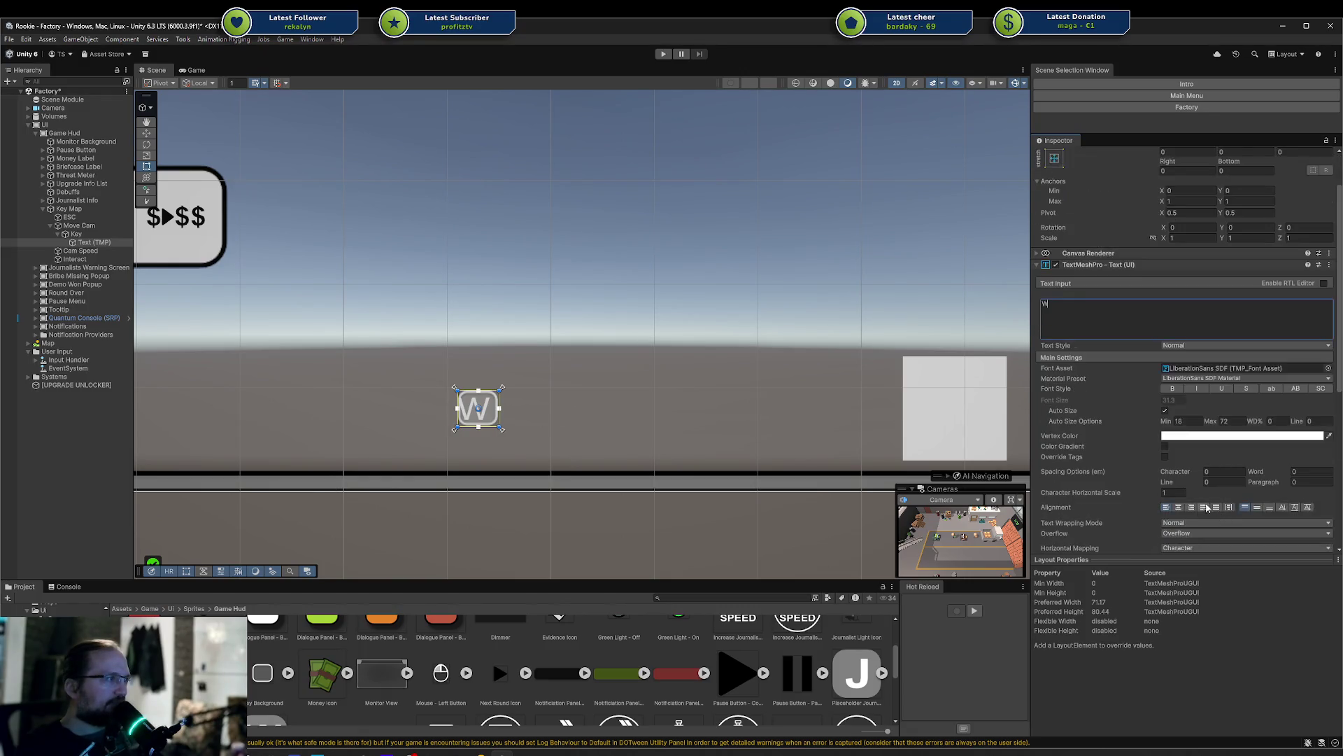
{"action": "left_click", "coordinate": [1181, 508]}
{"action": "left_click", "coordinate": [1256, 507]}
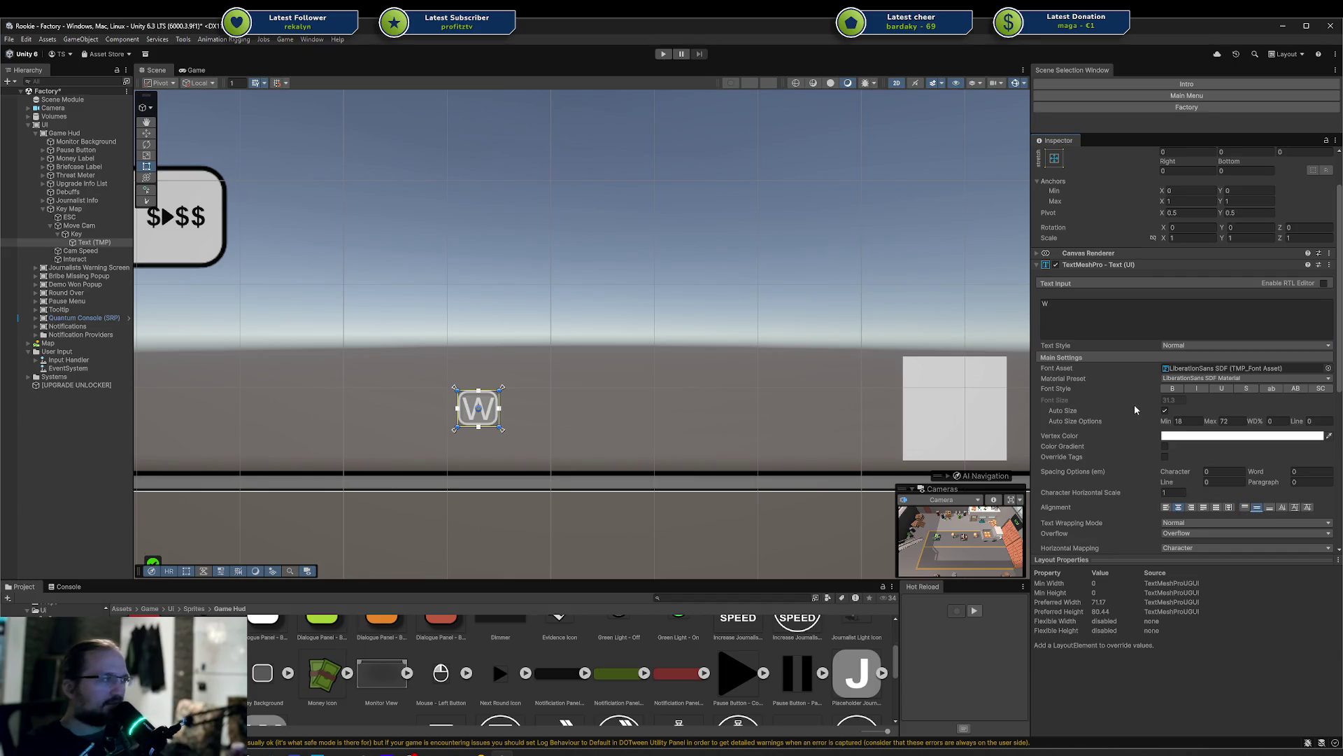
Set the text's Left, Top, Right and Bottom insets to 4 and zoom onto the W key
{"action": "scroll", "coordinate": [1134, 404], "scroll_direction": "up", "scroll_amount": 2}
{"action": "left_click", "coordinate": [1195, 209]}
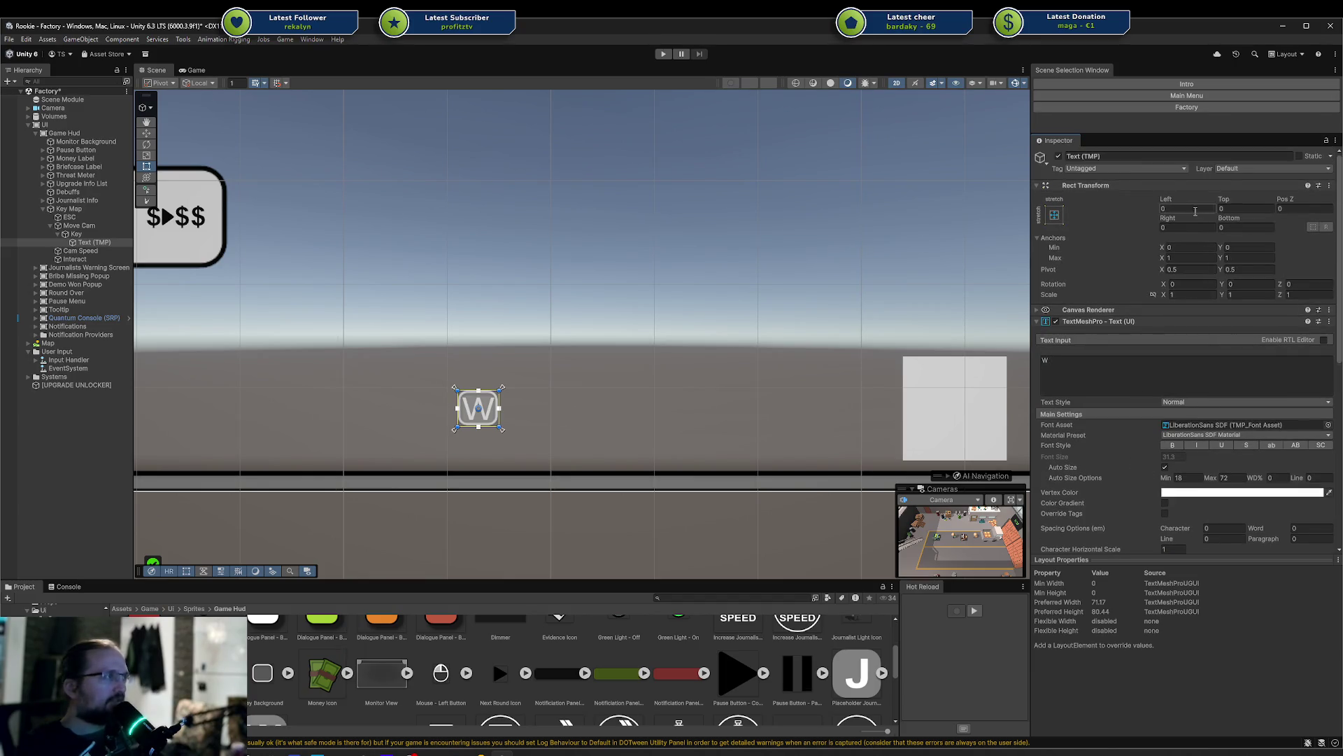
{"action": "type", "text": "10"}
{"action": "key", "text": "BackSpace"}
{"action": "key", "text": "BackSpace"}
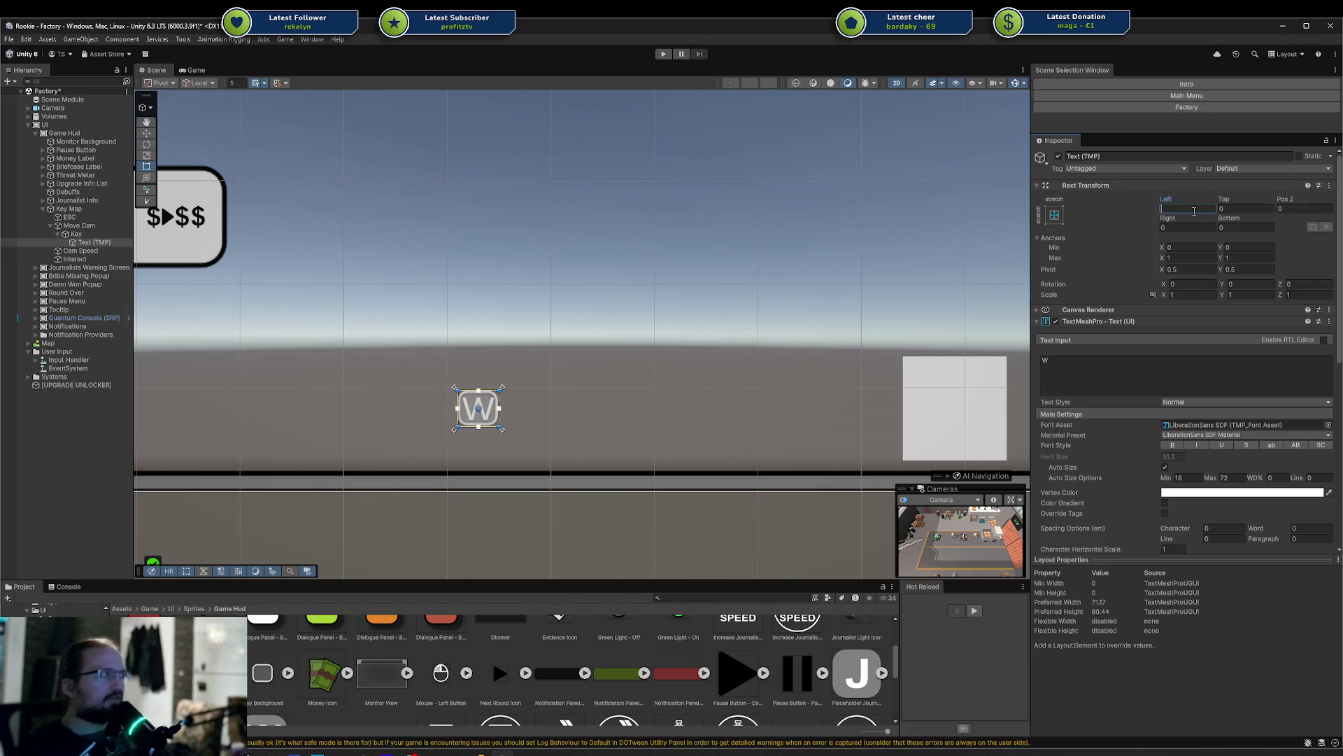
{"action": "type", "text": "5"}
{"action": "key", "text": "BackSpace"}
{"action": "type", "text": "4"}
{"action": "key", "text": "Tab"}
{"action": "type", "text": "4"}
{"action": "key", "text": "Tab"}
{"action": "key", "text": "Tab"}
{"action": "type", "text": "4"}
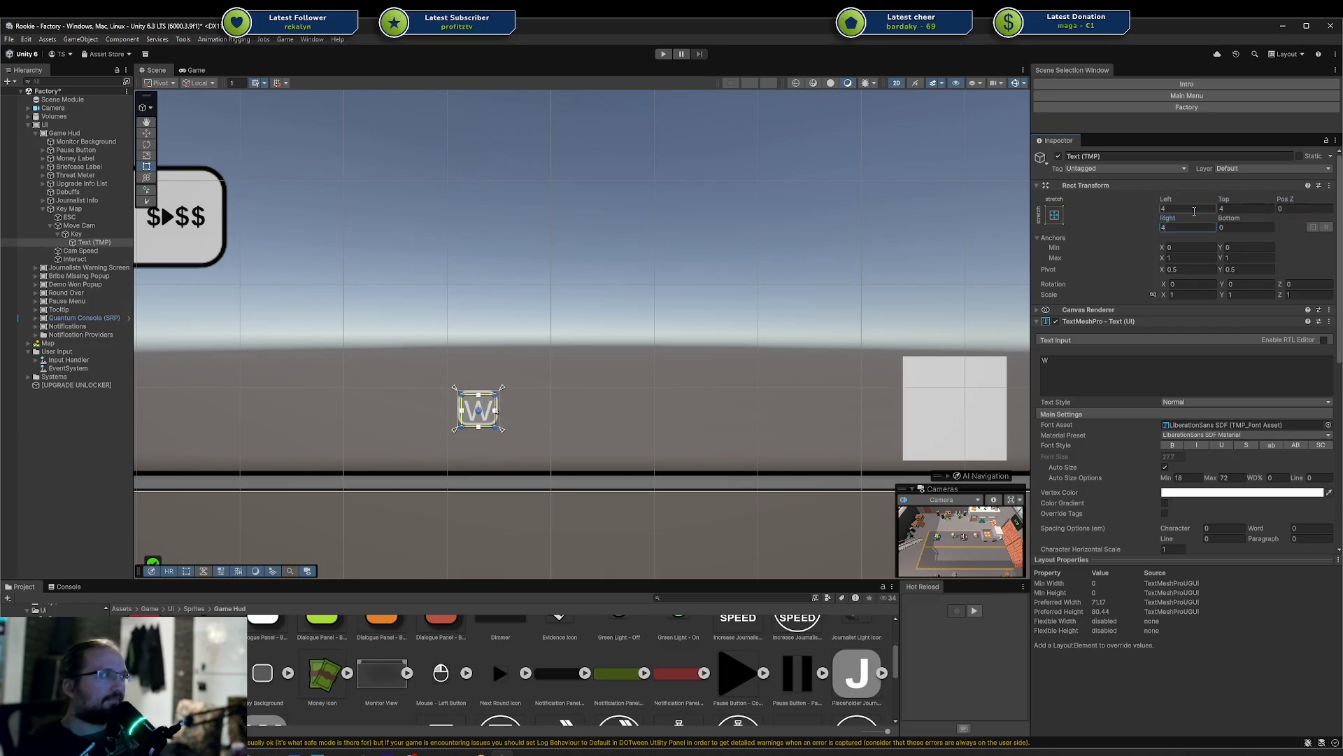
{"action": "key", "text": "Tab"}
{"action": "type", "text": "4"}
{"action": "scroll", "coordinate": [581, 375], "scroll_direction": "up", "scroll_amount": 3}
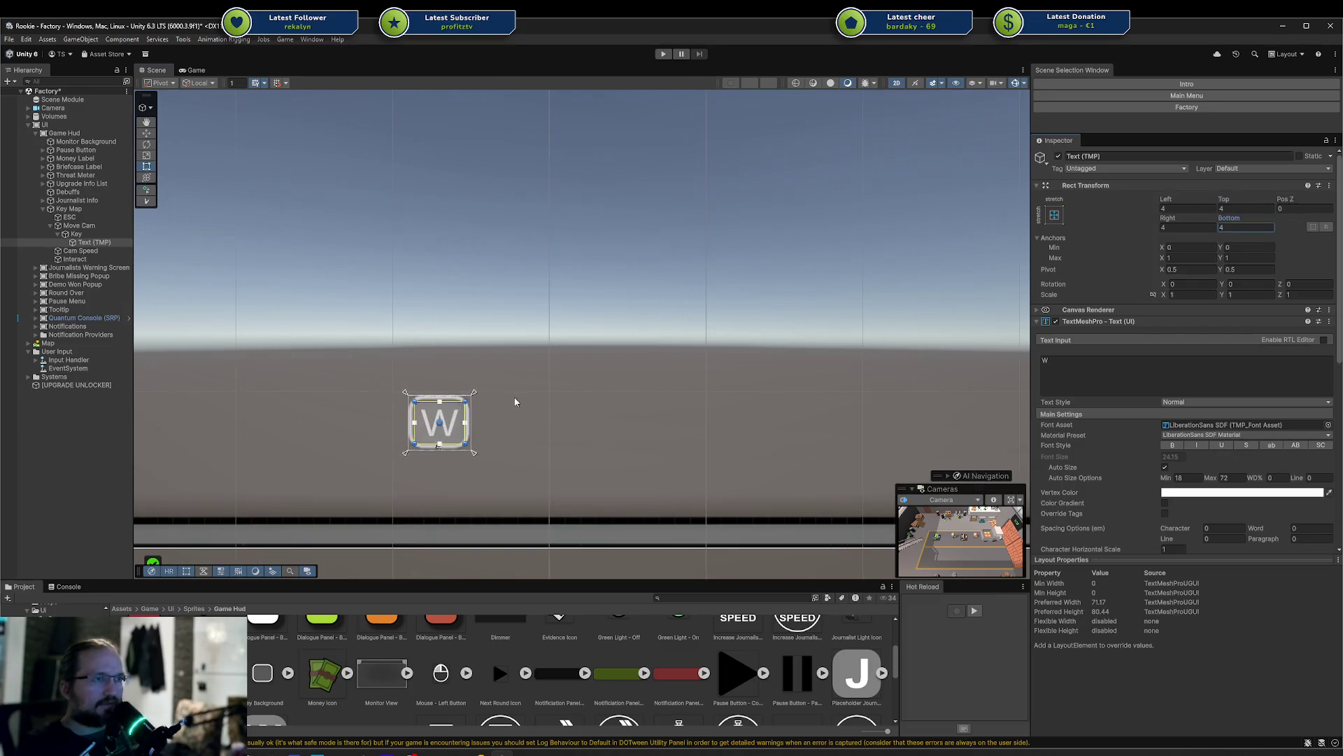
{"action": "left_click_drag", "start_coordinate": [632, 347], "coordinate": [765, 298]}
{"action": "scroll", "coordinate": [765, 298], "scroll_direction": "up", "scroll_amount": 4}
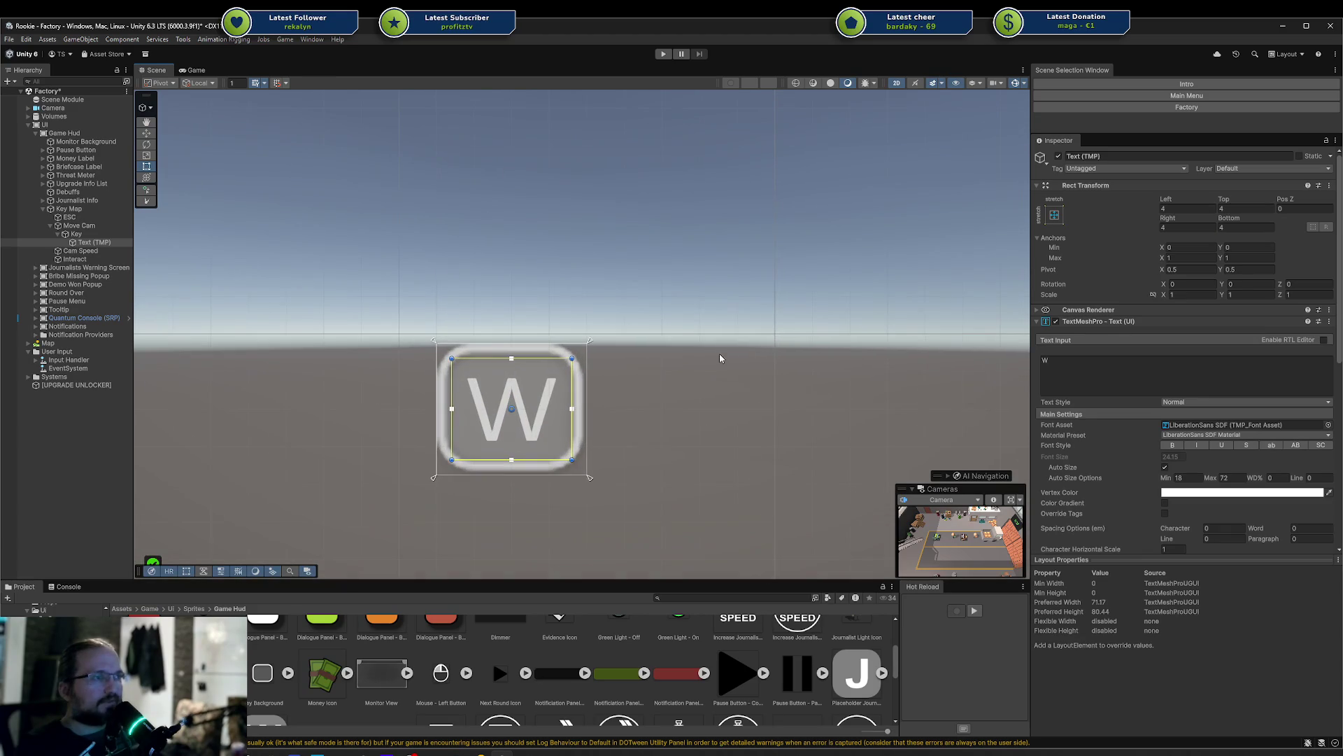
Make the key text bold, set Auto Size Min to 8, and test it with 'ESC' and longer sample text
{"action": "left_click", "coordinate": [1179, 446]}
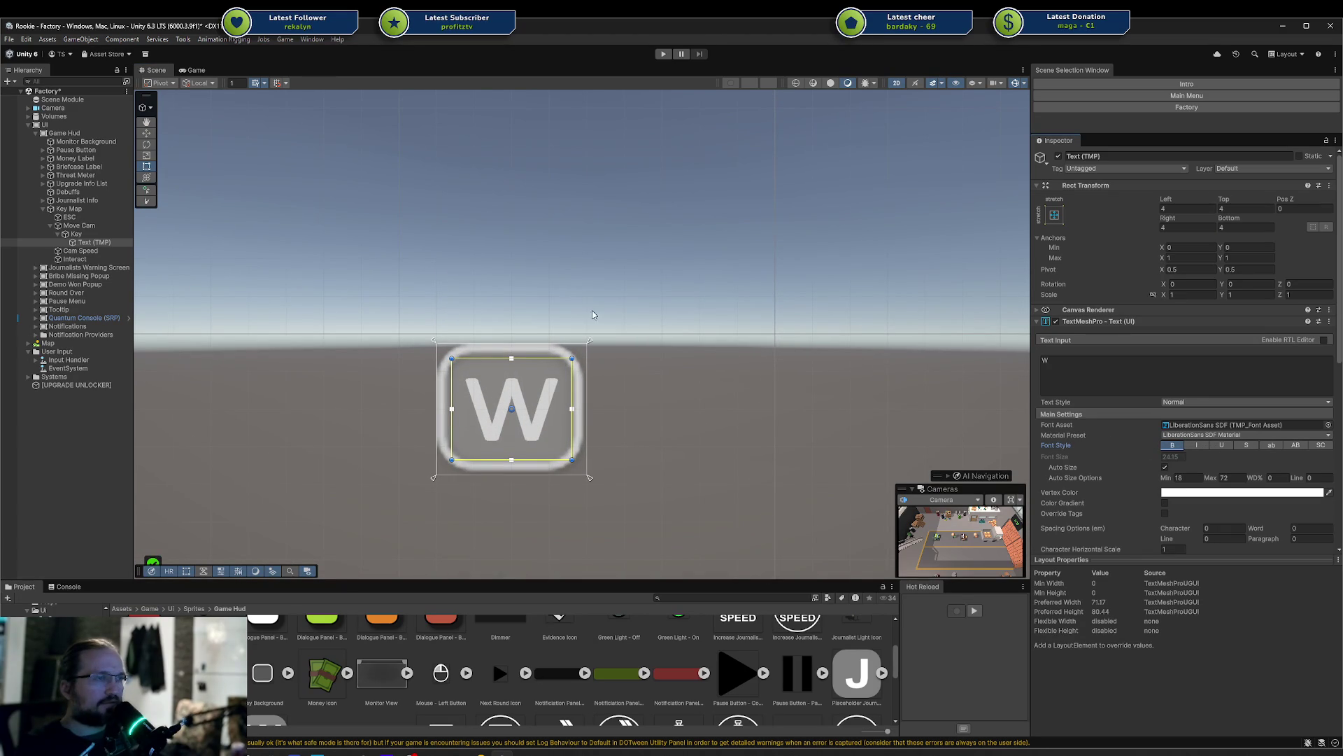
{"action": "double_click", "coordinate": [1161, 372]}
{"action": "type", "text": "ESC"}
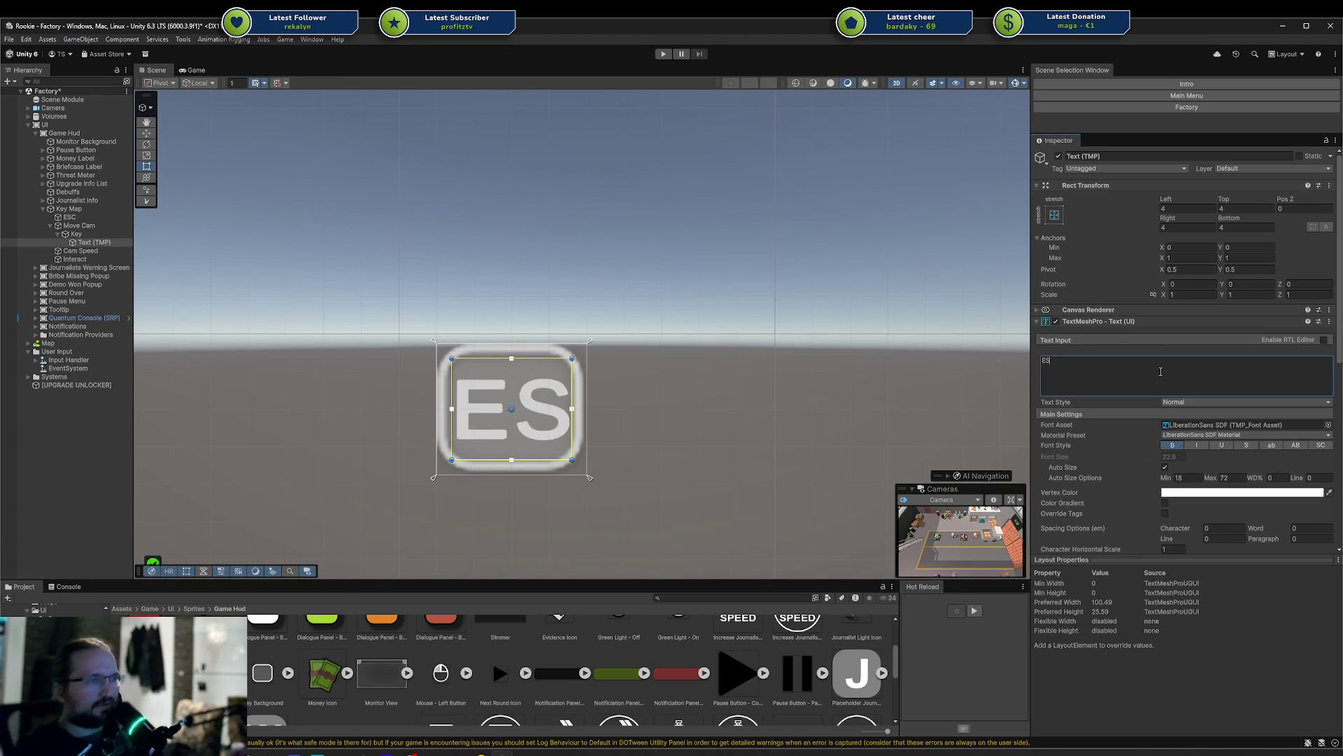
{"action": "left_click", "coordinate": [1164, 480]}
{"action": "left_click_drag", "start_coordinate": [1165, 482], "coordinate": [1145, 484]}
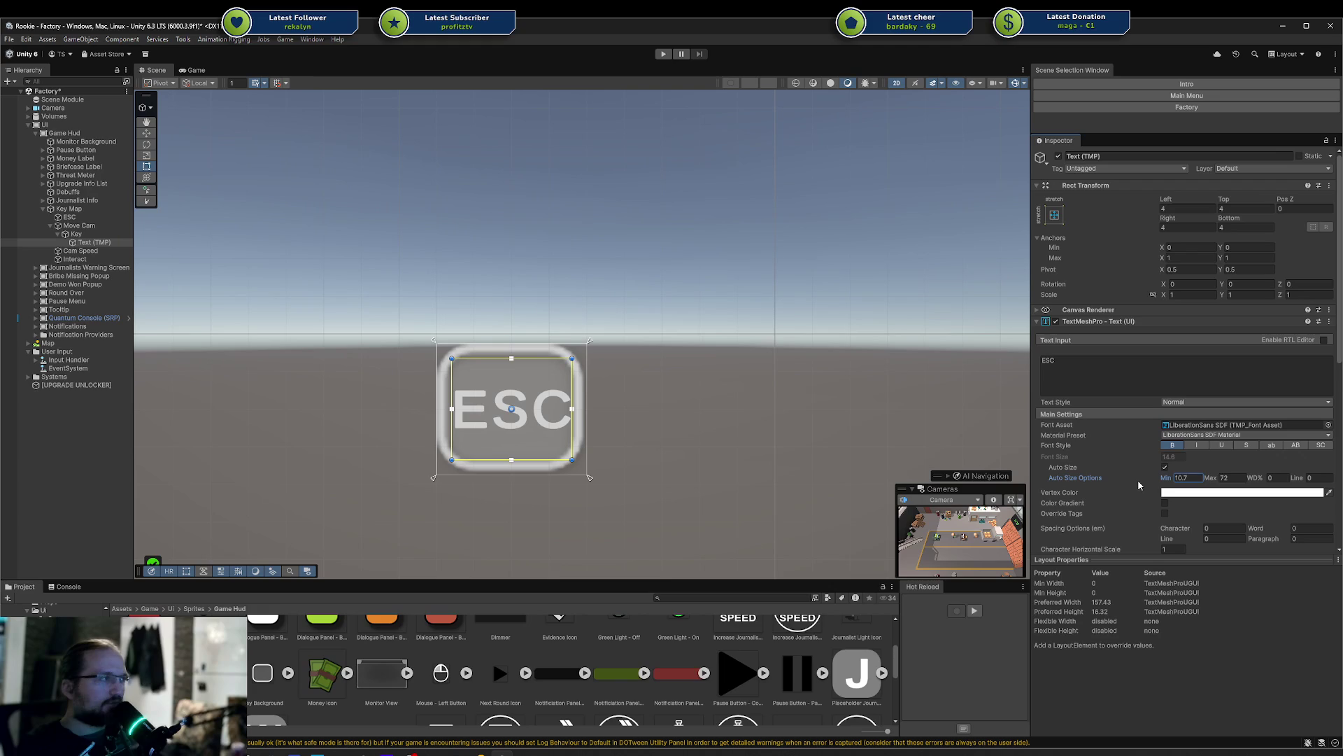
{"action": "left_click_drag", "start_coordinate": [1165, 479], "coordinate": [1181, 474]}
{"action": "type", "text": "8"}
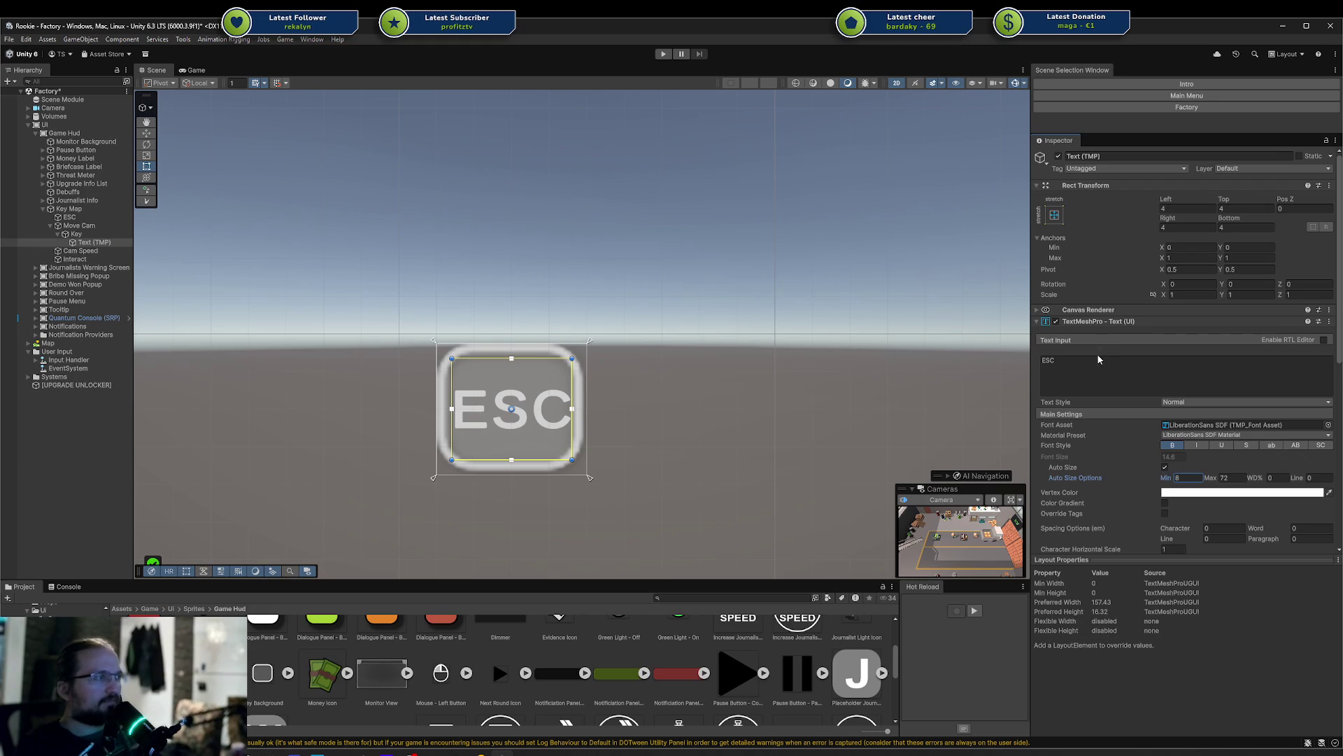
{"action": "left_click", "coordinate": [1098, 359]}
{"action": "type", "text": "HALLO WELT "}
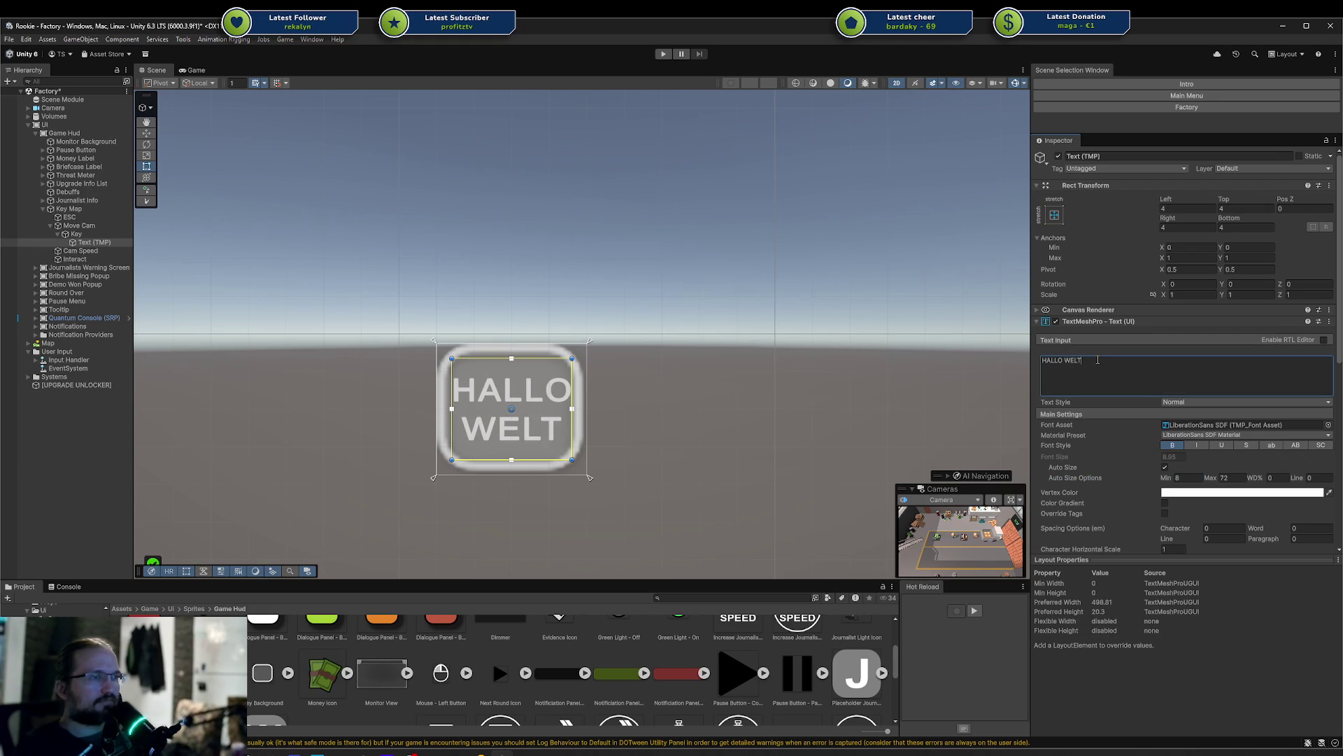
{"action": "type", "text": ":)"}
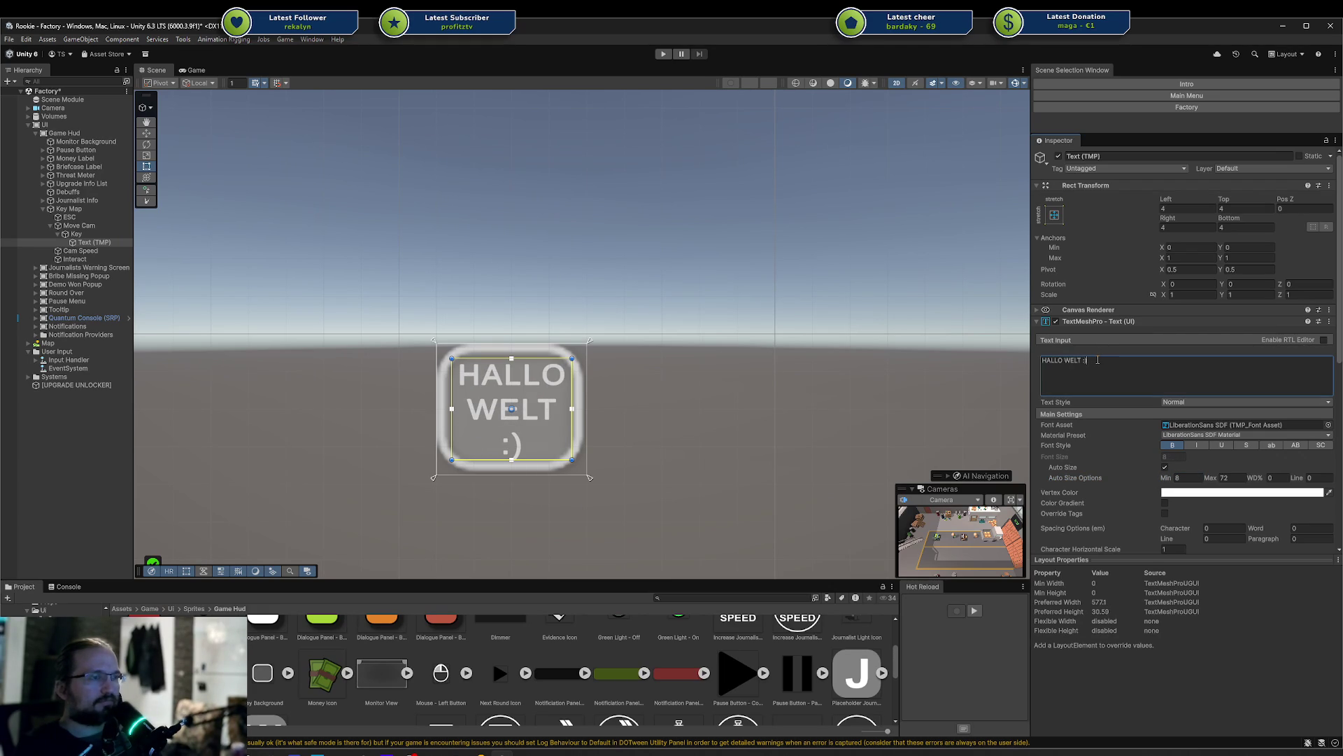
{"action": "type", "text": " !!! Sidetracking FT"}
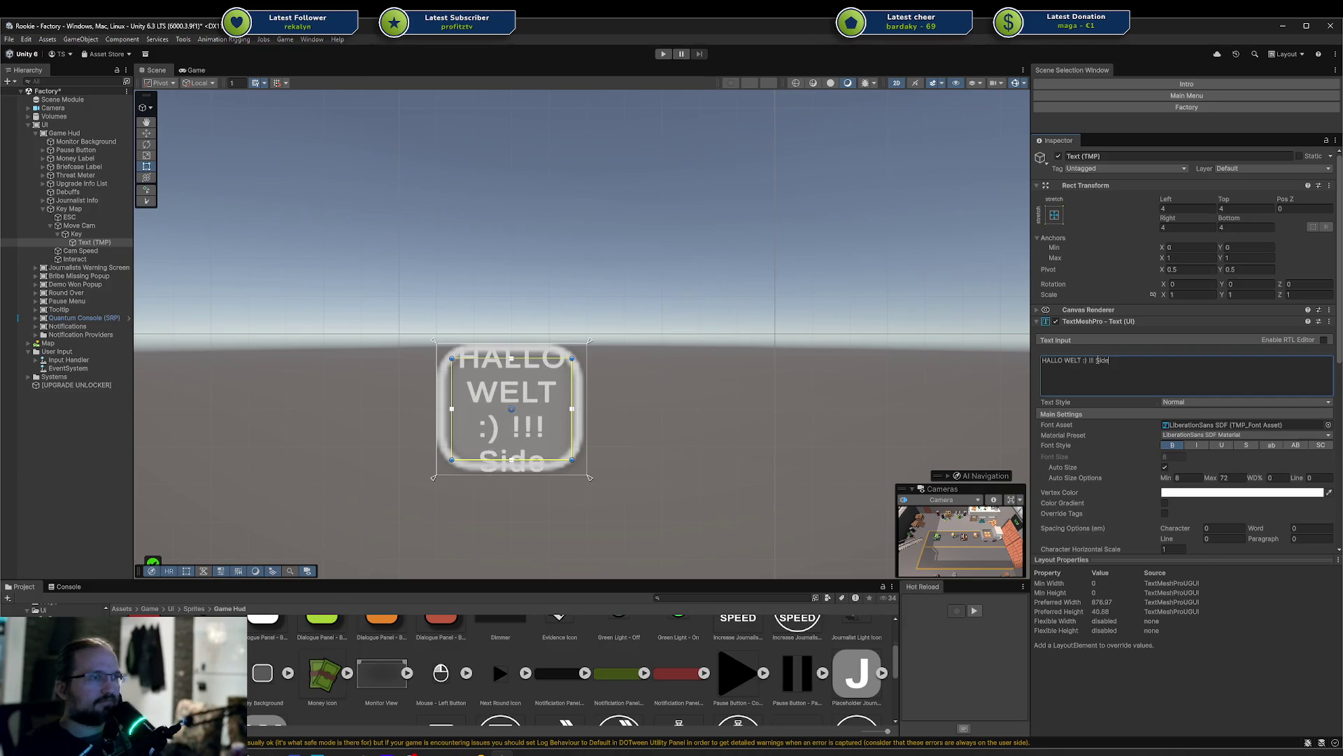
{"action": "type", "text": "W"}
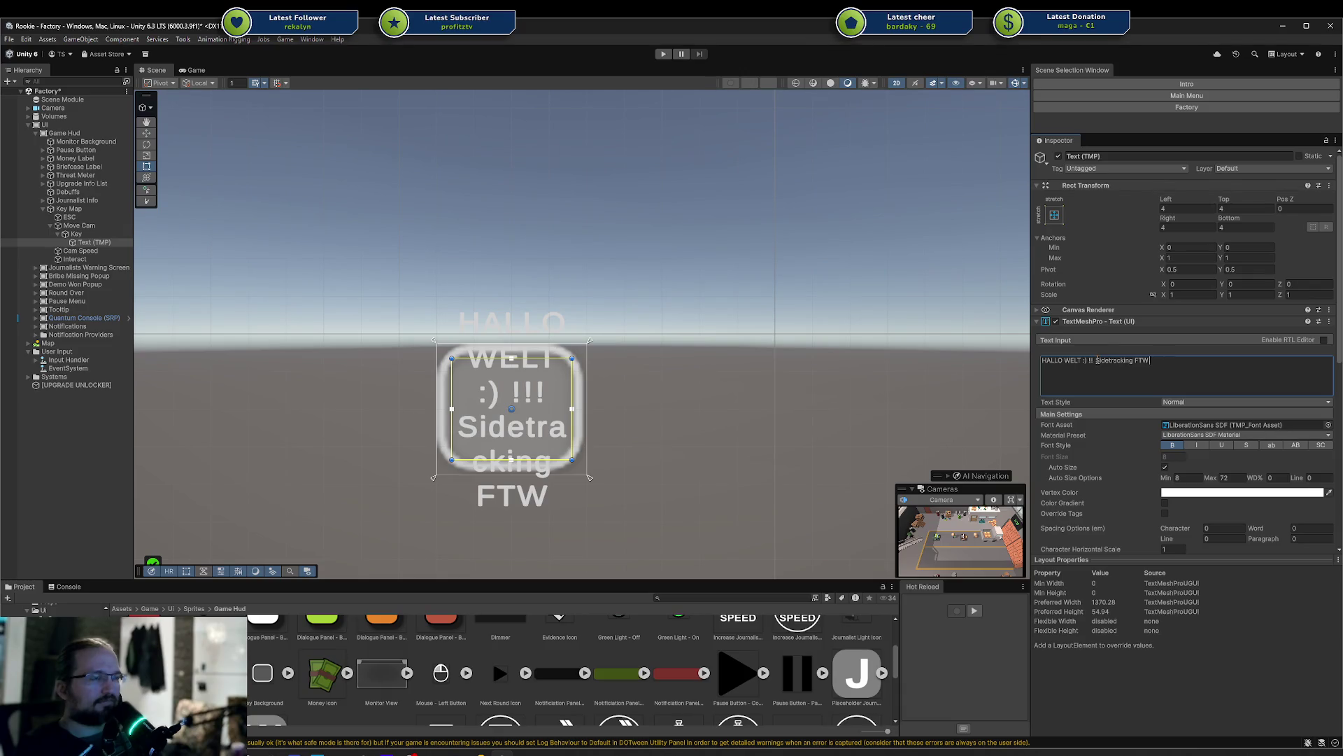
{"action": "type", "text": " ...."}
{"action": "key", "text": "ctrl+a"}
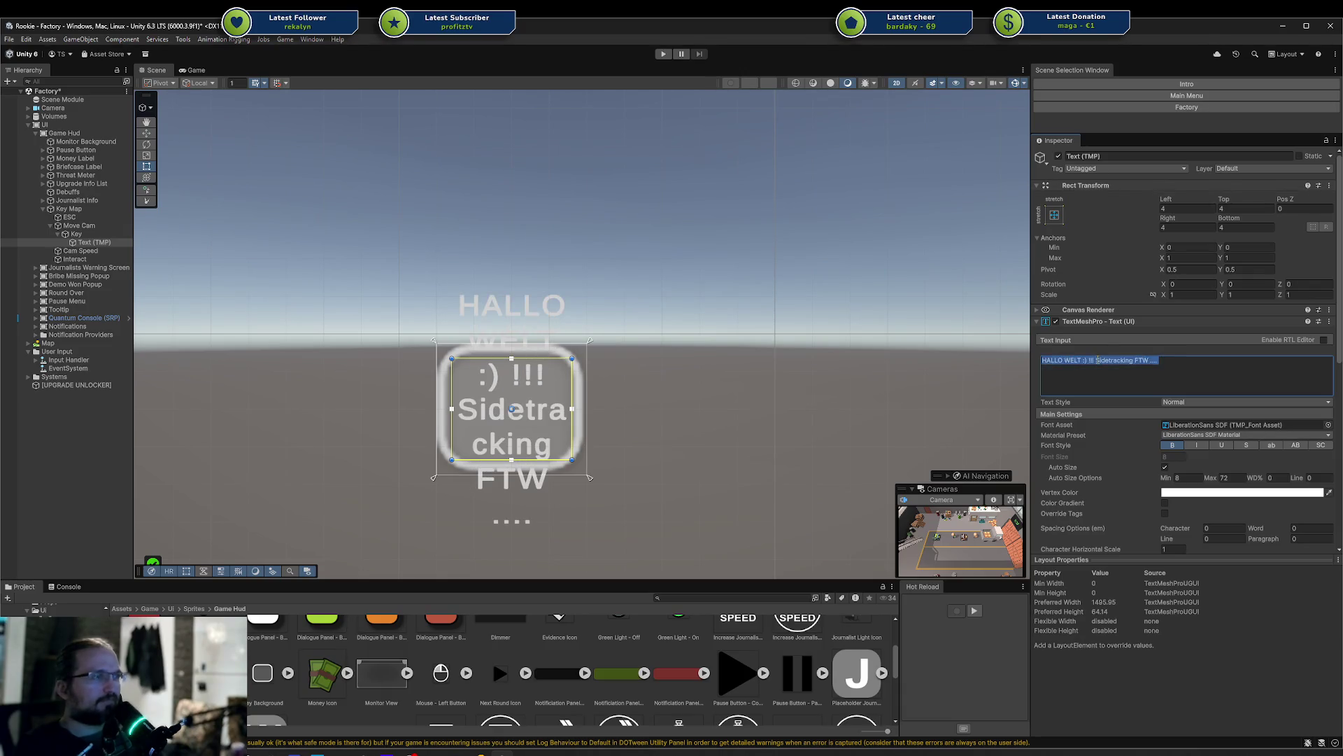
Restore the key text to 'W', enter Play mode and compare with the Affinity Designer Game Hud mockup
{"action": "type", "text": "W"}
{"action": "key", "text": "ctrl+p"}
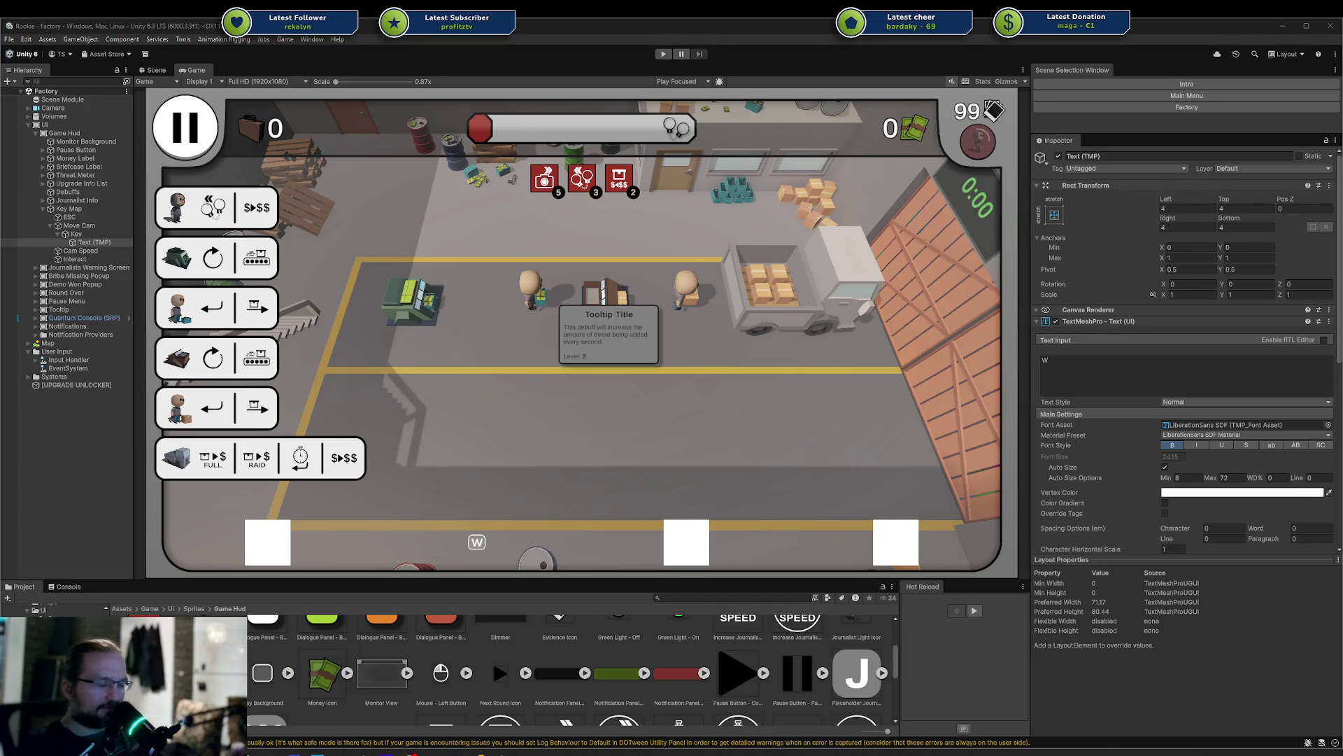
{"action": "key", "text": "alt+Tab"}
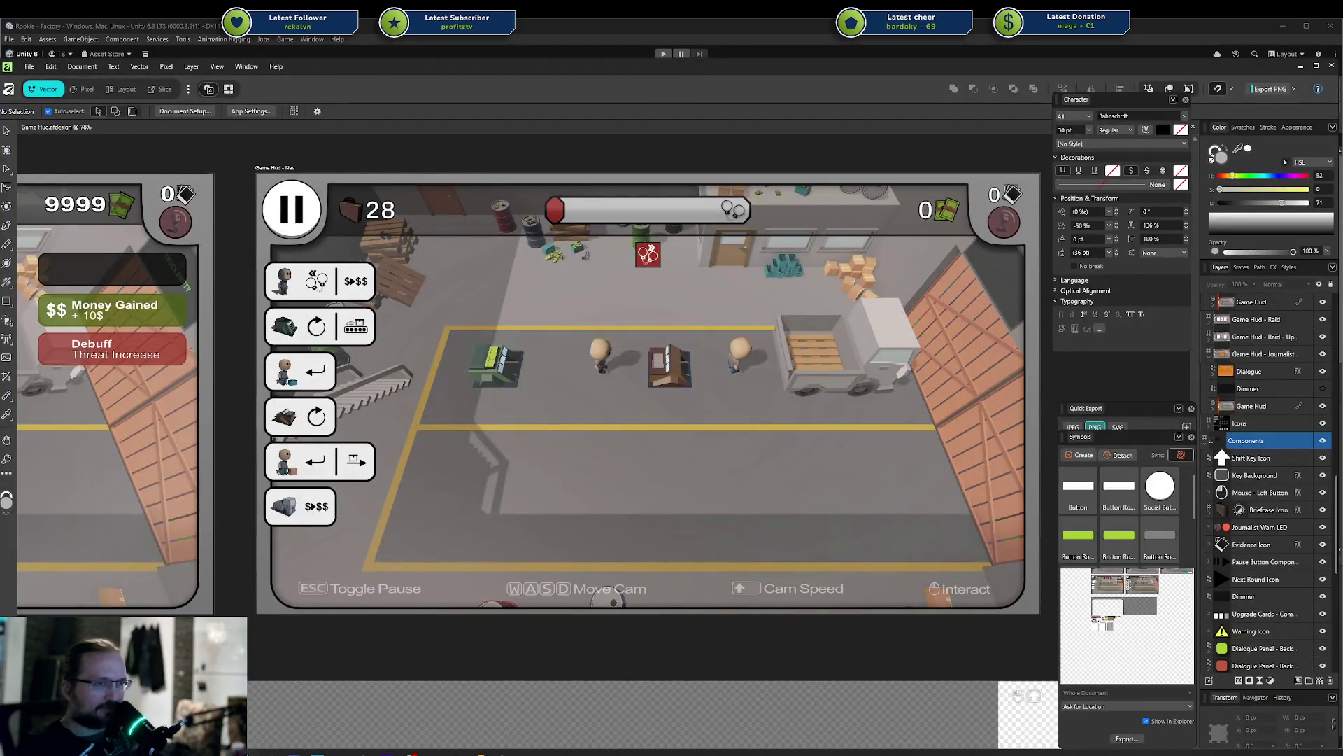
{"action": "left_click", "coordinate": [978, 231]}
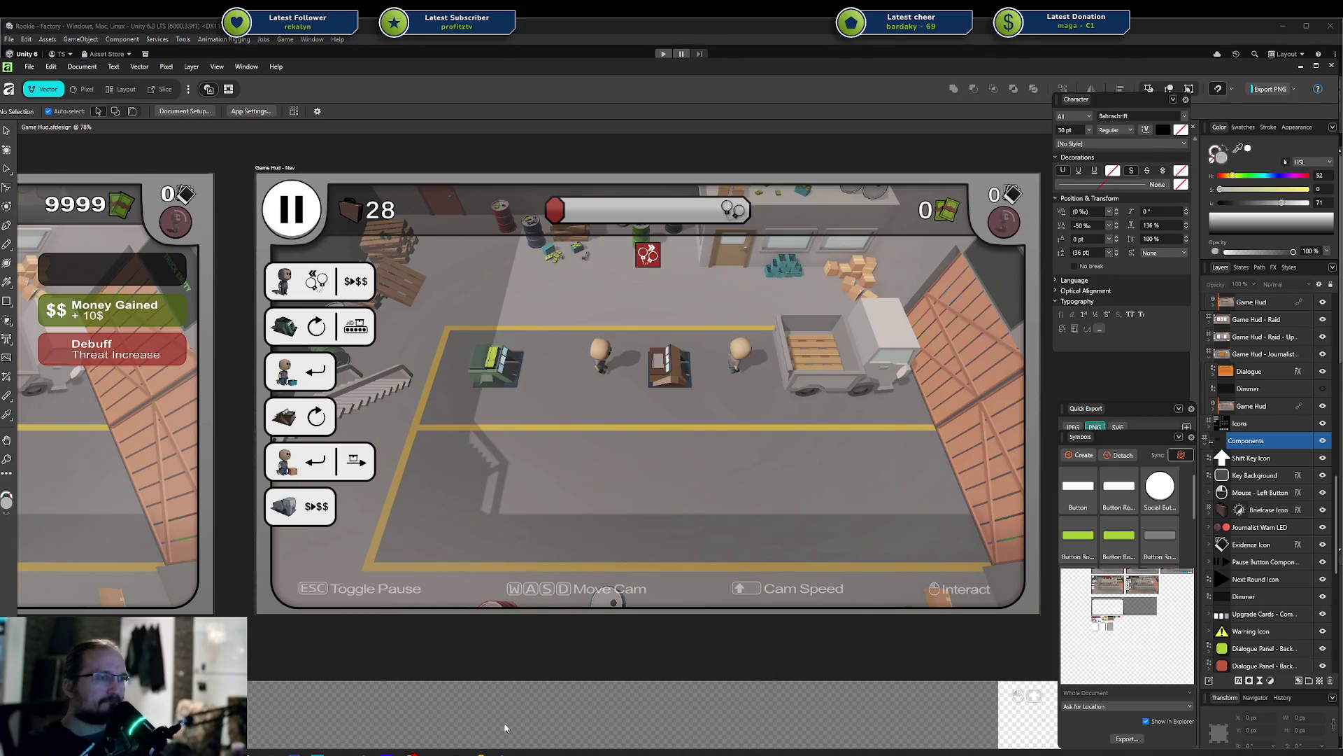
{"action": "left_click", "coordinate": [480, 754]}
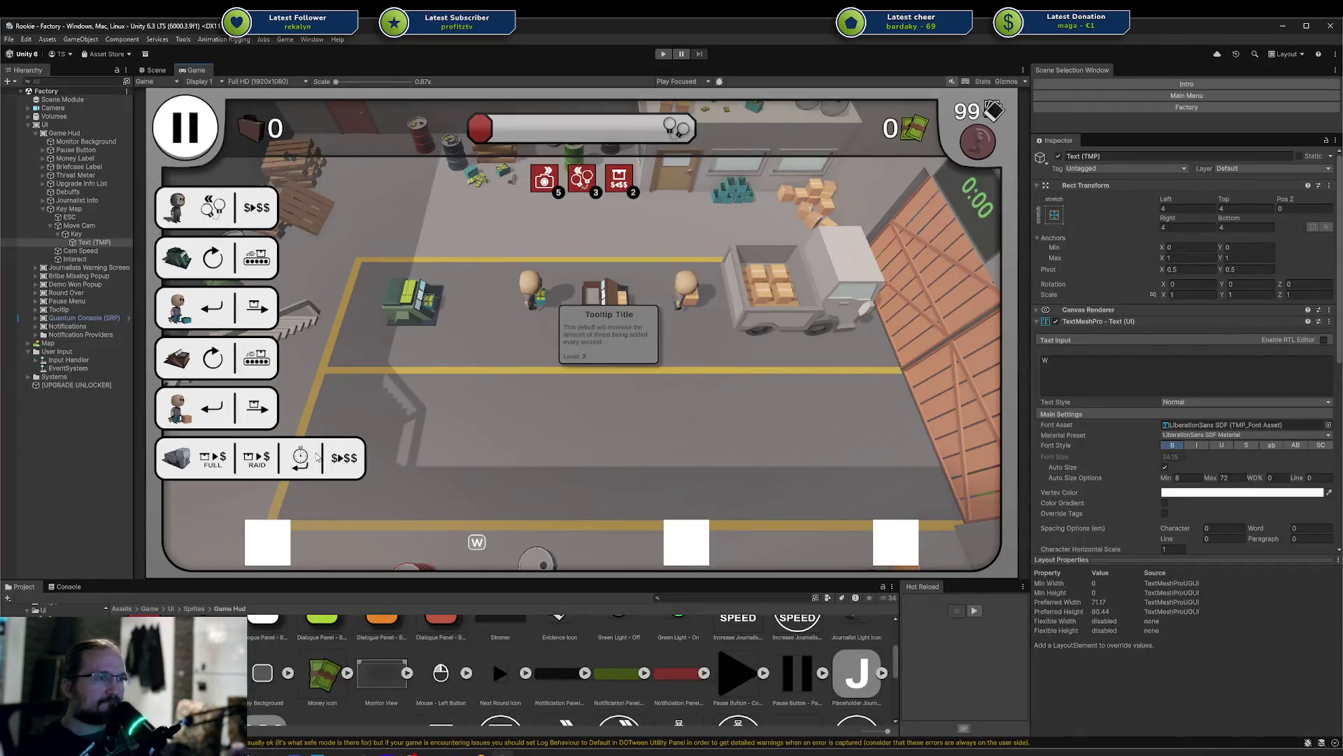
Create a UI Text - TextMeshPro object under Move Cam and name it Label
{"action": "left_click", "coordinate": [60, 234]}
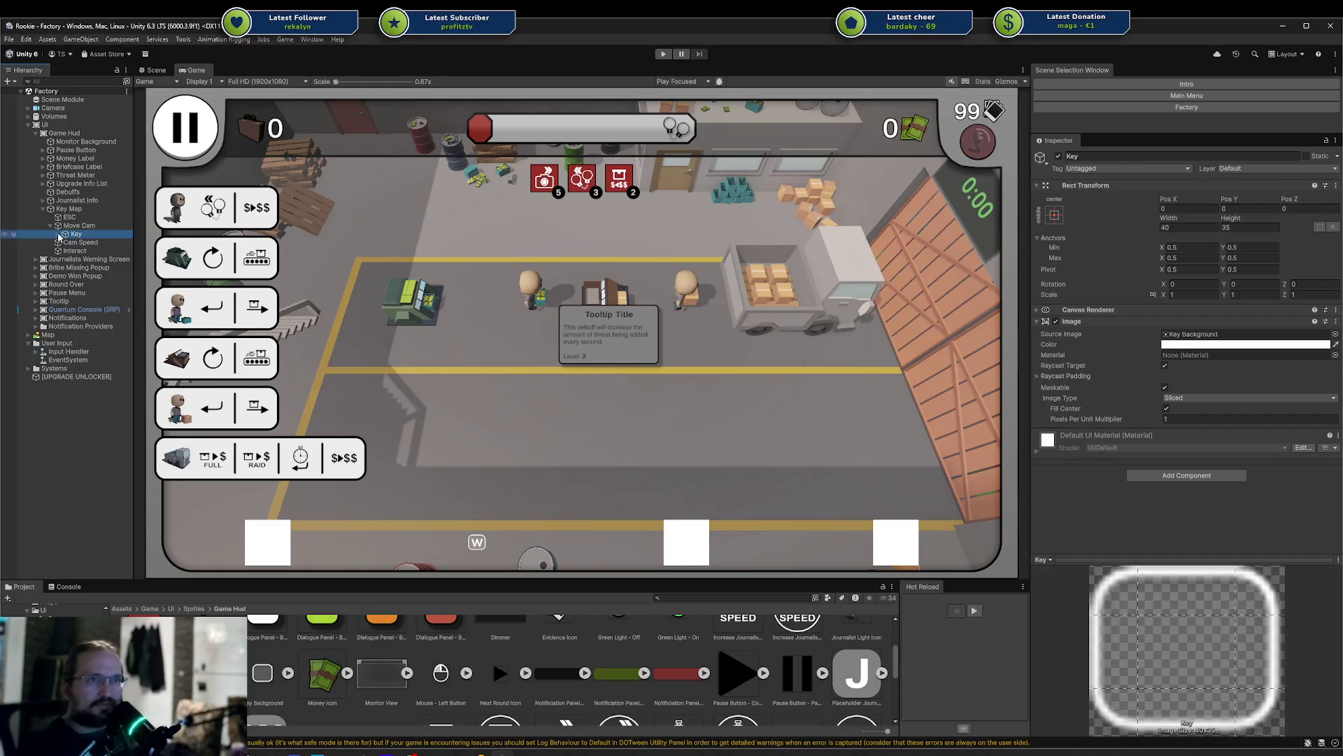
{"action": "right_click", "coordinate": [75, 226]}
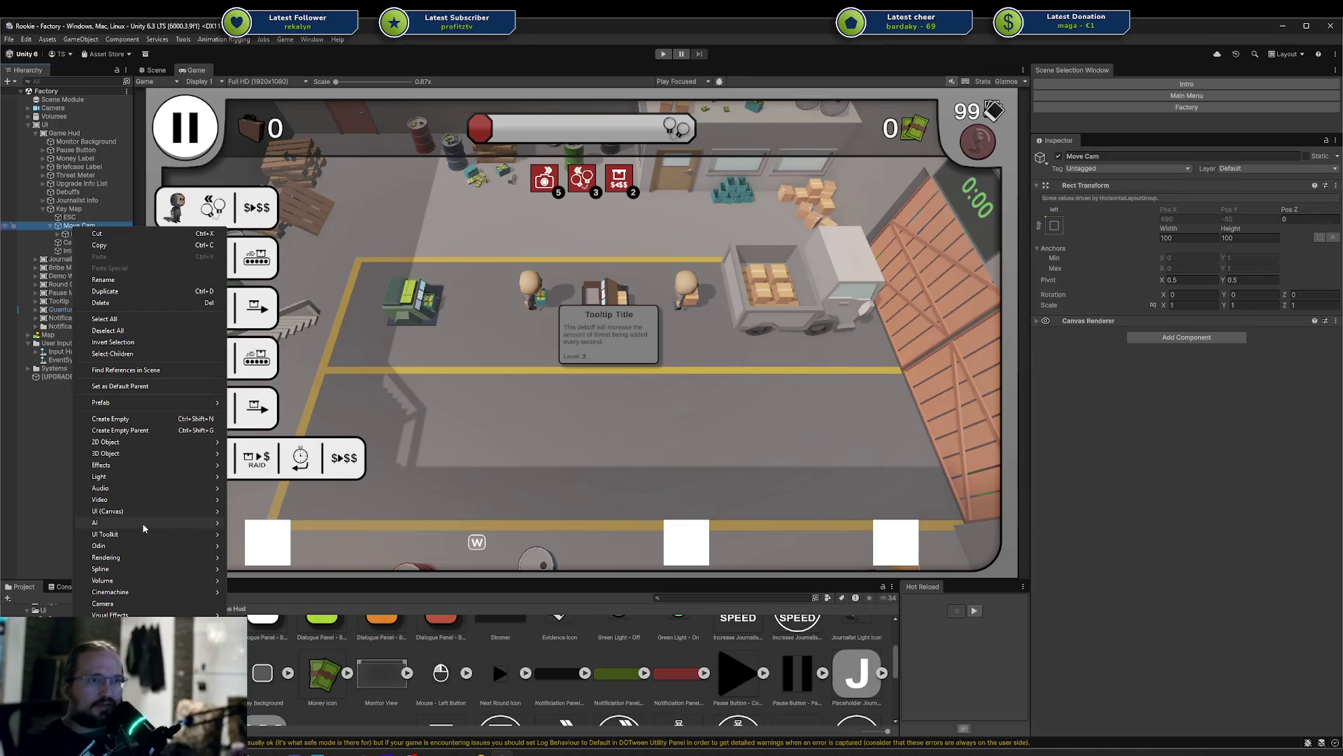
{"action": "mouse_move", "coordinate": [132, 511]}
{"action": "left_click", "coordinate": [310, 521]}
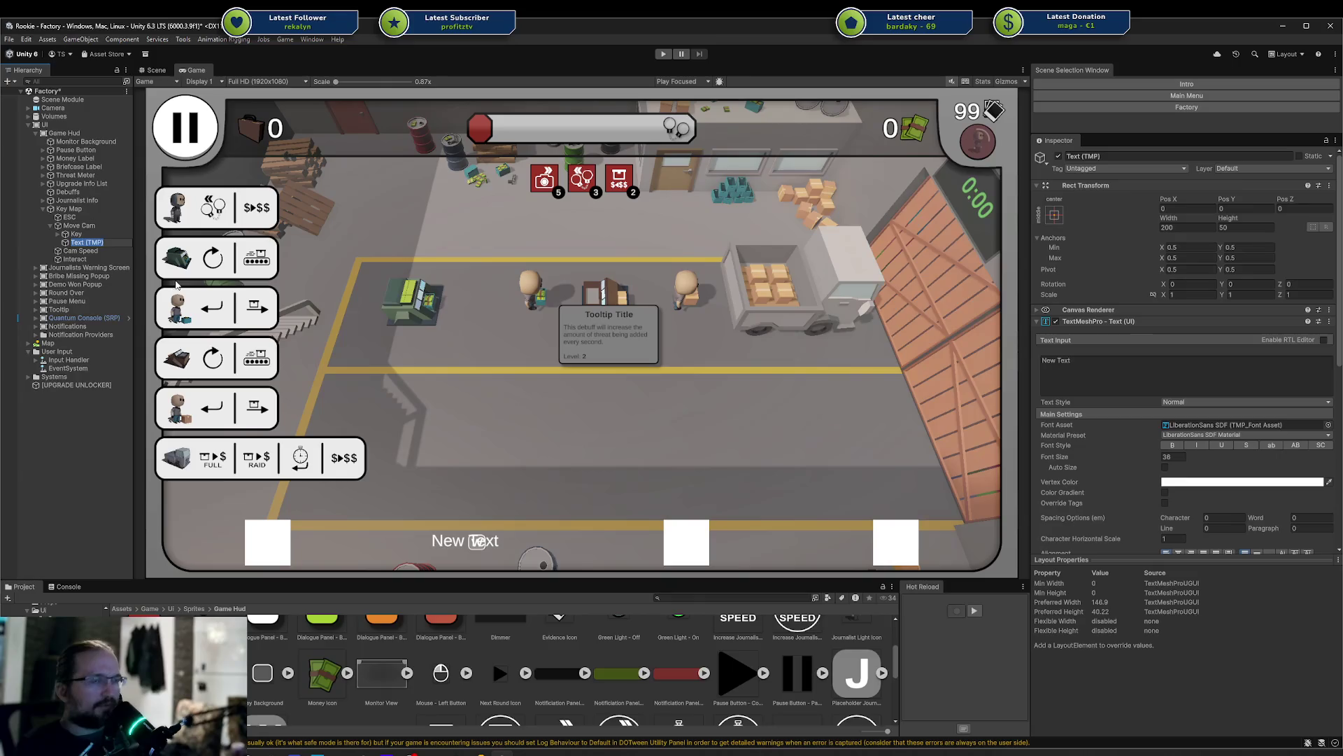
{"action": "type", "text": "U"}
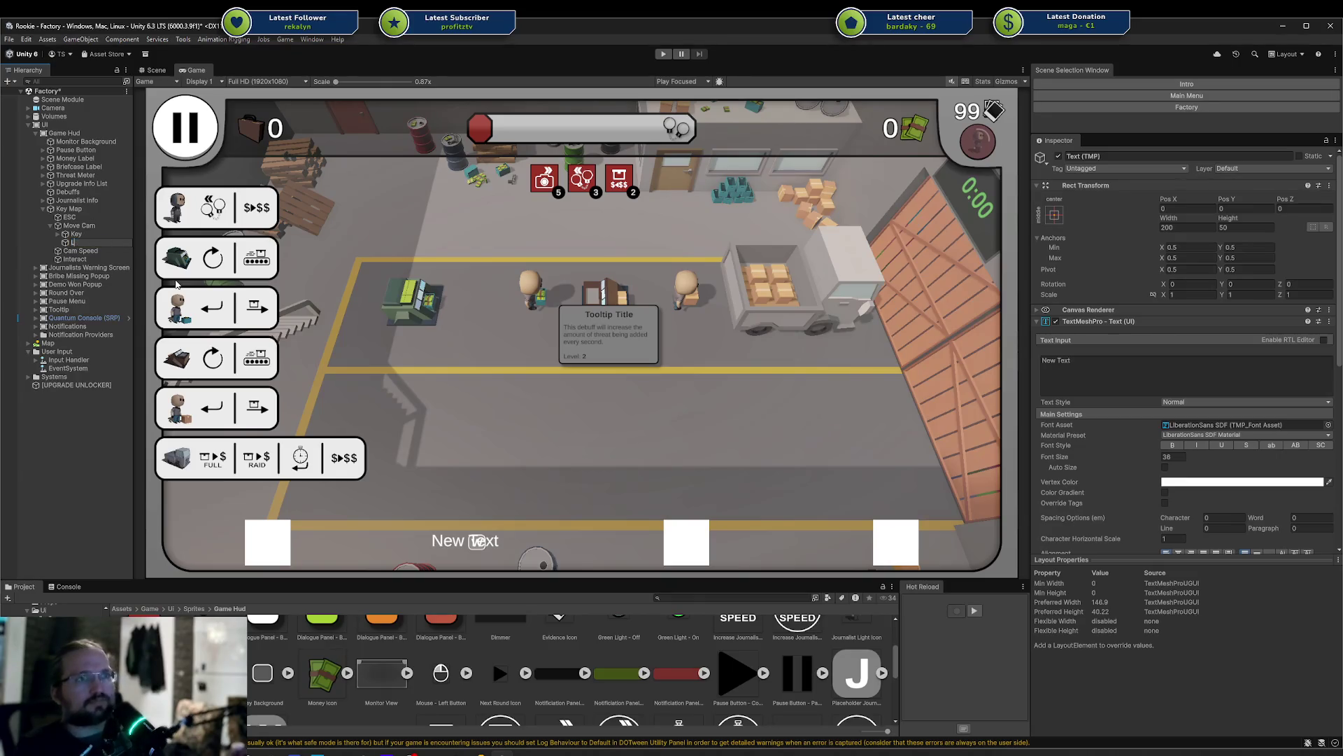
{"action": "key", "text": "Return"}
Add a Horizontal Layout Group component to Move Cam
{"action": "left_click", "coordinate": [79, 225]}
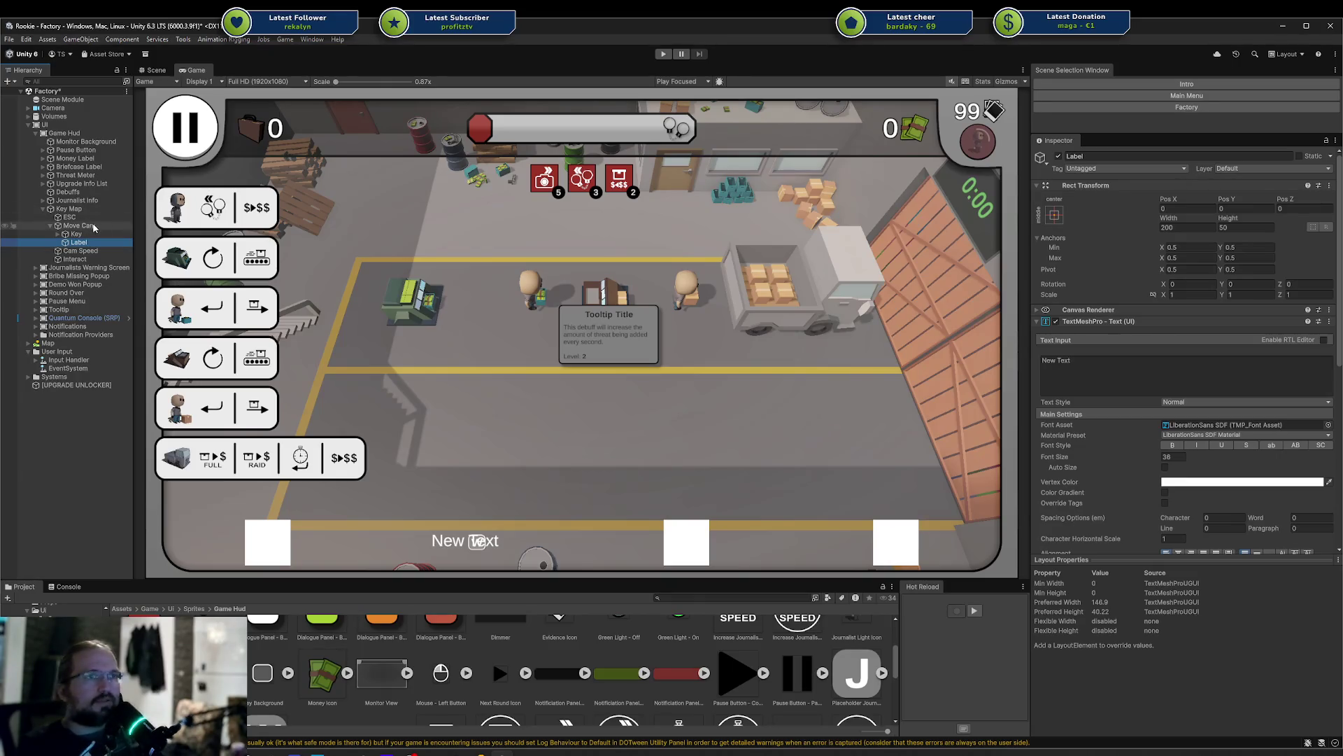
{"action": "left_click", "coordinate": [1182, 339]}
{"action": "type", "text": "horizontal"}
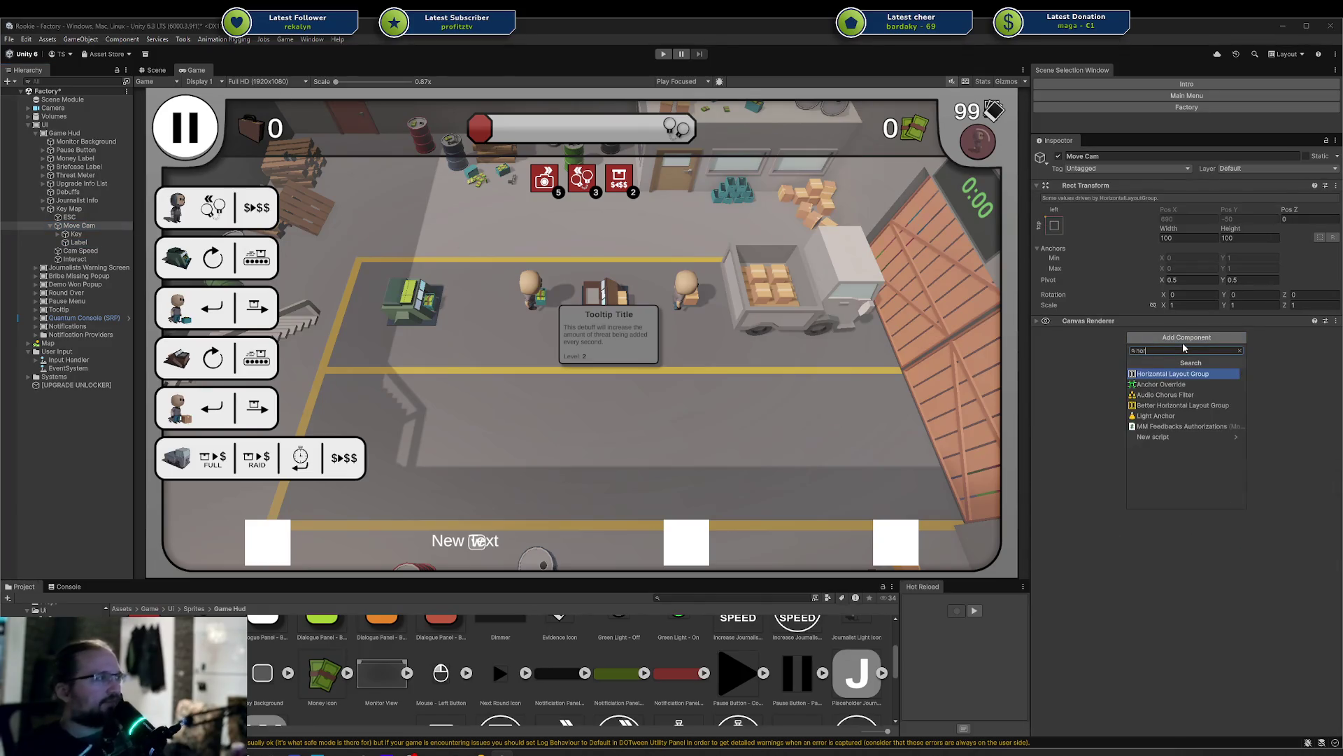
{"action": "key", "text": "Return"}
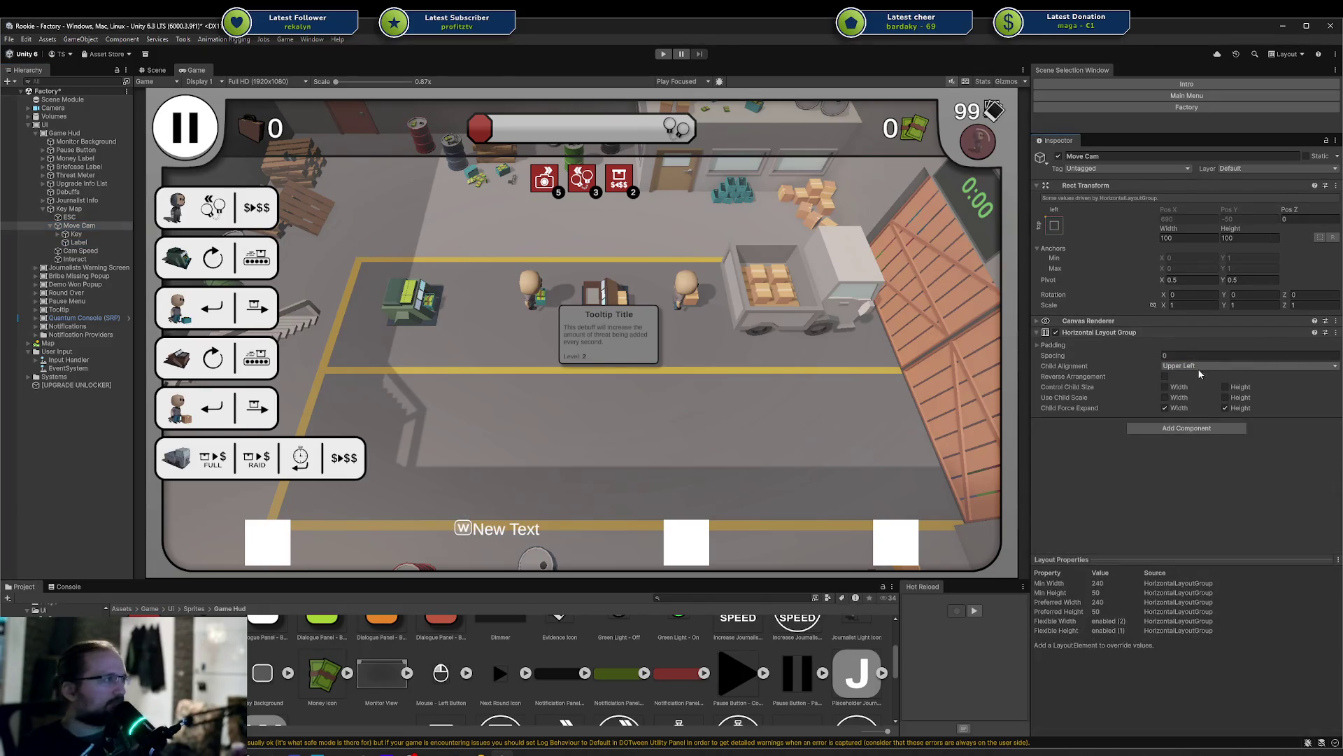
Set the layout Spacing to 5 and Child Alignment to Middle Center
{"action": "left_click", "coordinate": [1195, 365]}
{"action": "left_click", "coordinate": [1132, 449]}
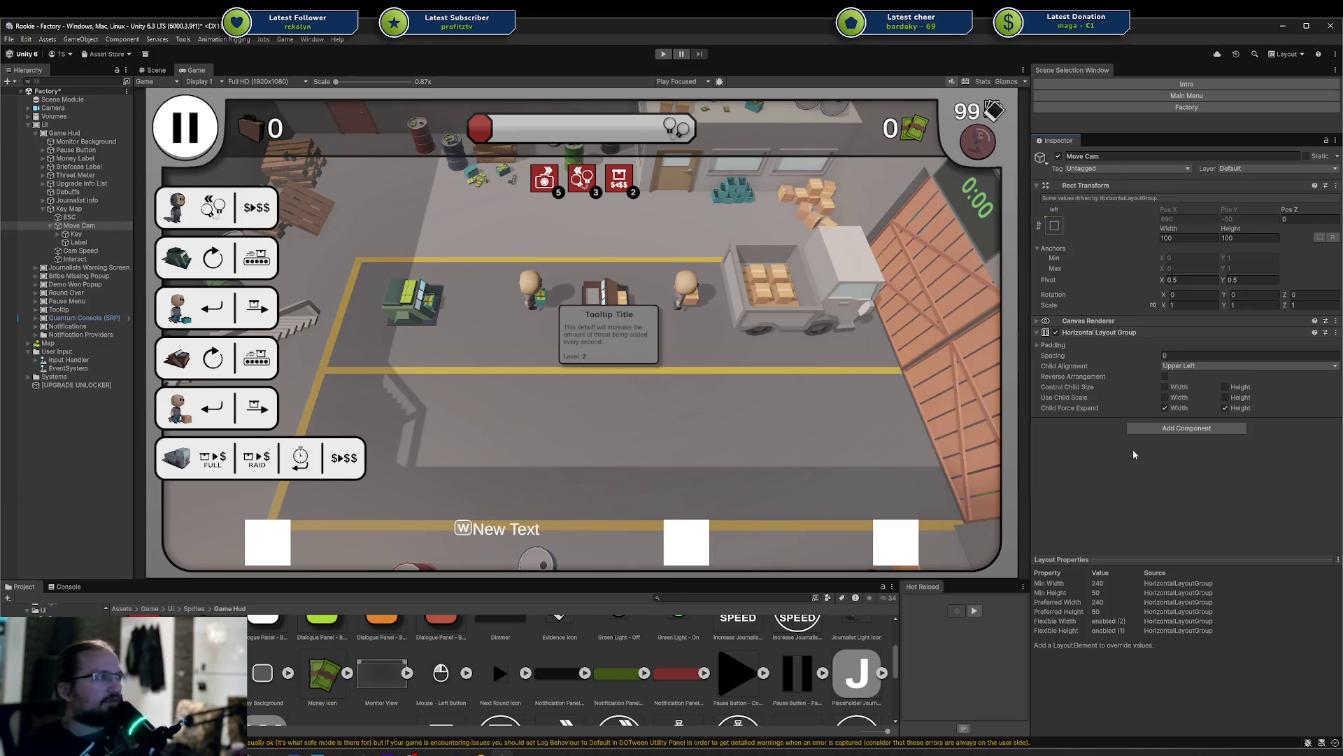
{"action": "left_click", "coordinate": [1171, 356]}
{"action": "key", "text": "BackSpace"}
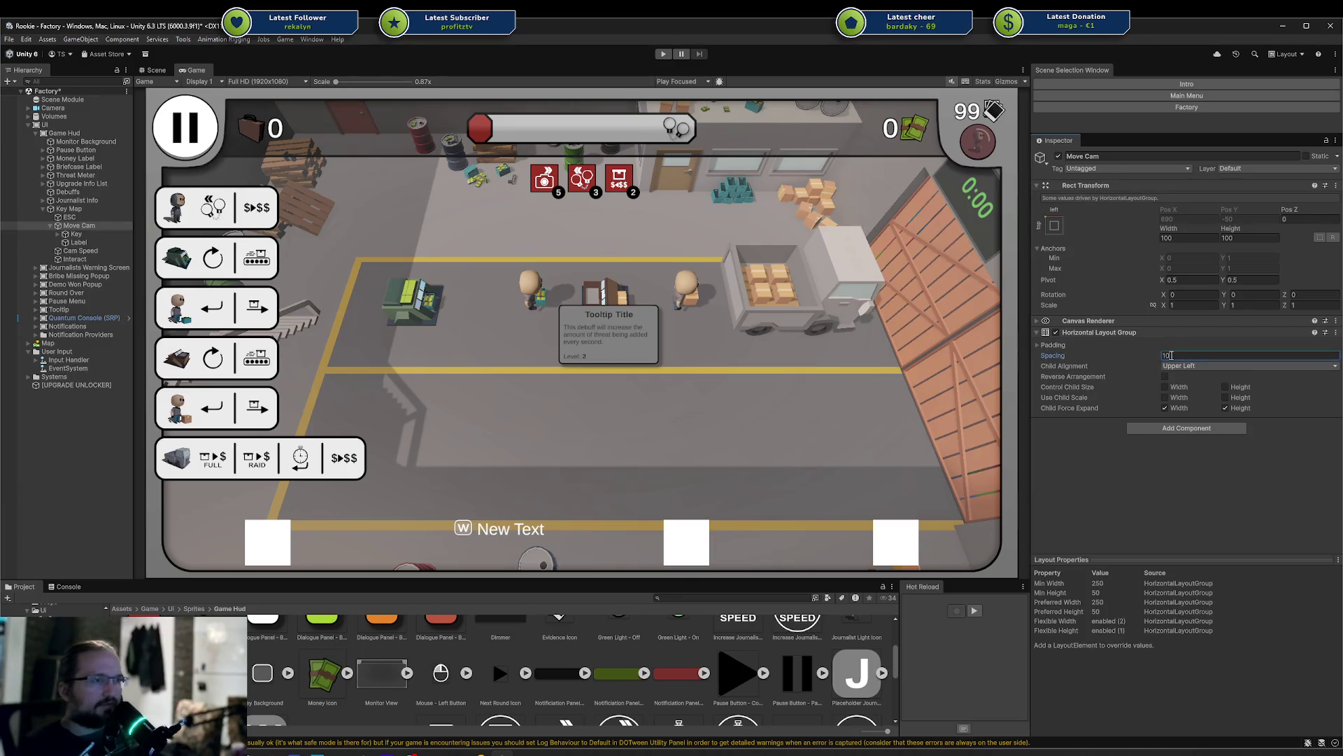
{"action": "type", "text": "5"}
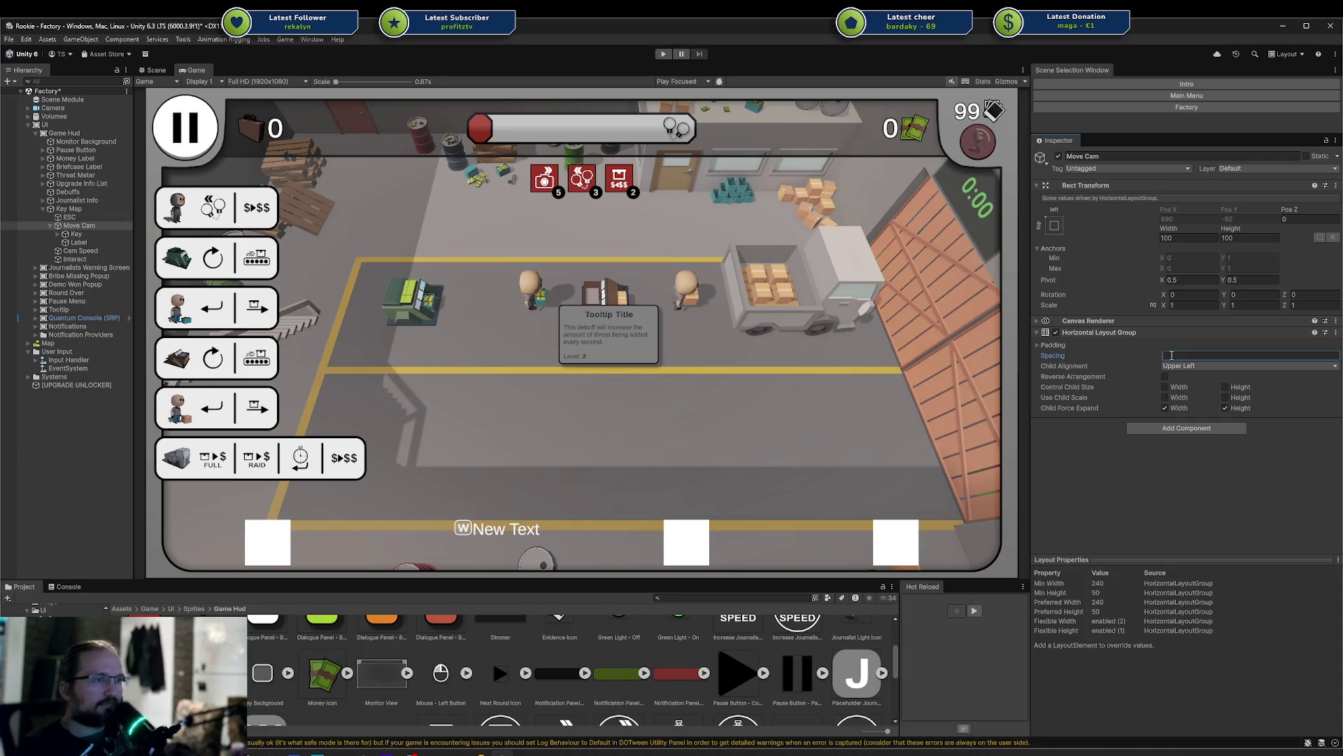
{"action": "left_click", "coordinate": [1190, 365]}
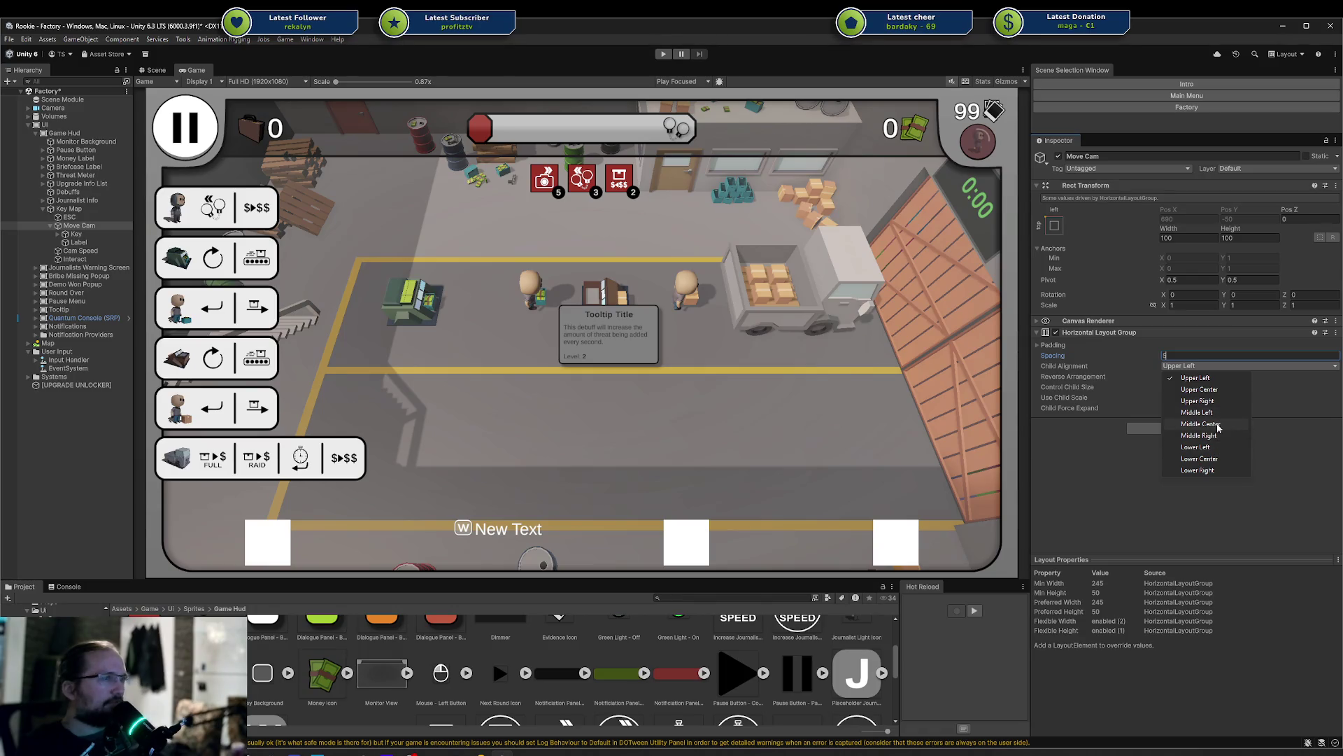
{"action": "left_click", "coordinate": [1216, 423]}
{"action": "left_click", "coordinate": [1207, 365]}
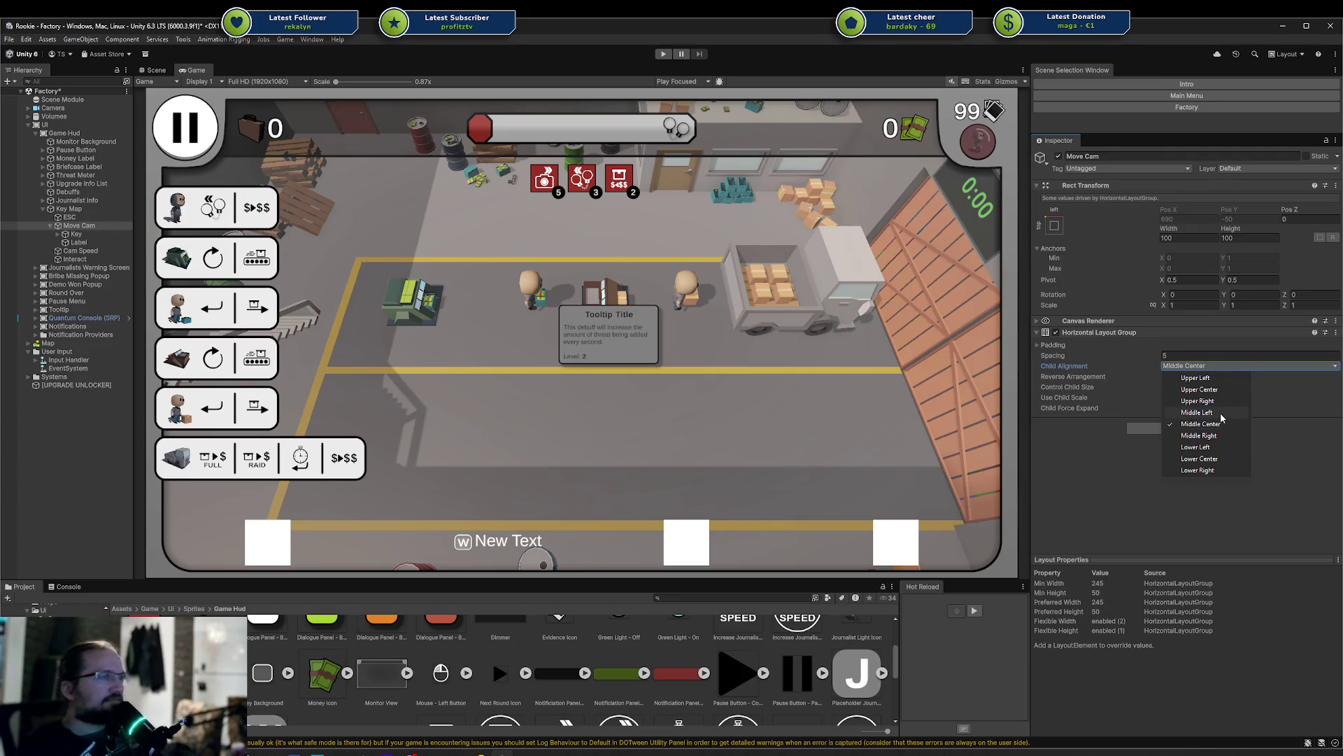
{"action": "left_click", "coordinate": [1220, 413]}
{"action": "left_click", "coordinate": [1208, 375]}
{"action": "left_click", "coordinate": [1221, 424]}
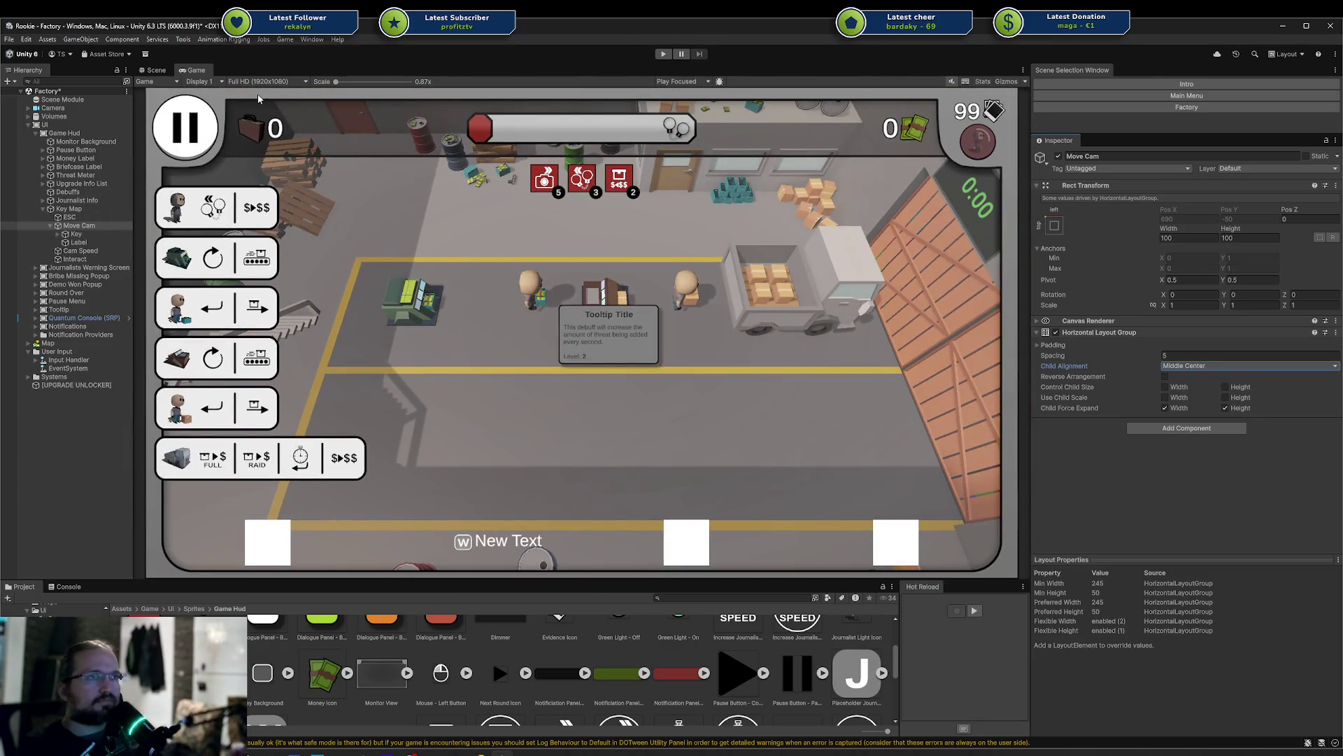
{"action": "left_click", "coordinate": [155, 70]}
Set the Label text's vertical alignment to Middle
{"action": "key", "text": "f"}
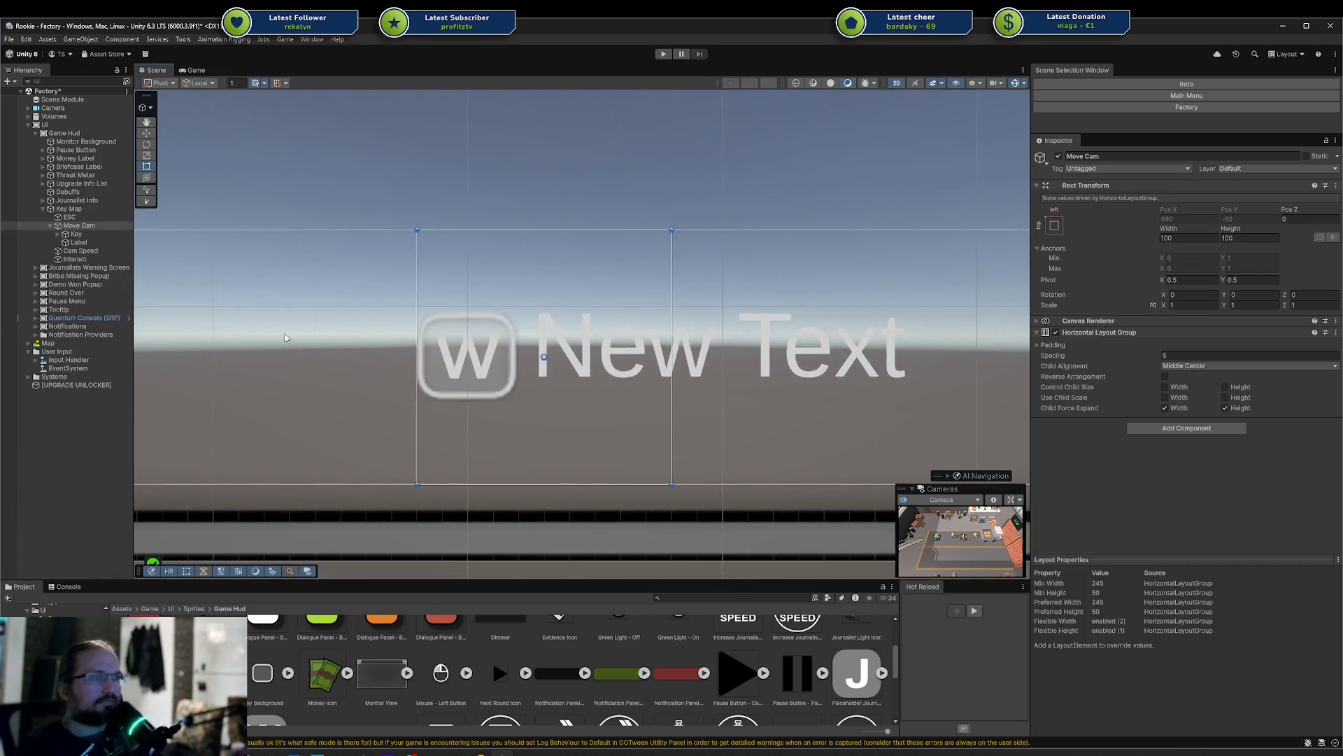
{"action": "left_click", "coordinate": [83, 234]}
{"action": "left_click", "coordinate": [88, 243]}
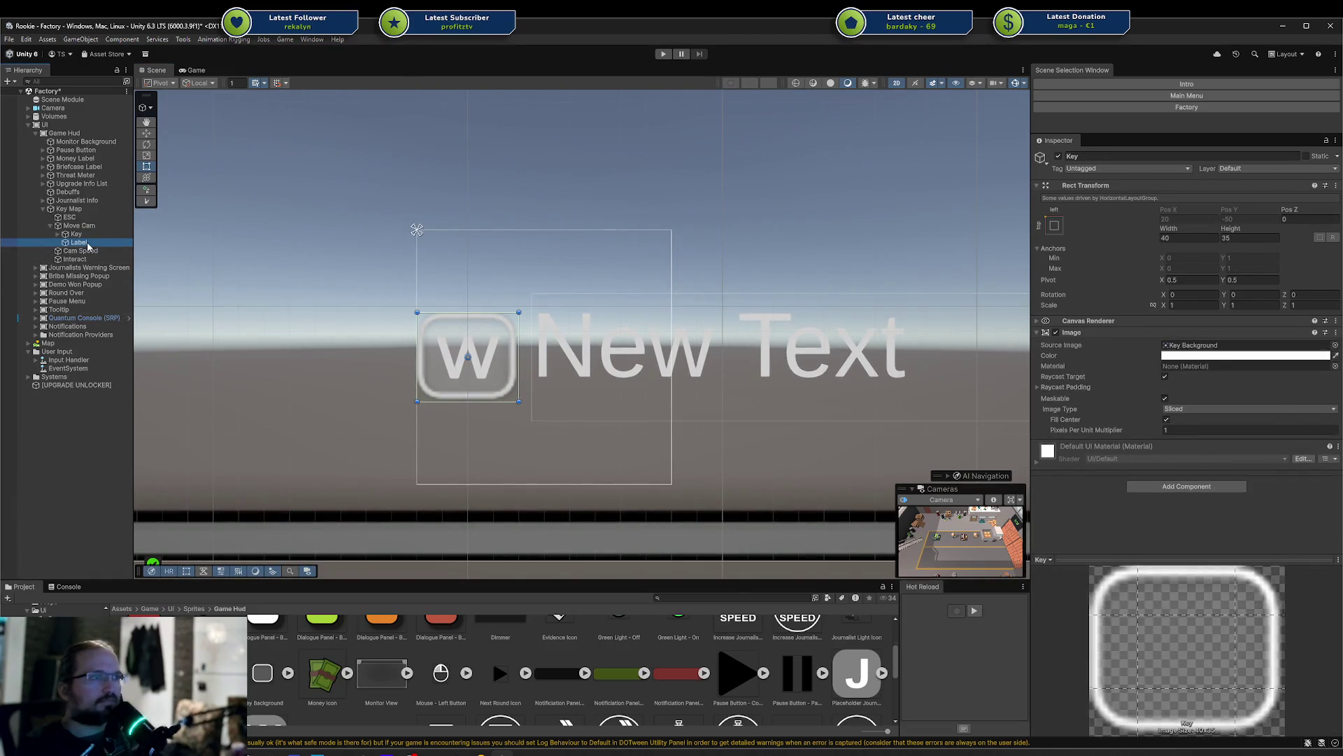
{"action": "key", "text": "Left"}
{"action": "key", "text": "Down"}
{"action": "key", "text": "Down"}
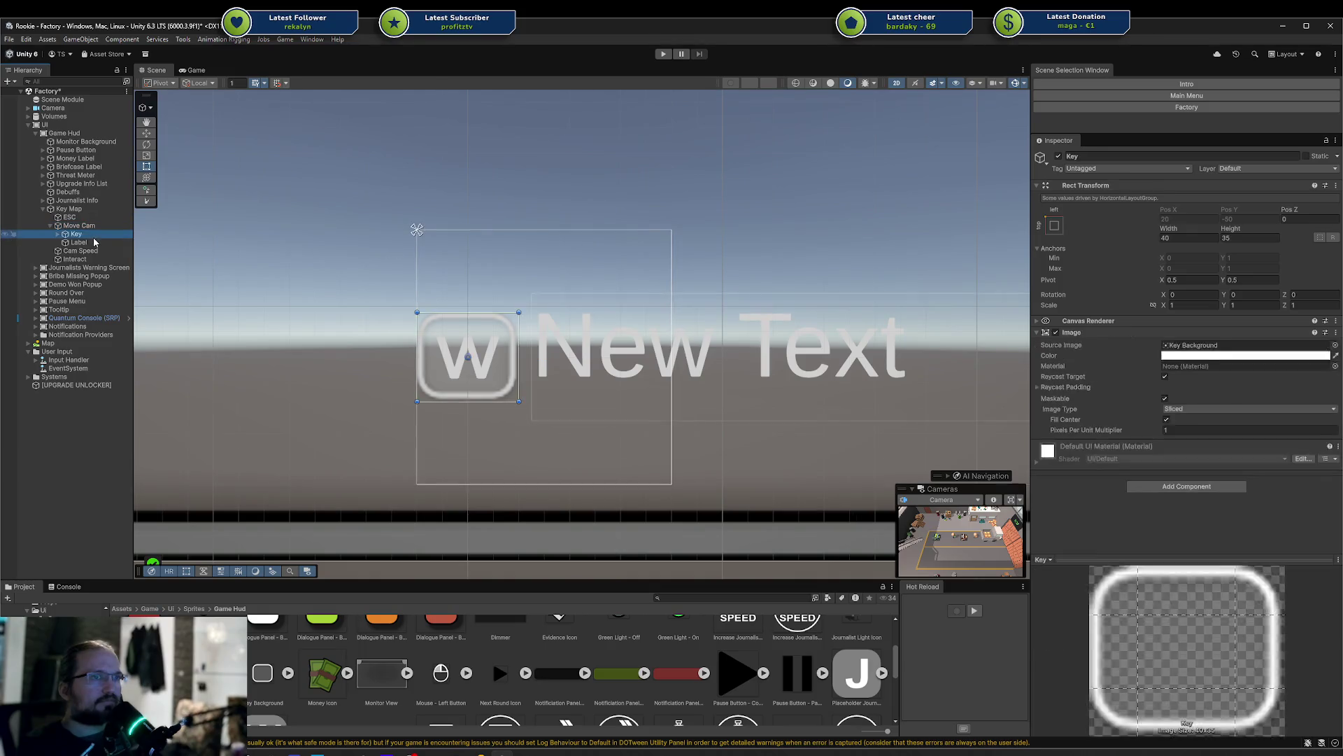
{"action": "scroll", "coordinate": [1226, 498], "scroll_direction": "down", "scroll_amount": 1}
{"action": "scroll", "coordinate": [1226, 498], "scroll_direction": "down", "scroll_amount": 2}
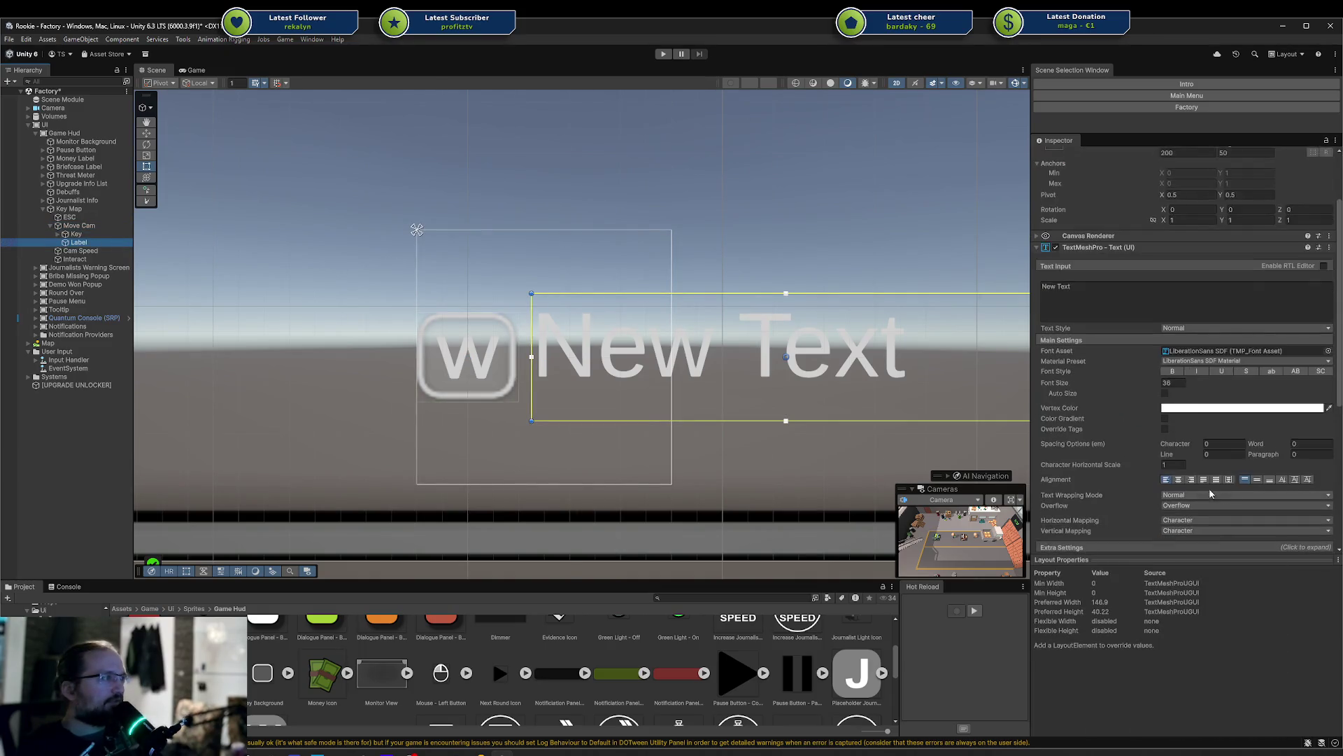
{"action": "left_click", "coordinate": [1257, 480]}
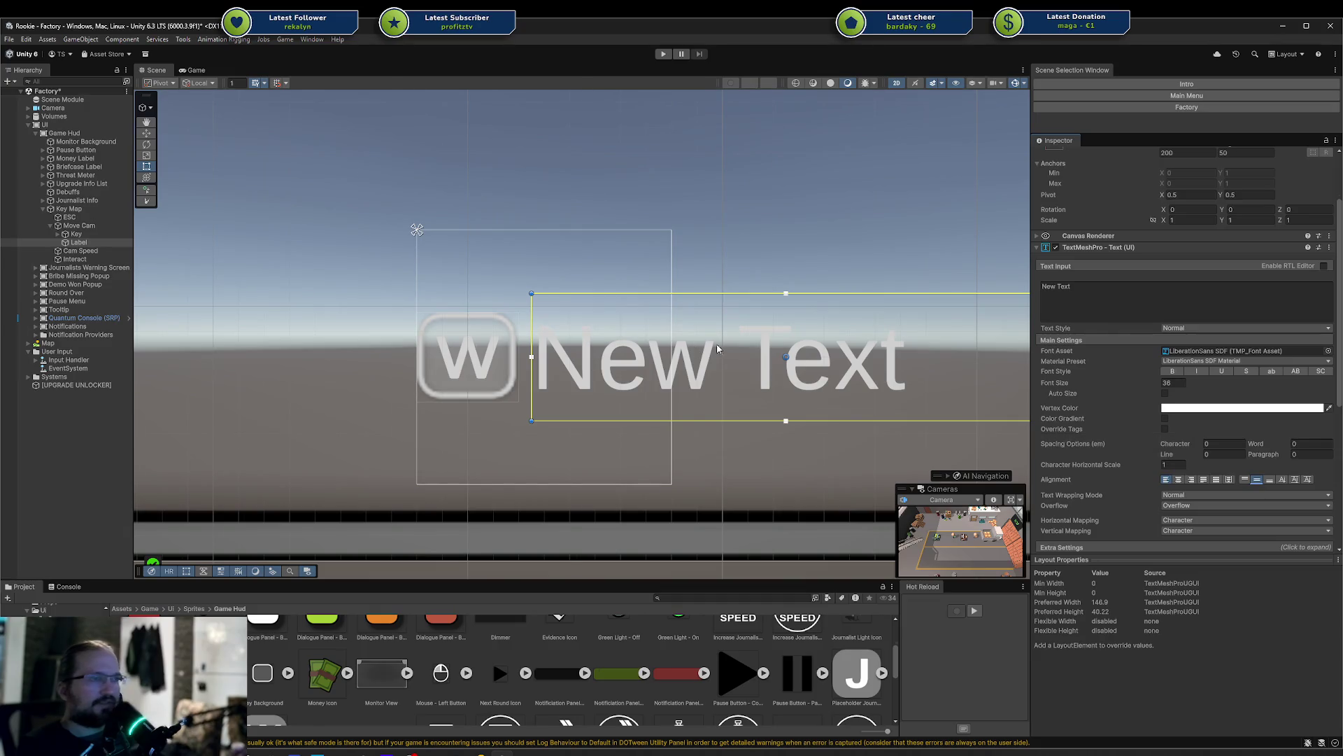
In the Game view, duplicate the W Key object under Move Cam
{"action": "left_click", "coordinate": [94, 226]}
{"action": "left_click", "coordinate": [192, 71]}
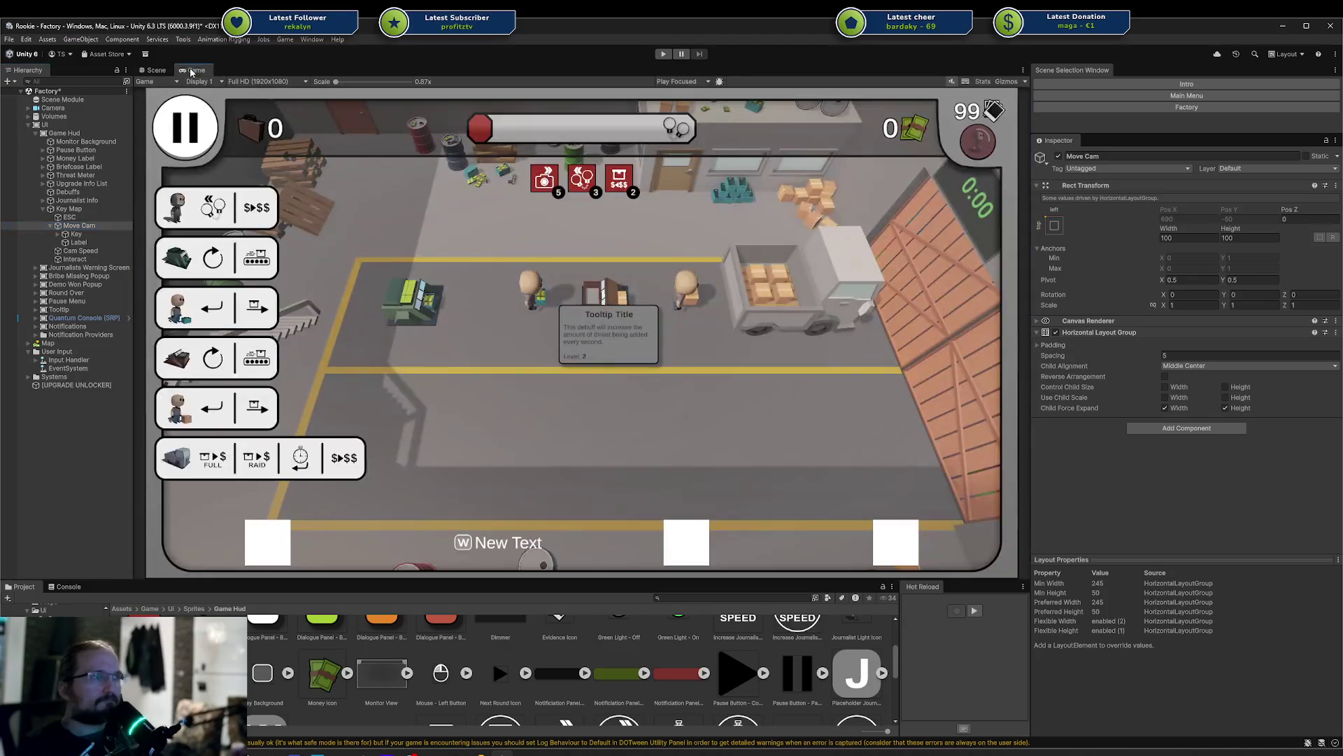
{"action": "left_click", "coordinate": [77, 234]}
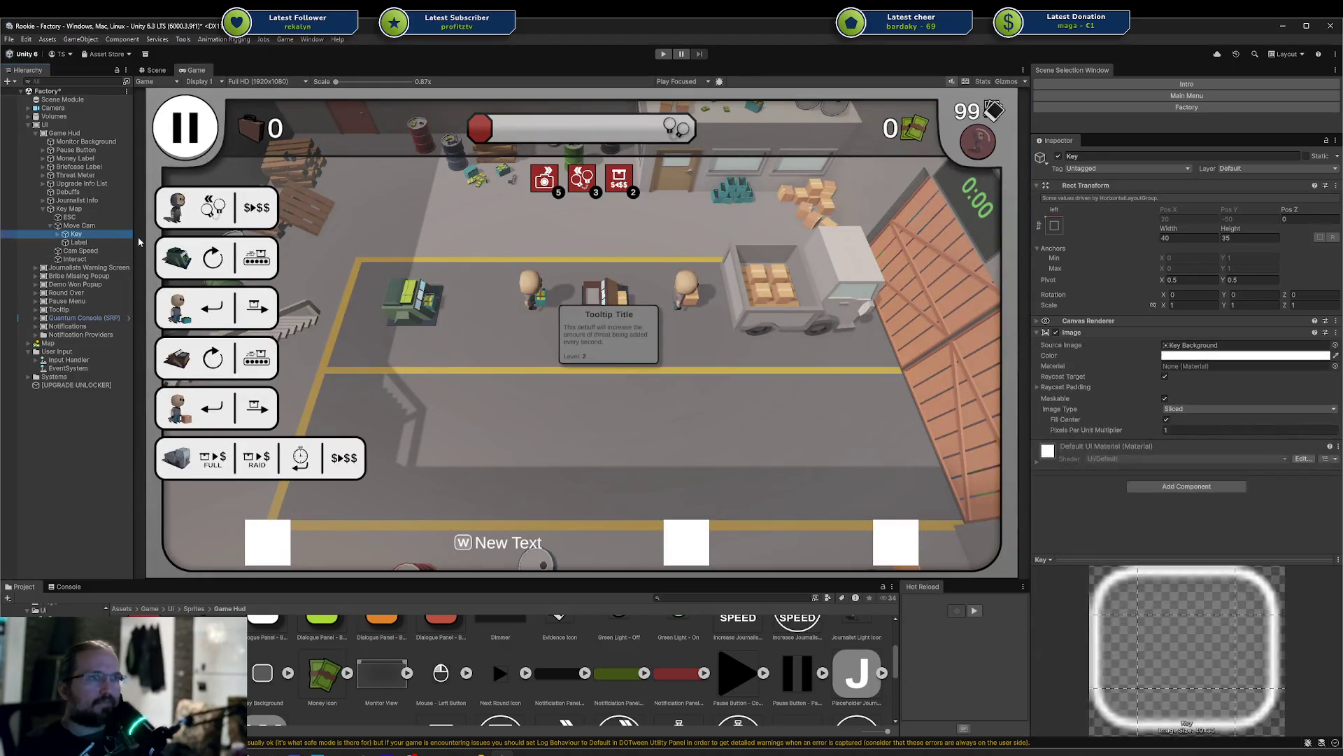
{"action": "key", "text": "ctrl+d"}
{"action": "key", "text": "ctrl+d"}
{"action": "key", "text": "ctrl+d"}
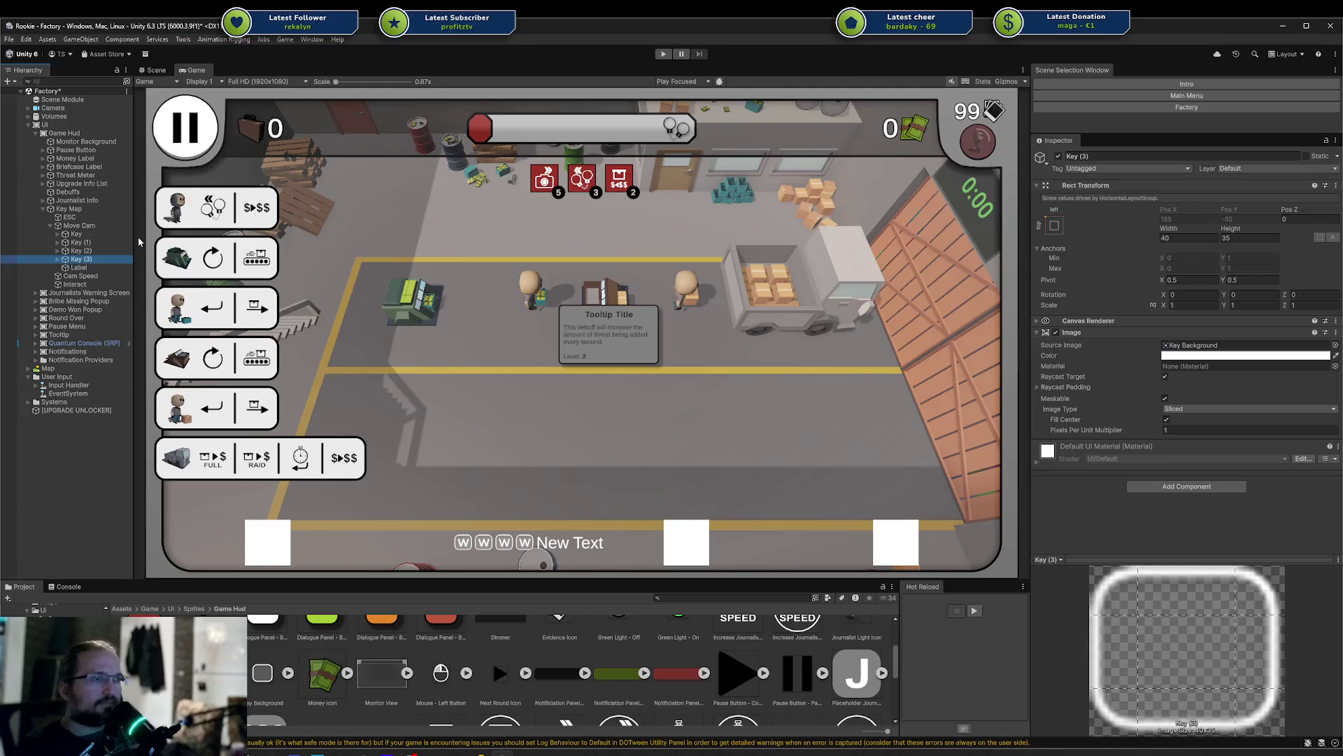
{"action": "left_click", "coordinate": [58, 243]}
Change the letters of Key (1), Key (2) and Key (3) to A, S and D
{"action": "left_click", "coordinate": [90, 250]}
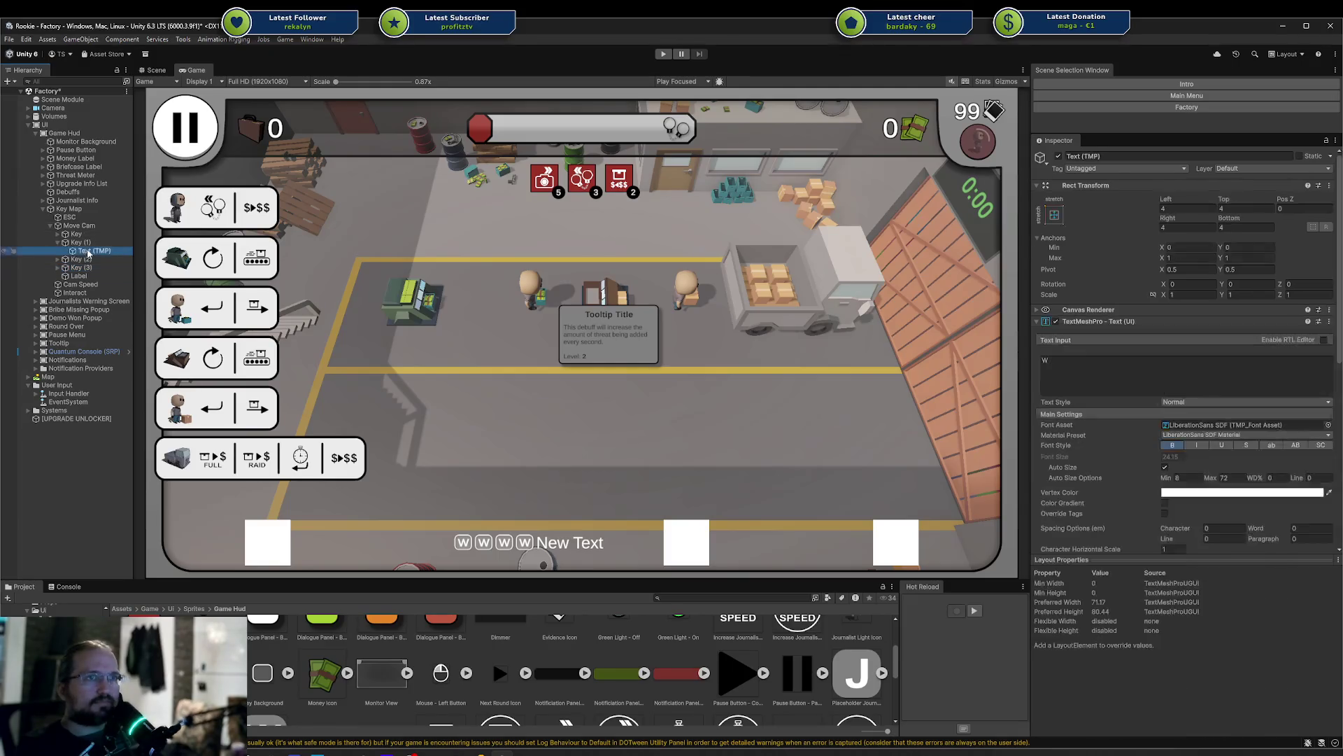
{"action": "left_click", "coordinate": [1099, 374]}
{"action": "type", "text": "A"}
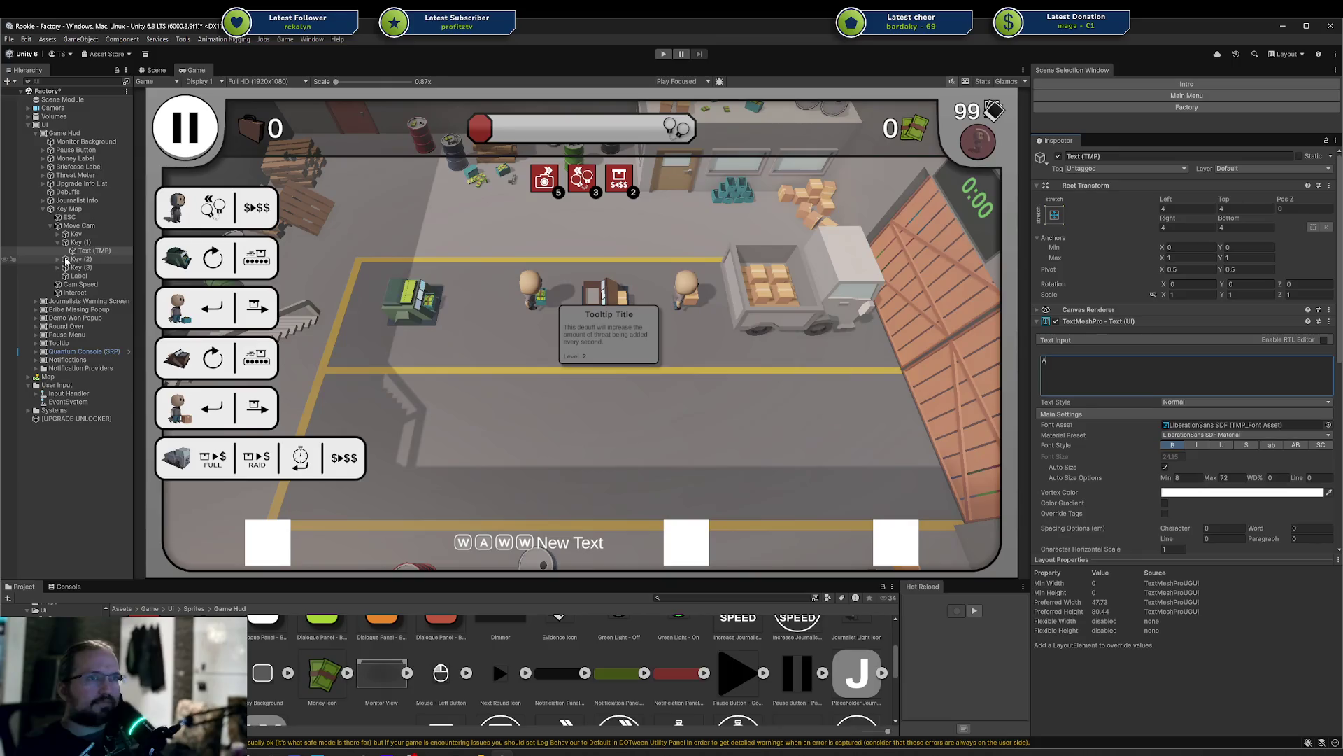
{"action": "left_click", "coordinate": [58, 259]}
{"action": "left_click", "coordinate": [94, 267]}
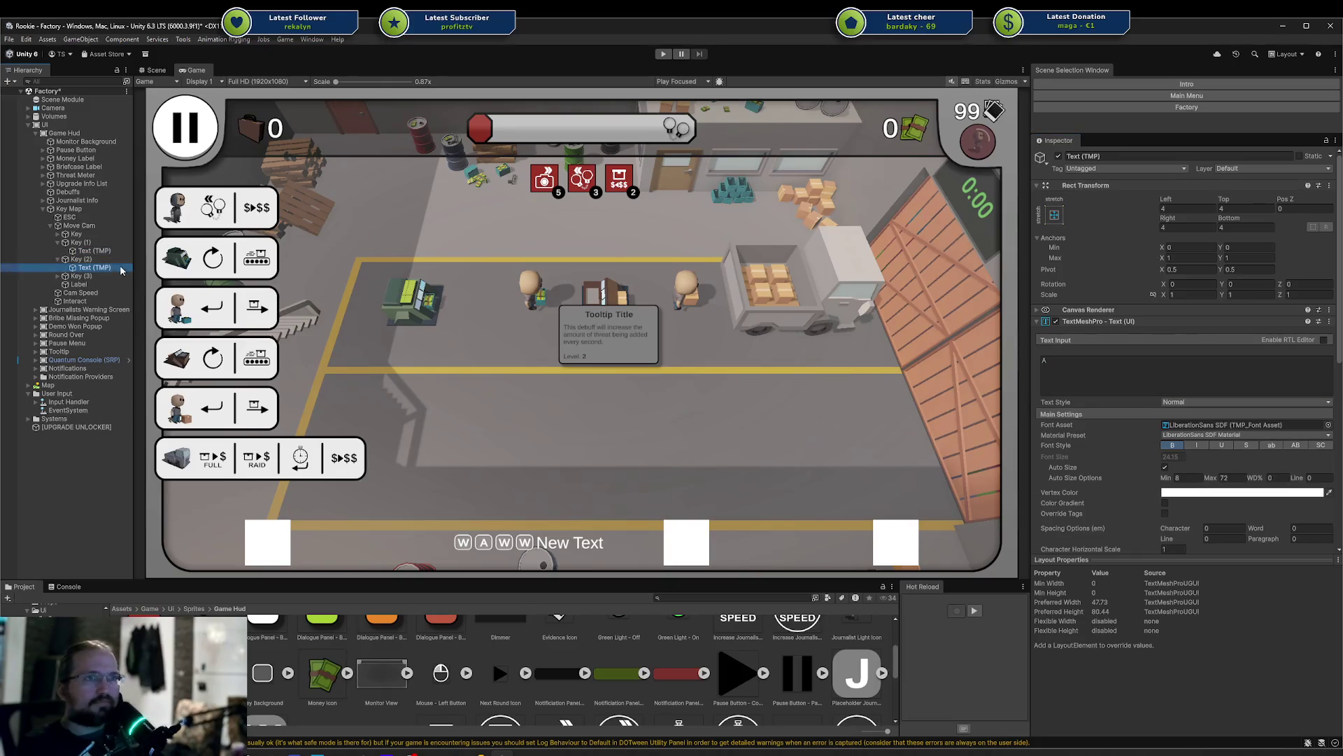
{"action": "left_click", "coordinate": [1100, 374]}
{"action": "type", "text": "S"}
{"action": "left_click", "coordinate": [58, 276]}
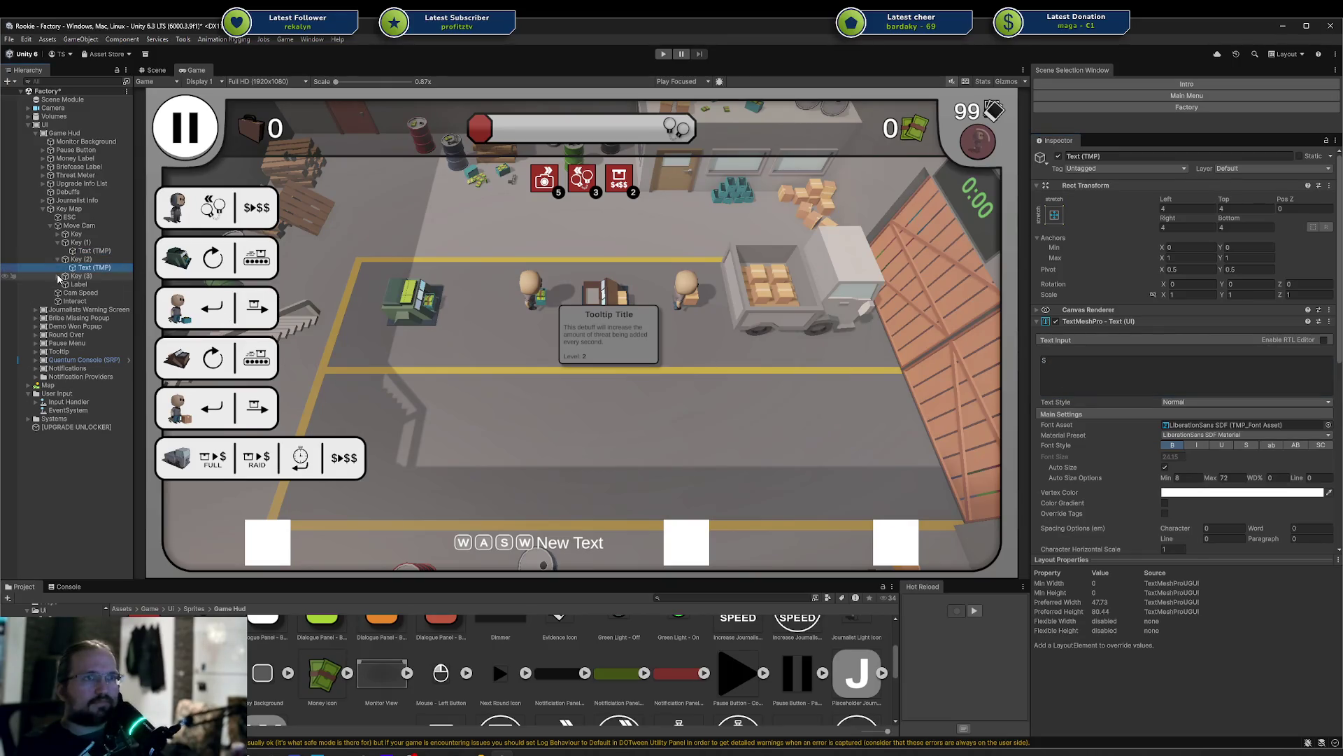
{"action": "left_click", "coordinate": [94, 284]}
{"action": "left_click", "coordinate": [1105, 389]}
{"action": "type", "text": "D"}
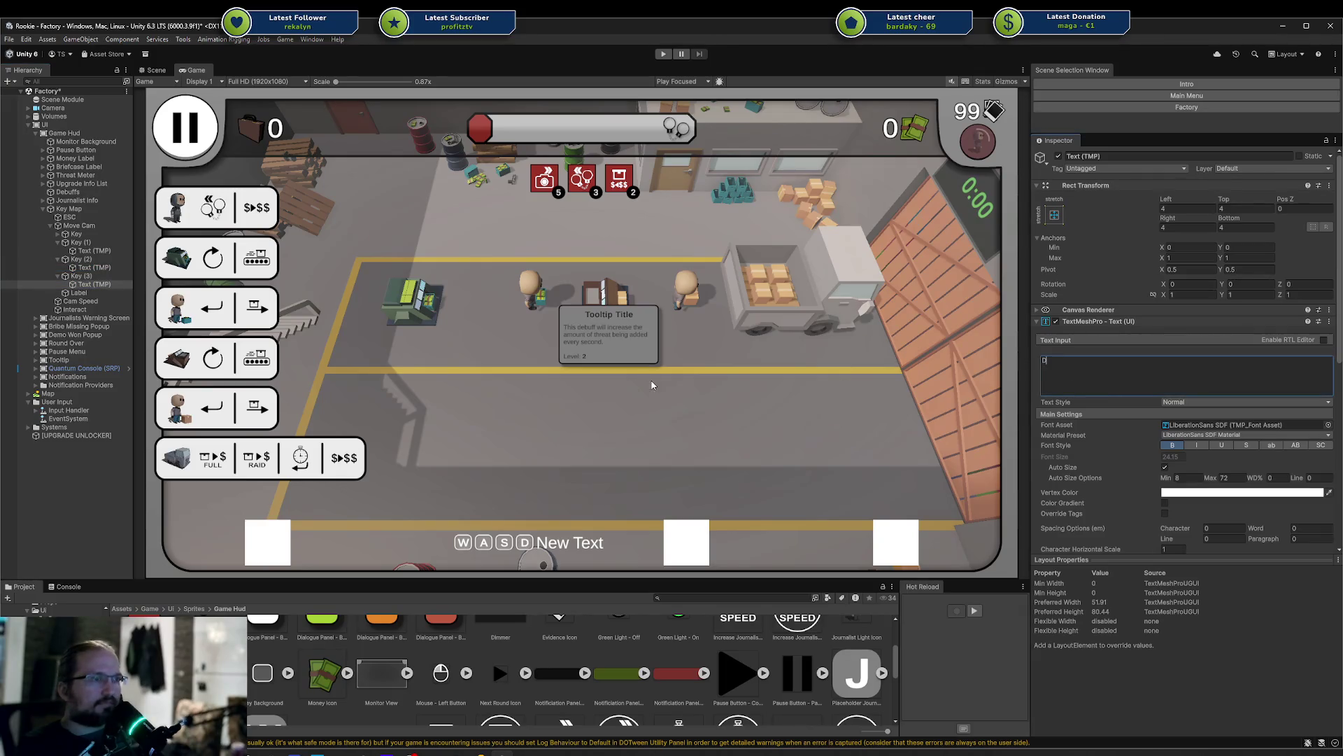
{"action": "left_click", "coordinate": [651, 385]}
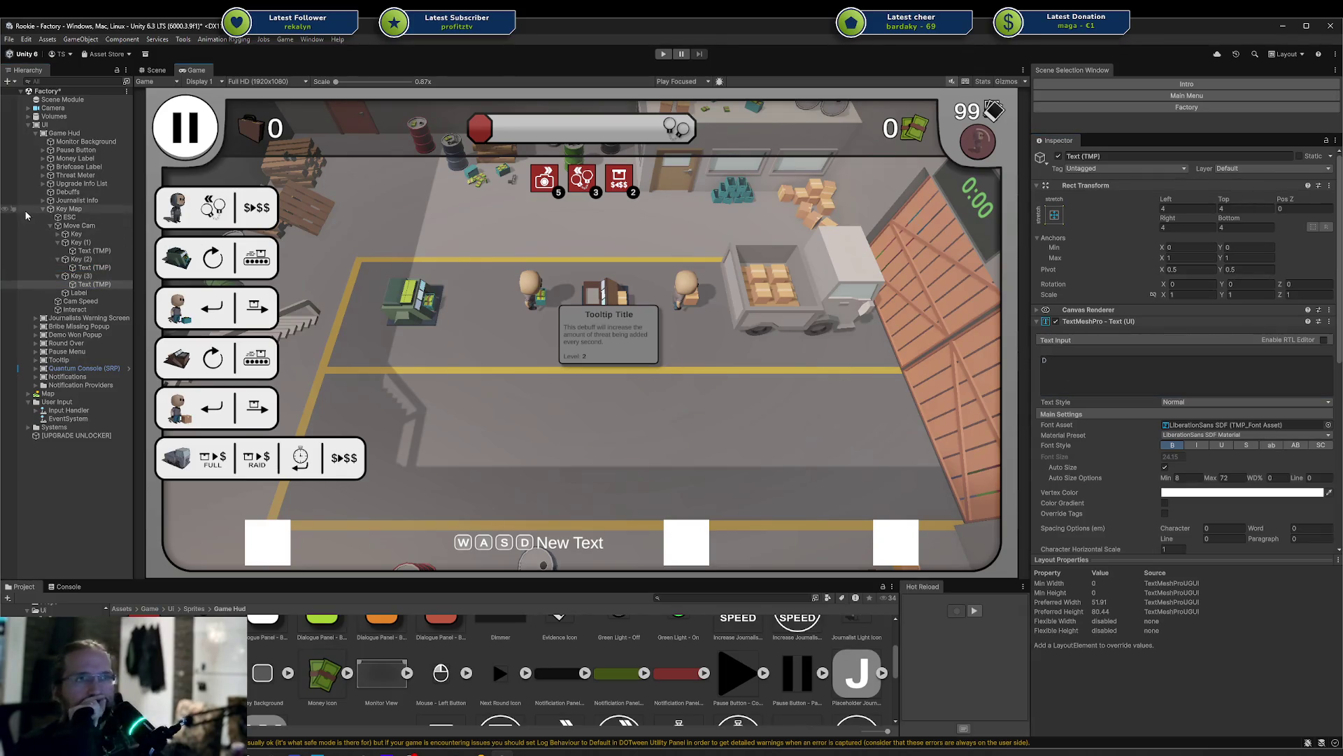
{"action": "left_click", "coordinate": [76, 225]}
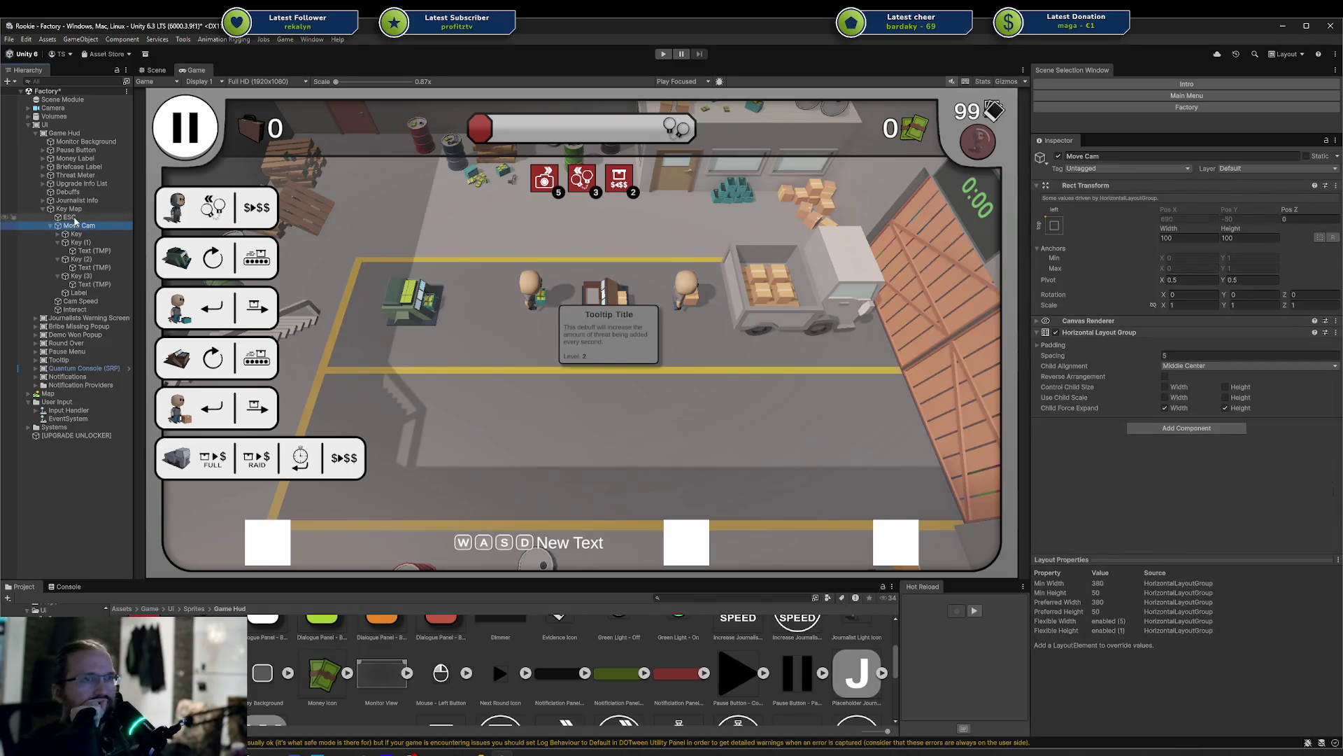
Set Move Cam's height to 40, then all four entries ESC through Interact to 40
{"action": "left_click", "coordinate": [1240, 238]}
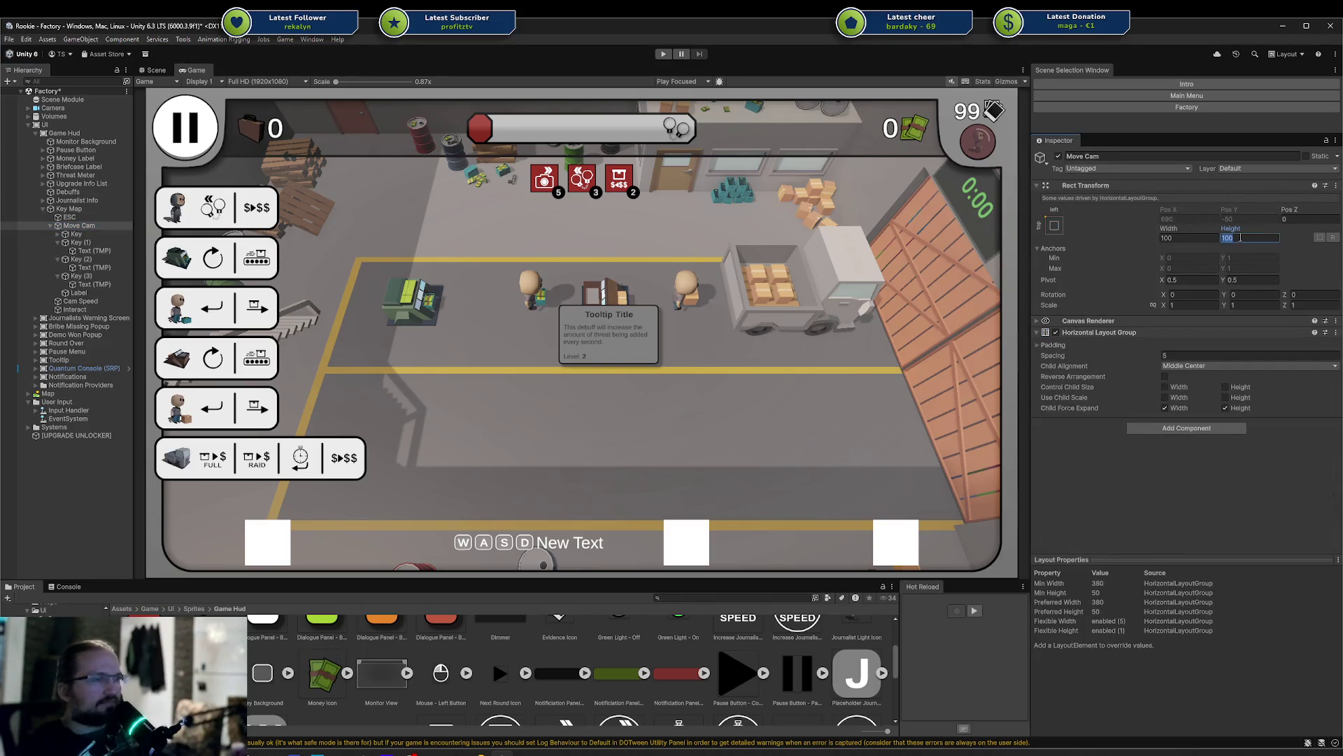
{"action": "type", "text": "40"}
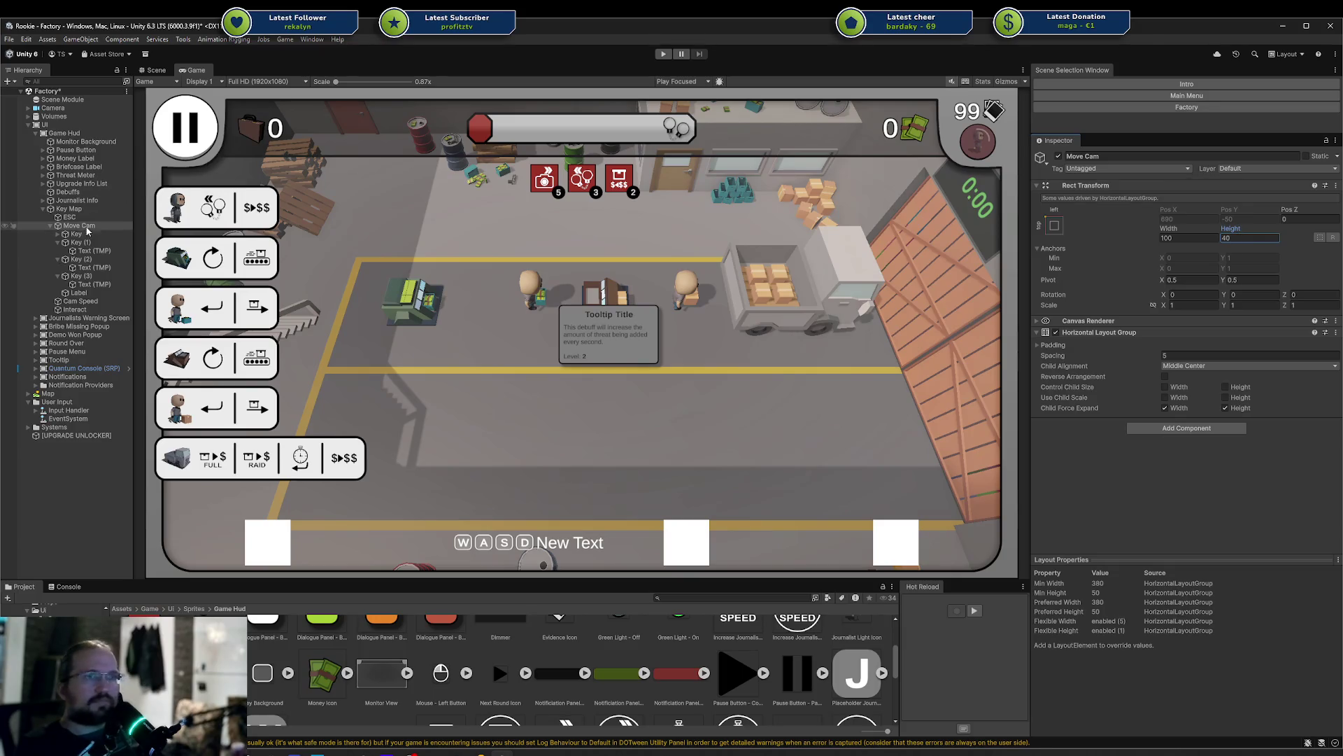
{"action": "left_click", "coordinate": [53, 226]}
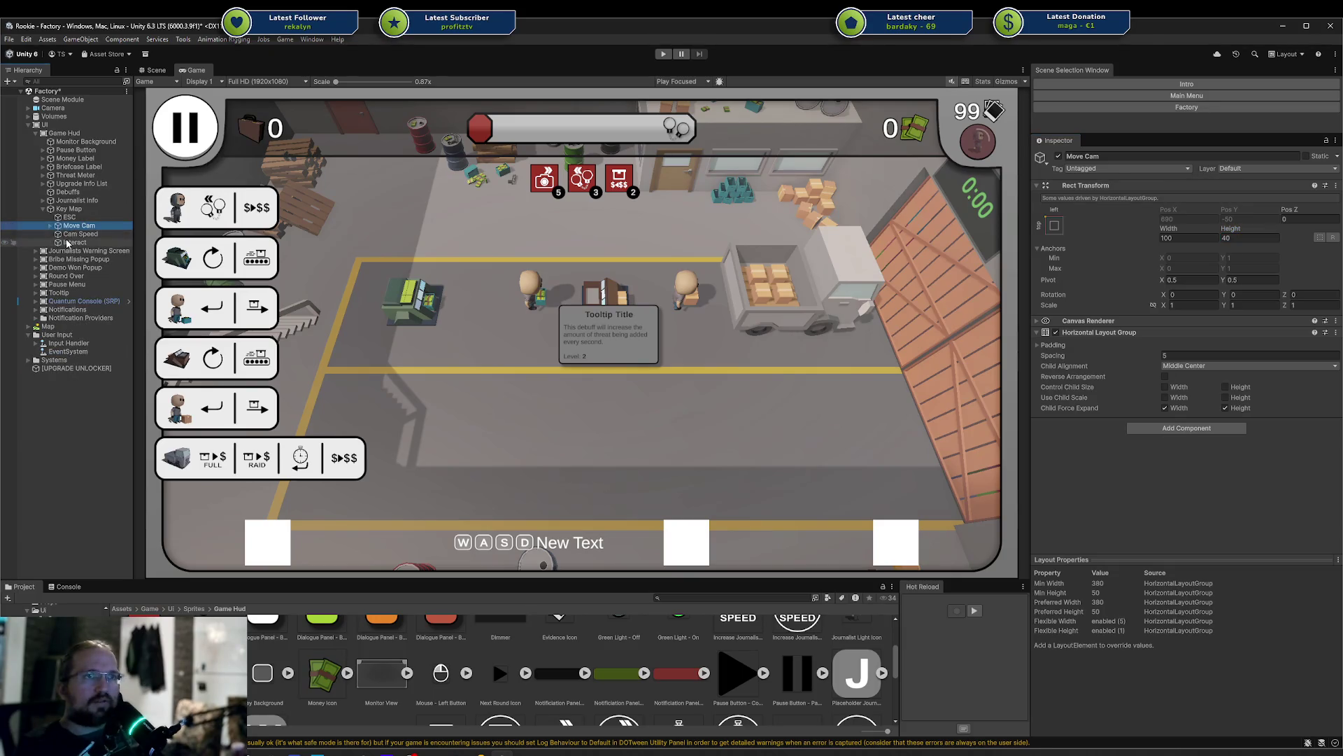
{"action": "key", "text": "Up"}
{"action": "left_click", "coordinate": [75, 242], "text": "shift"}
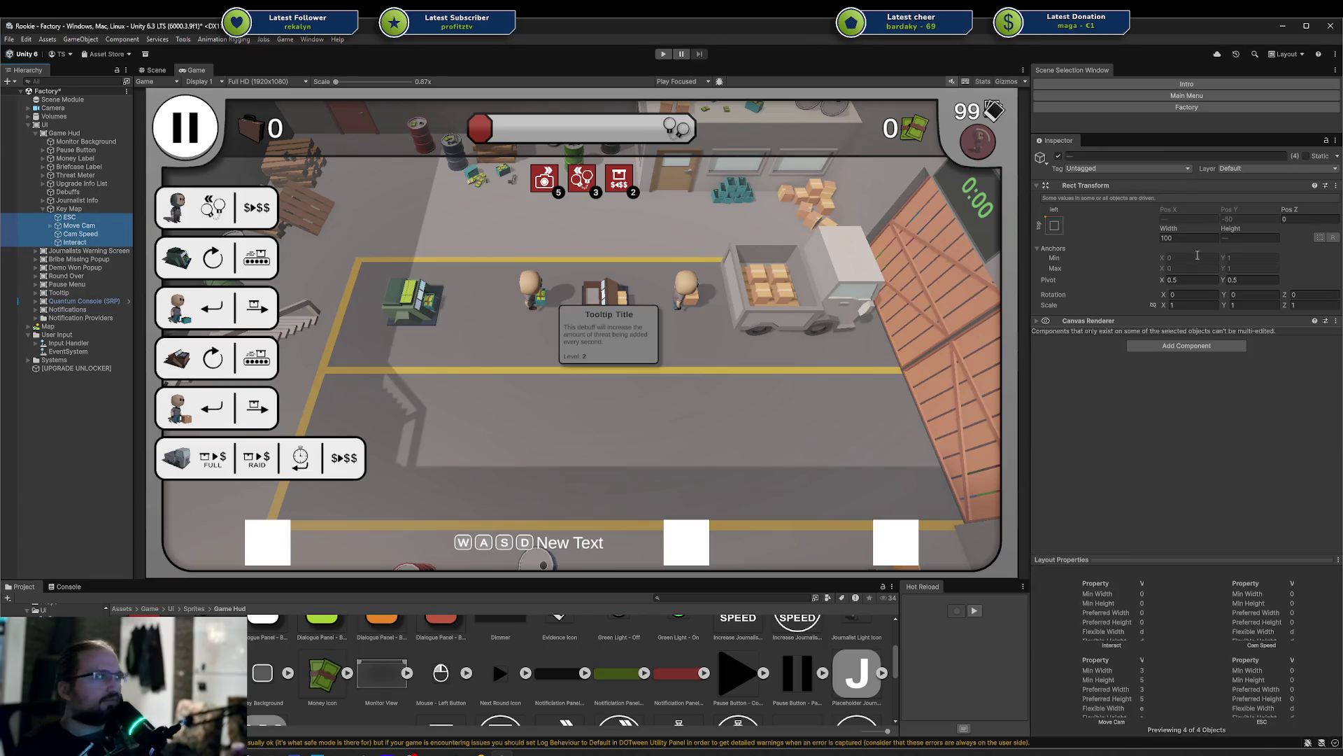
{"action": "left_click", "coordinate": [1265, 238]}
{"action": "type", "text": "40"}
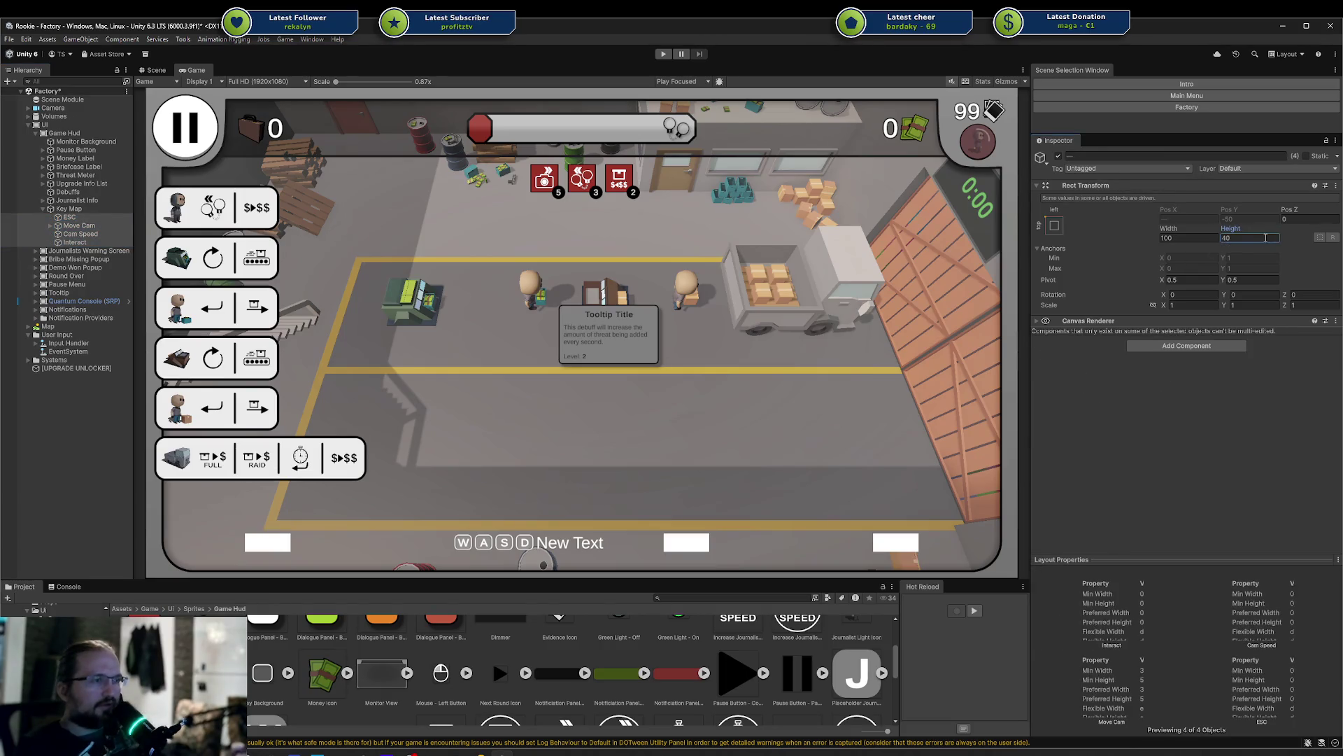
Set the Key Map bar's Rect Transform height to 40
{"action": "left_click", "coordinate": [80, 201]}
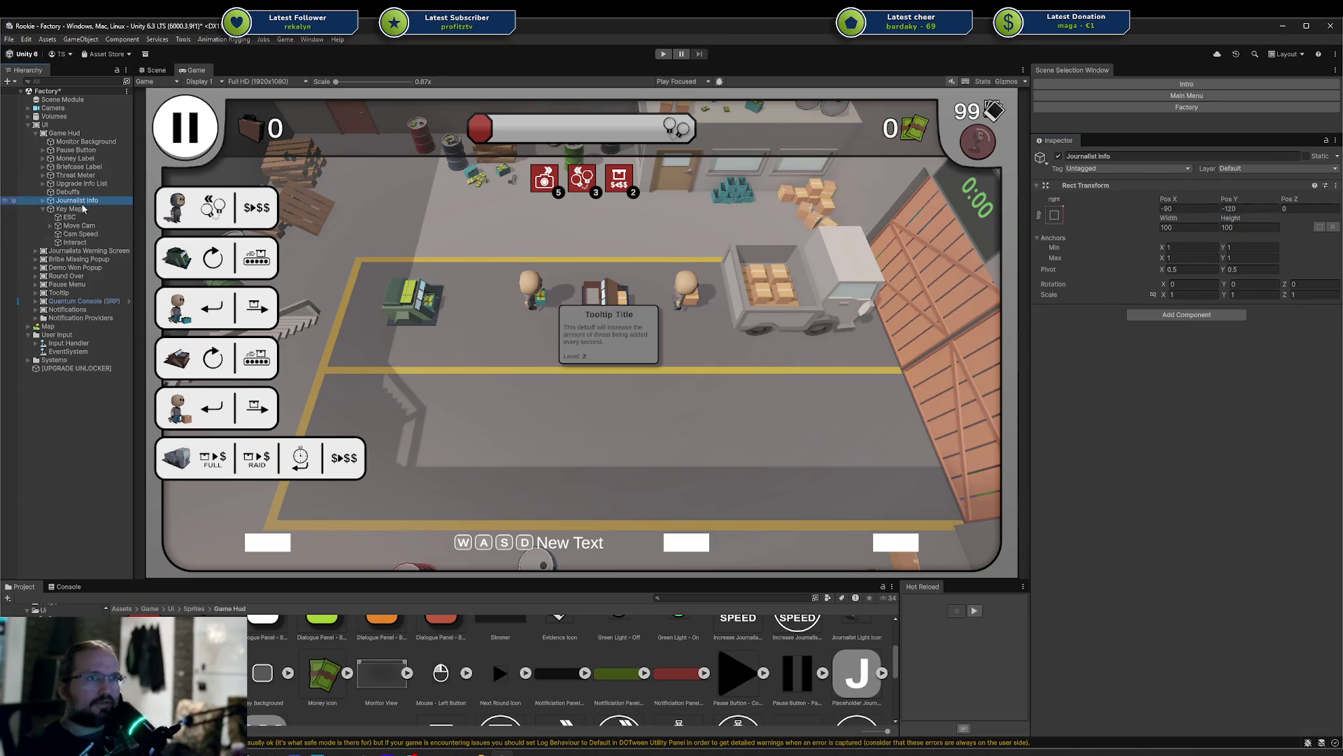
{"action": "left_click", "coordinate": [82, 209]}
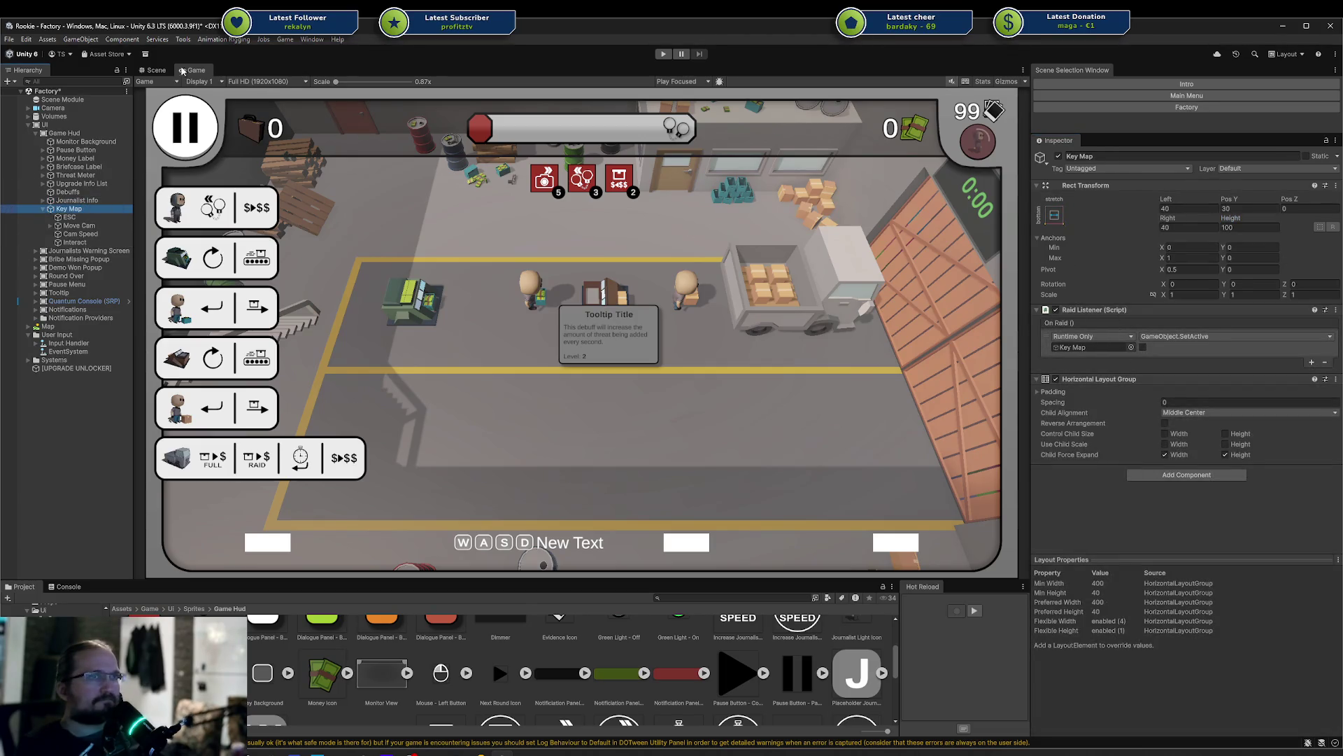
{"action": "left_click", "coordinate": [157, 70]}
{"action": "scroll", "coordinate": [660, 388], "scroll_direction": "down", "scroll_amount": 10}
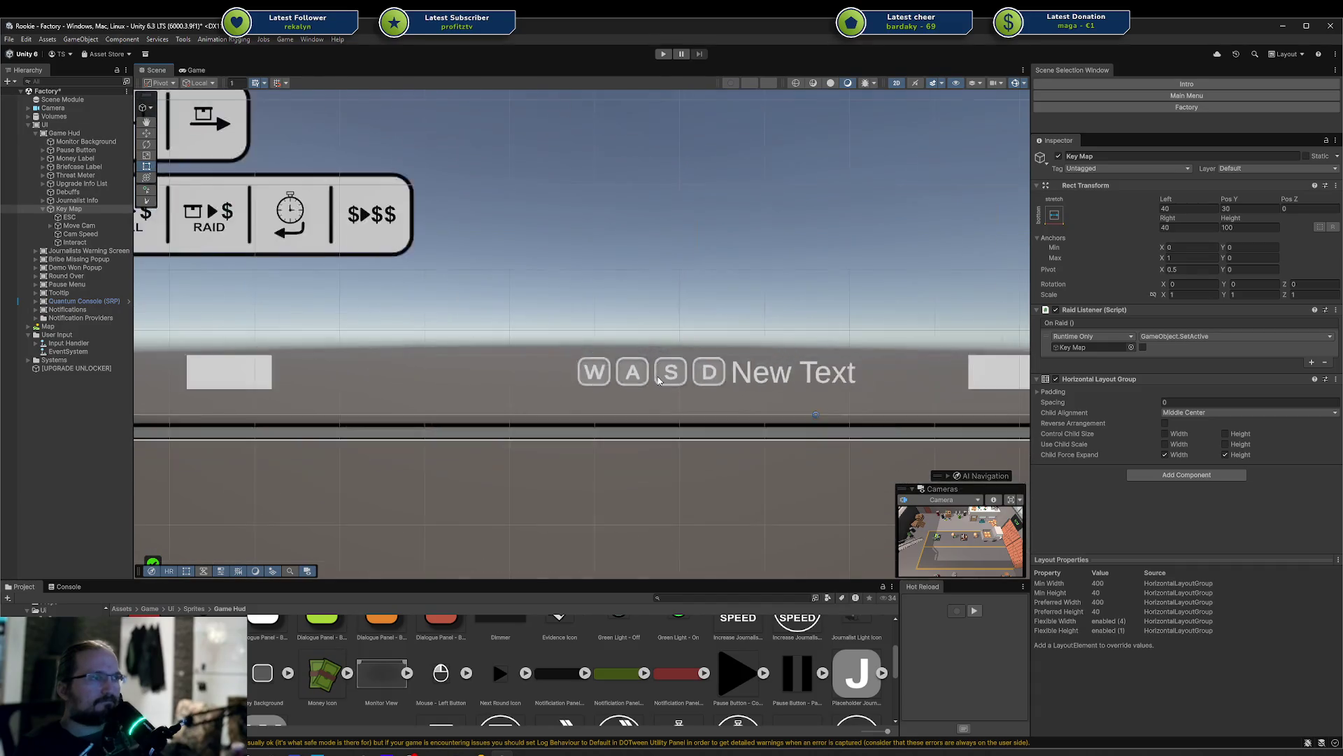
{"action": "left_click", "coordinate": [1243, 226]}
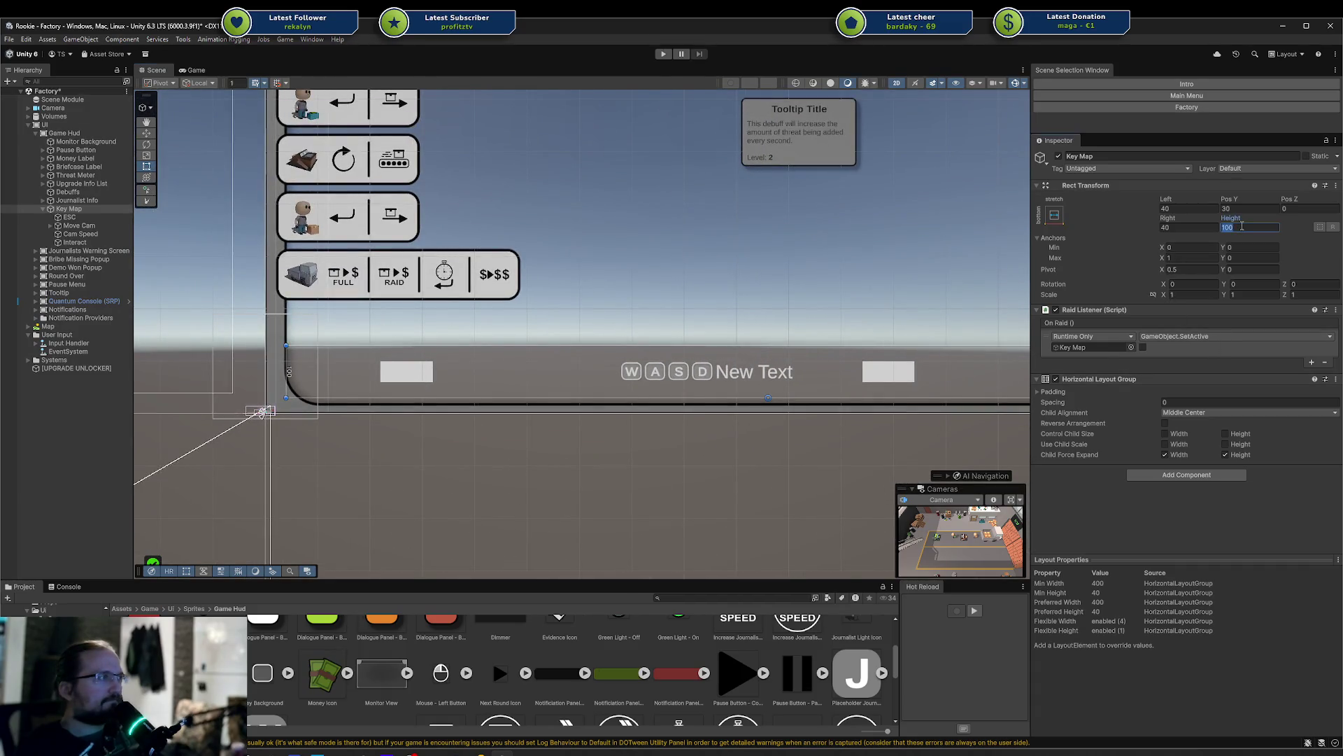
{"action": "type", "text": "40"}
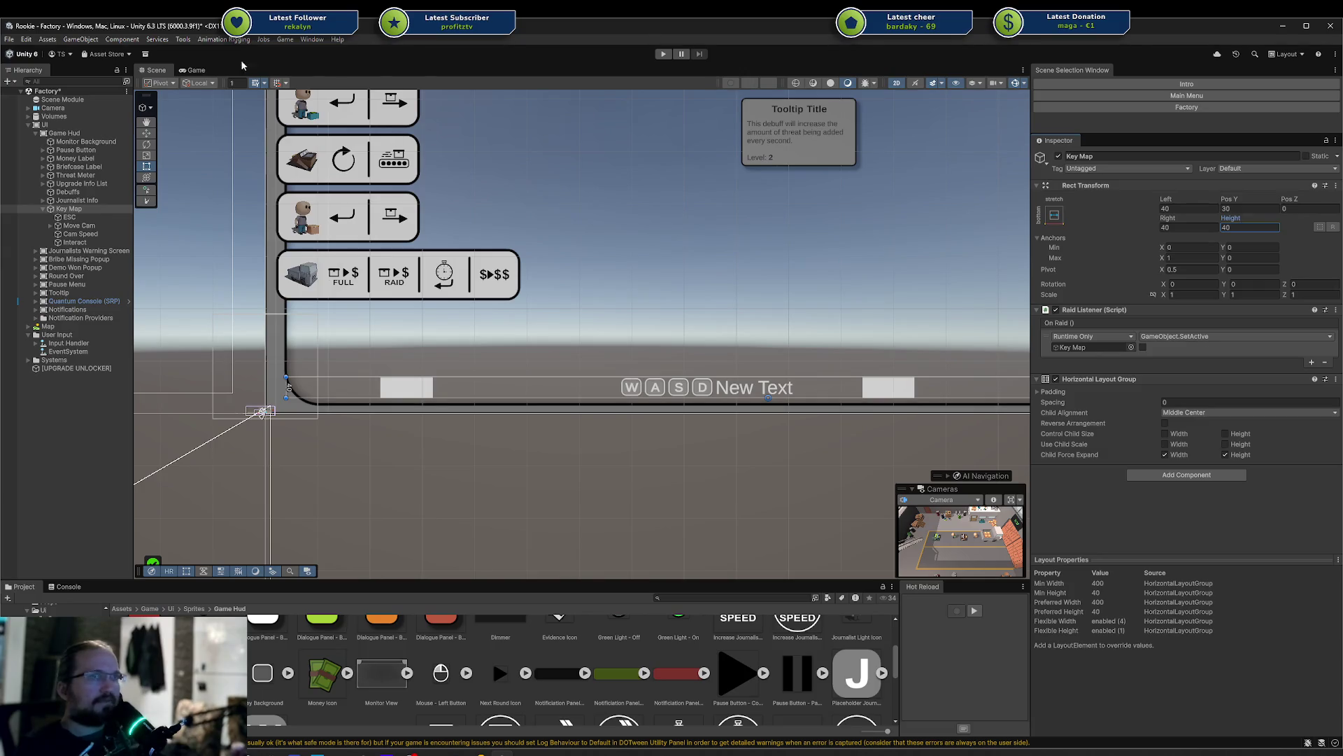
{"action": "left_click", "coordinate": [193, 70]}
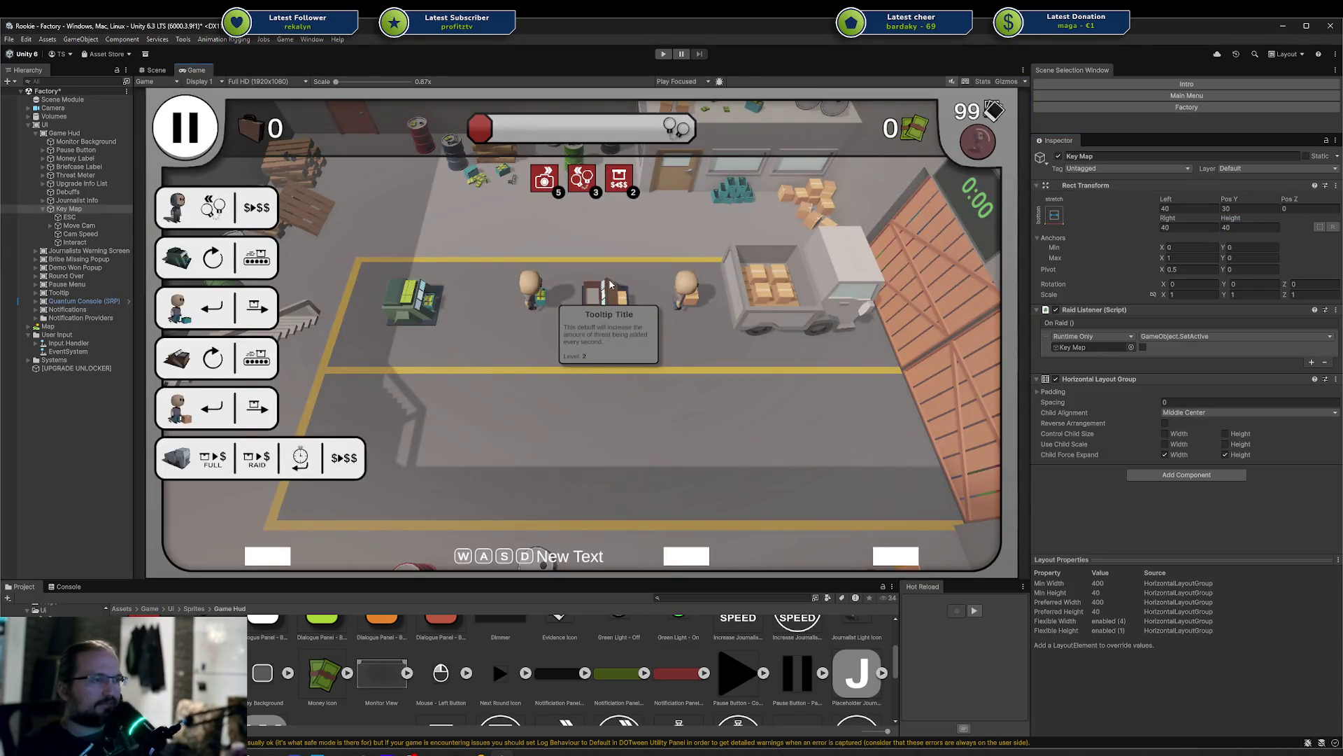
Add a Canvas Group to Key Map and set its Alpha to 0.5
{"action": "left_click", "coordinate": [1150, 474]}
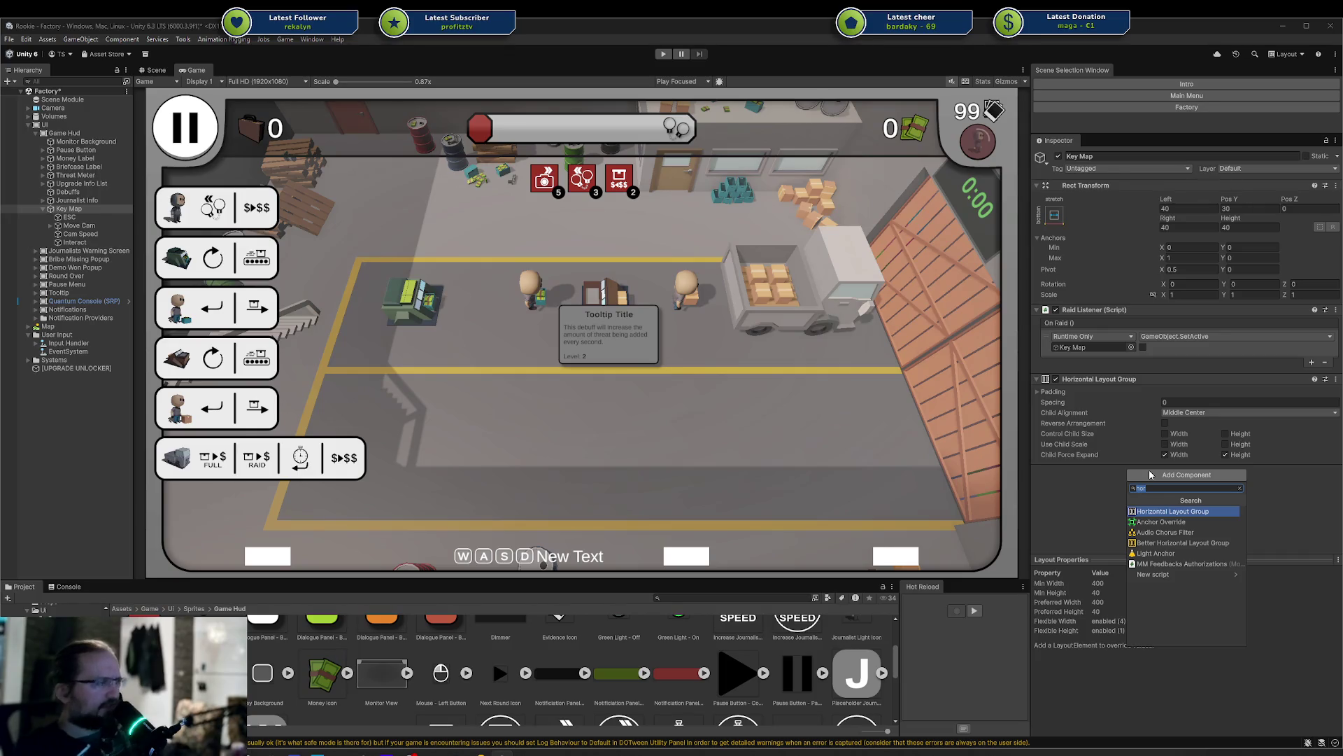
{"action": "type", "text": "canvas"}
{"action": "key", "text": "Return"}
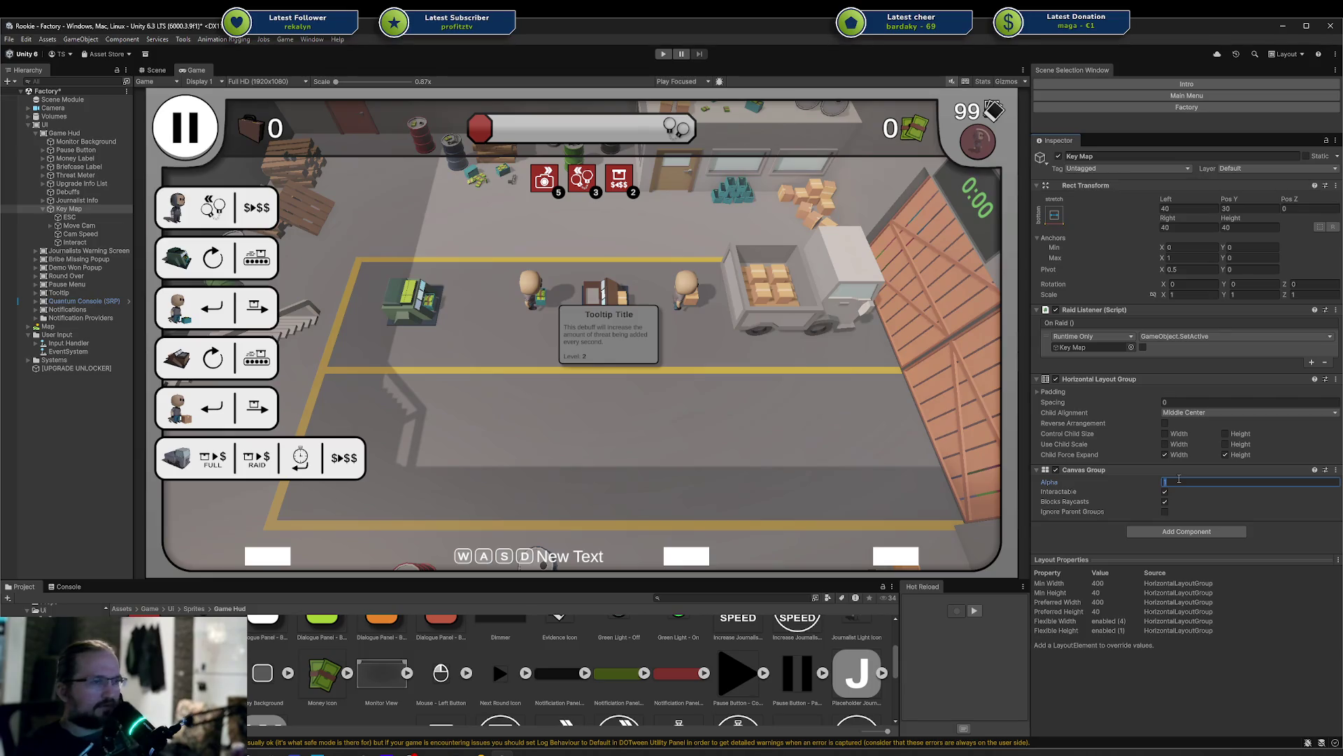
{"action": "type", "text": "0.5"}
{"action": "left_click", "coordinate": [764, 431]}
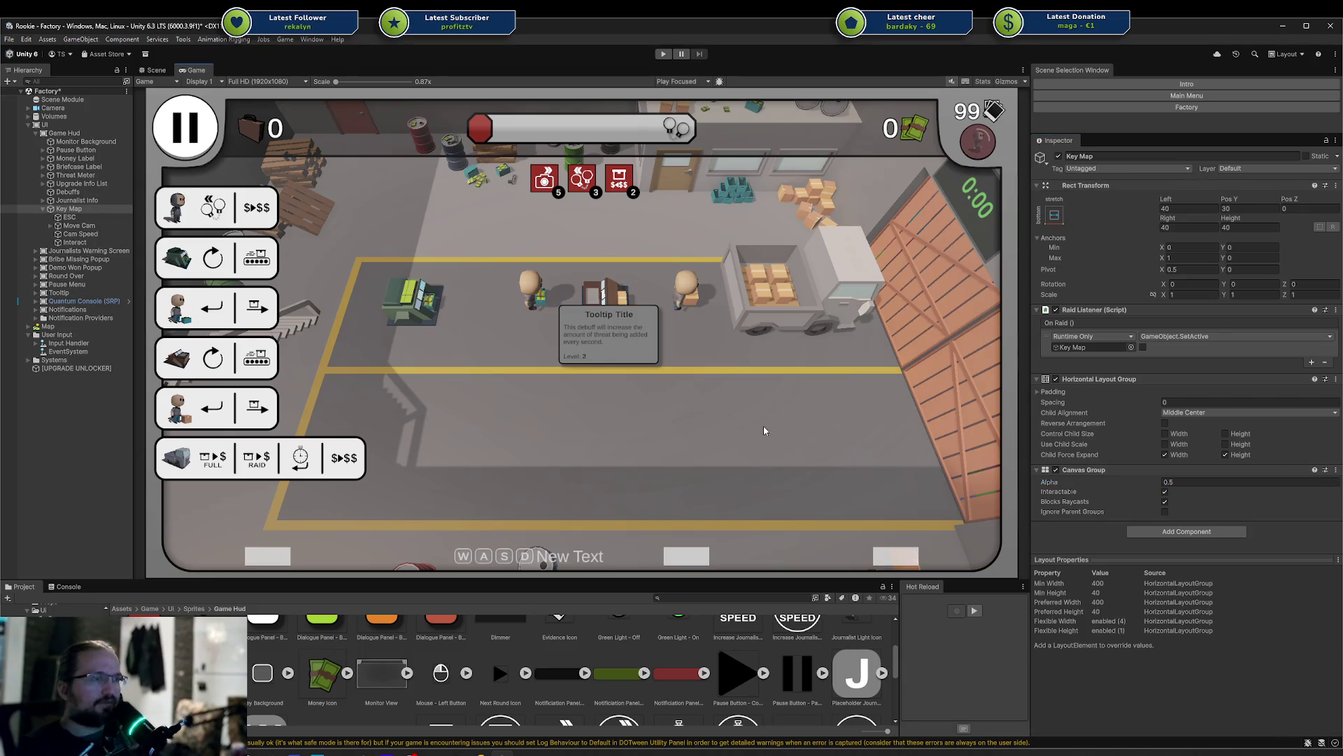
{"action": "left_click_drag", "start_coordinate": [1108, 485], "coordinate": [1125, 483]}
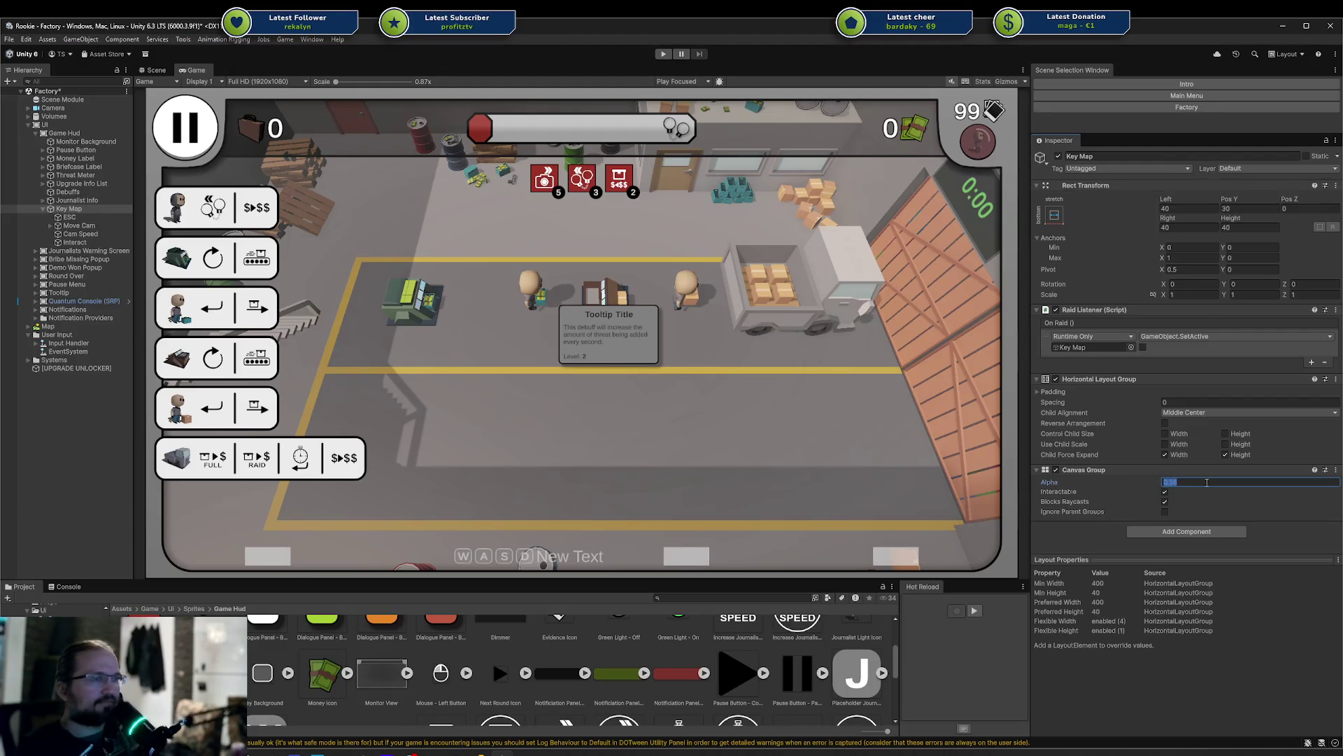
{"action": "type", "text": "0.5"}
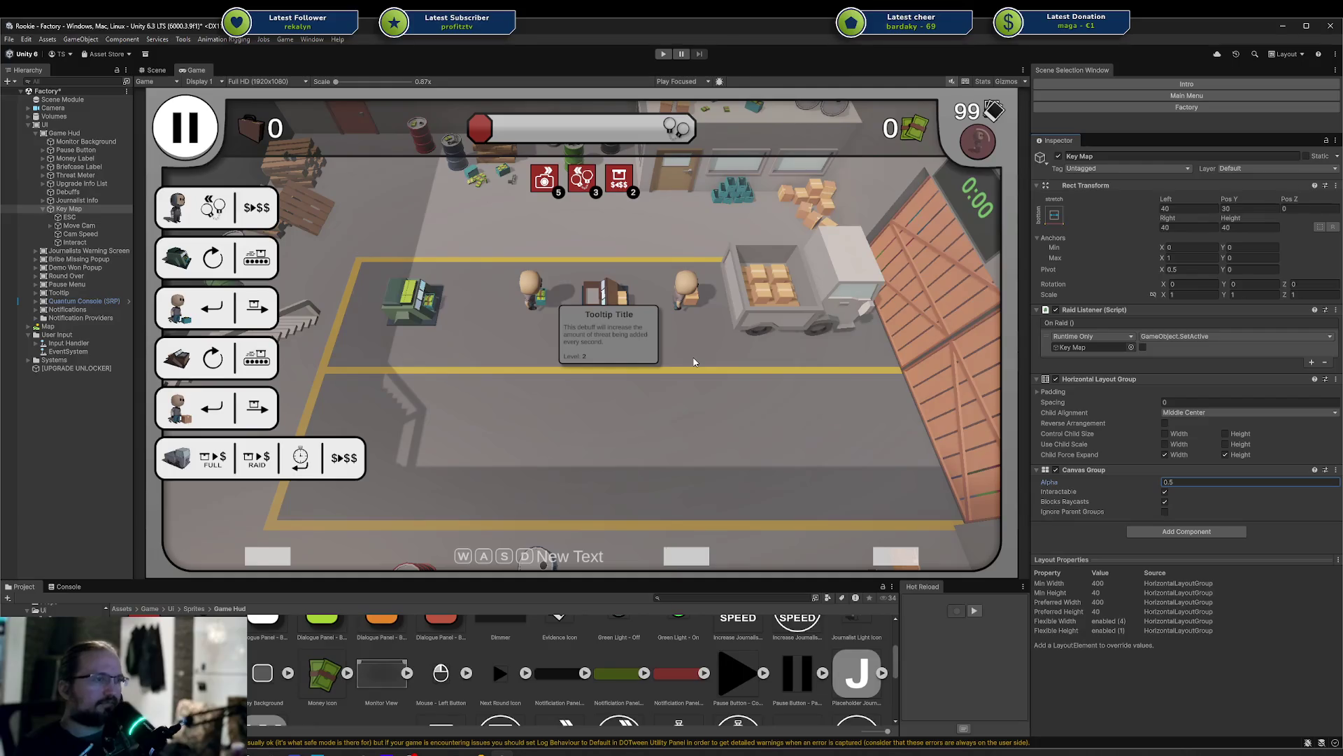
Expand Move Cam in the Hierarchy, collapse its three key copies, and select its Label
{"action": "left_click", "coordinate": [99, 225]}
{"action": "left_click", "coordinate": [50, 225]}
{"action": "left_click", "coordinate": [70, 235]}
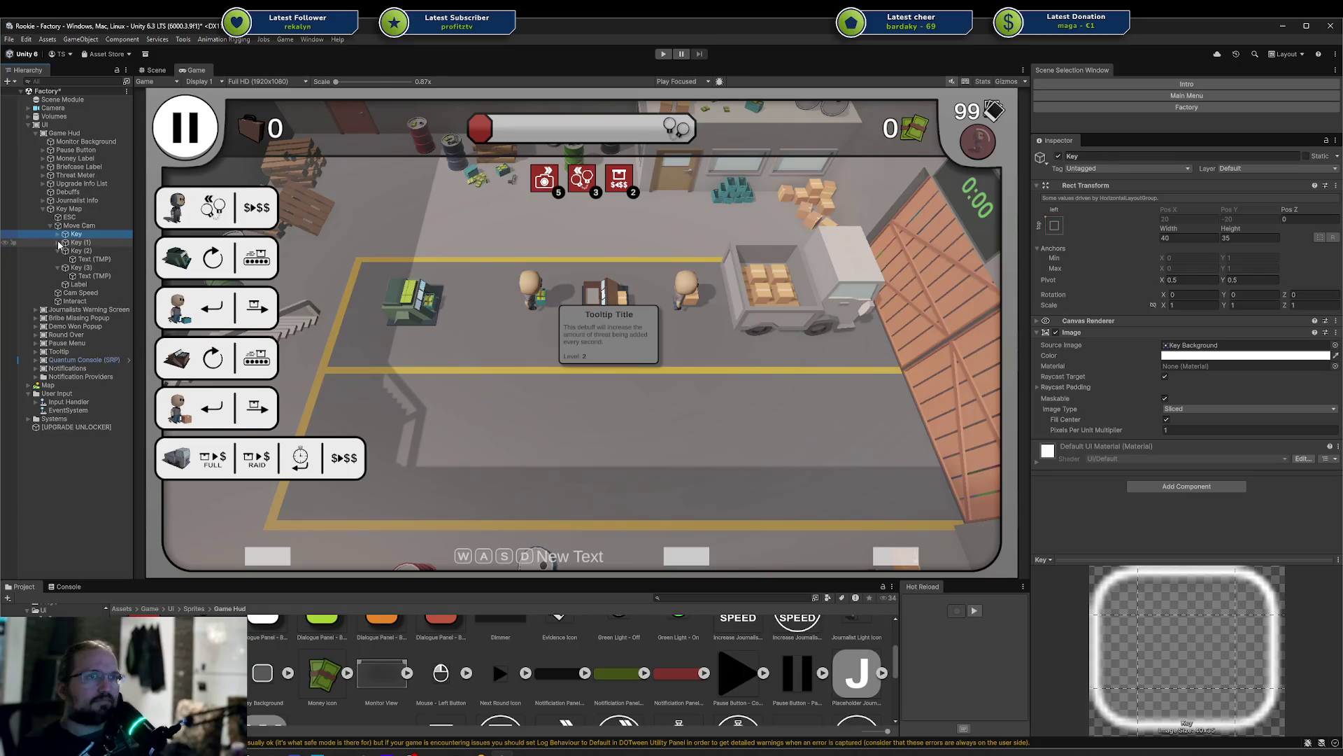
{"action": "left_click", "coordinate": [58, 242]}
{"action": "left_click", "coordinate": [58, 251]}
{"action": "left_click", "coordinate": [58, 259]}
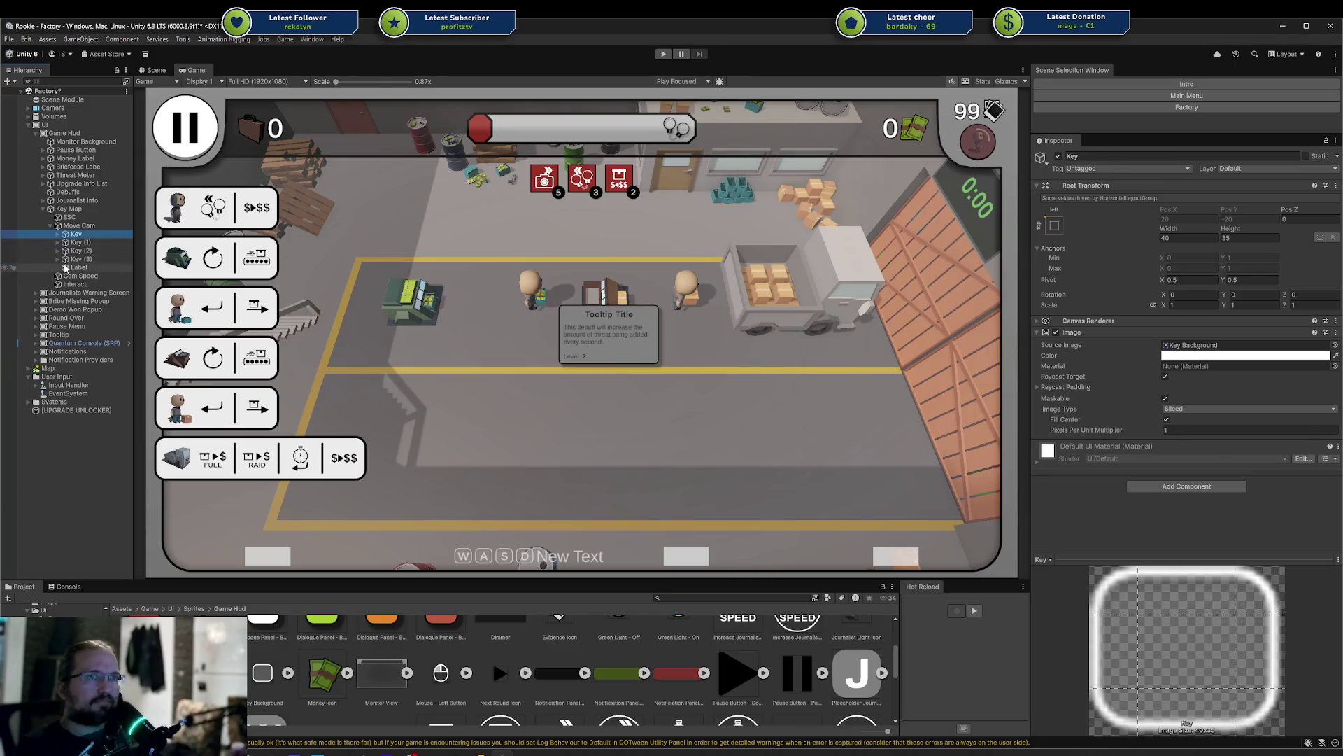
{"action": "left_click", "coordinate": [79, 267]}
Replace the label text with 'Move Cam', then drag a copy of a key under Key Map
{"action": "left_click", "coordinate": [1108, 371]}
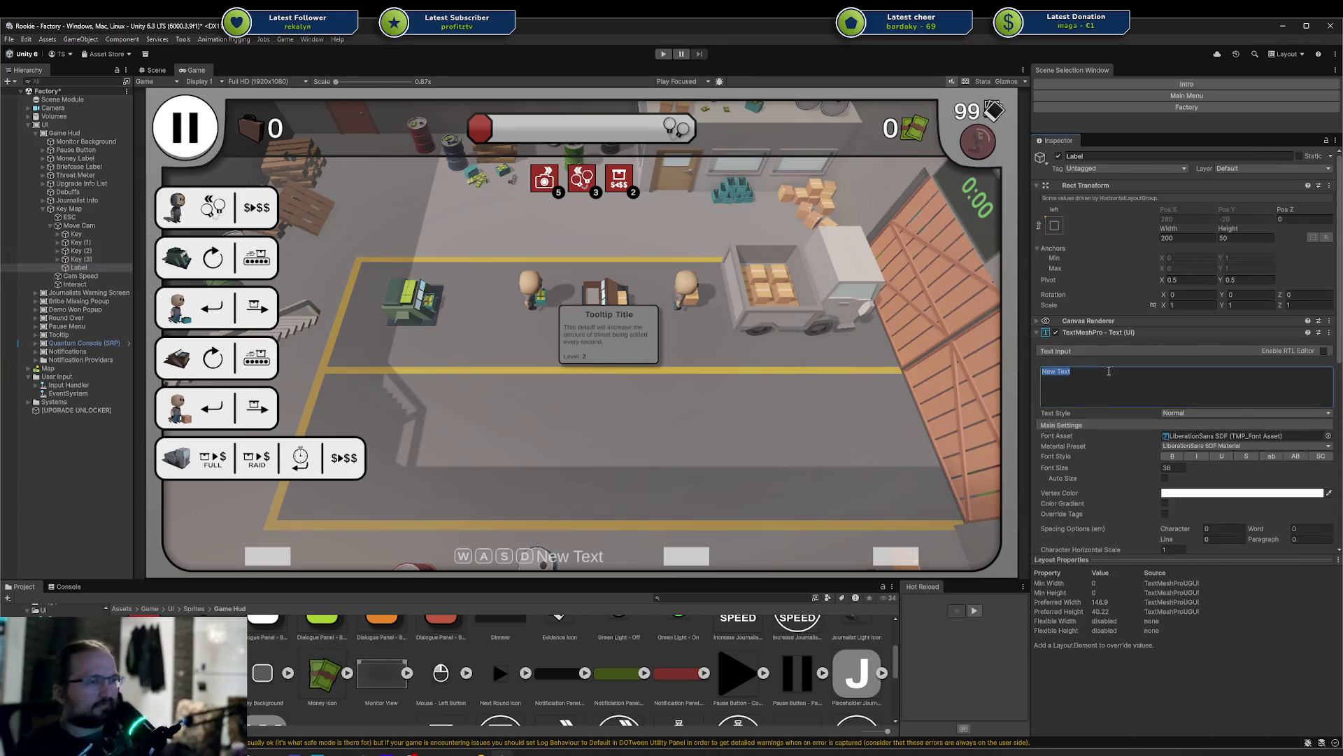
{"action": "type", "text": "Move Cam"}
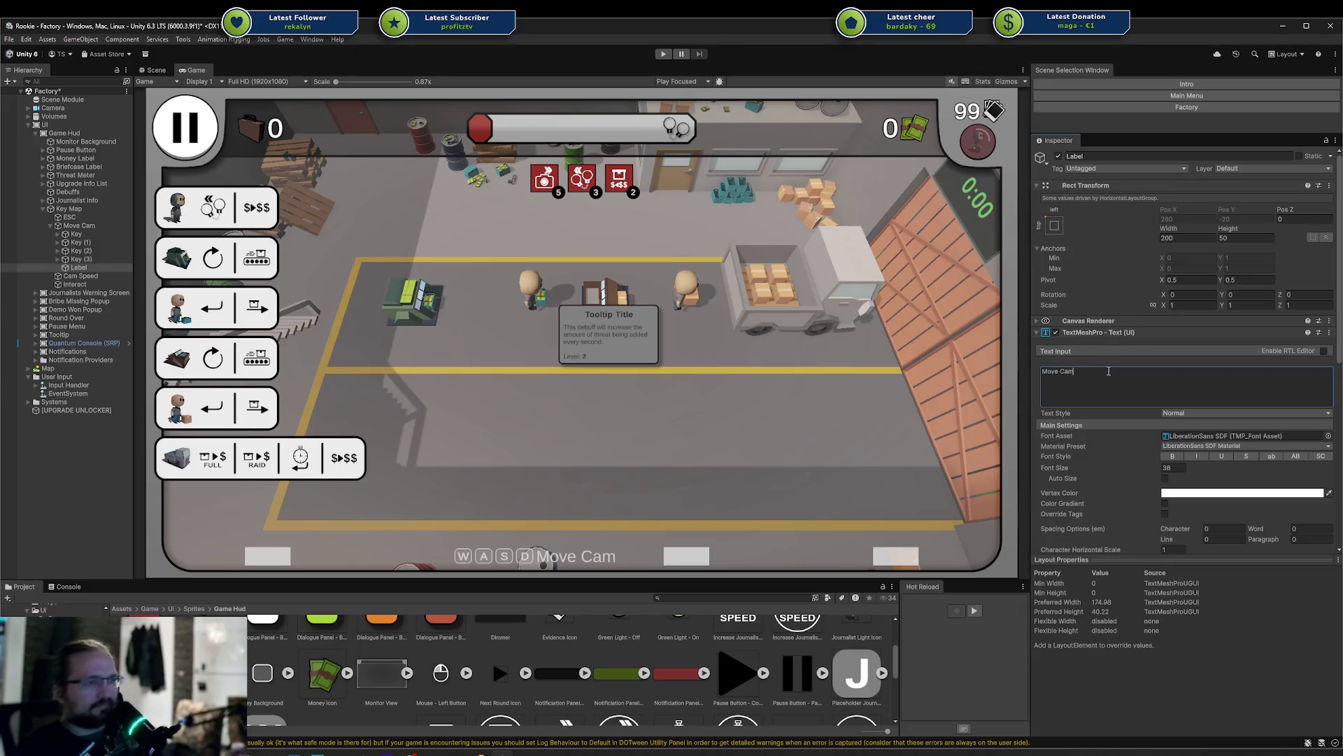
{"action": "left_click", "coordinate": [775, 514]}
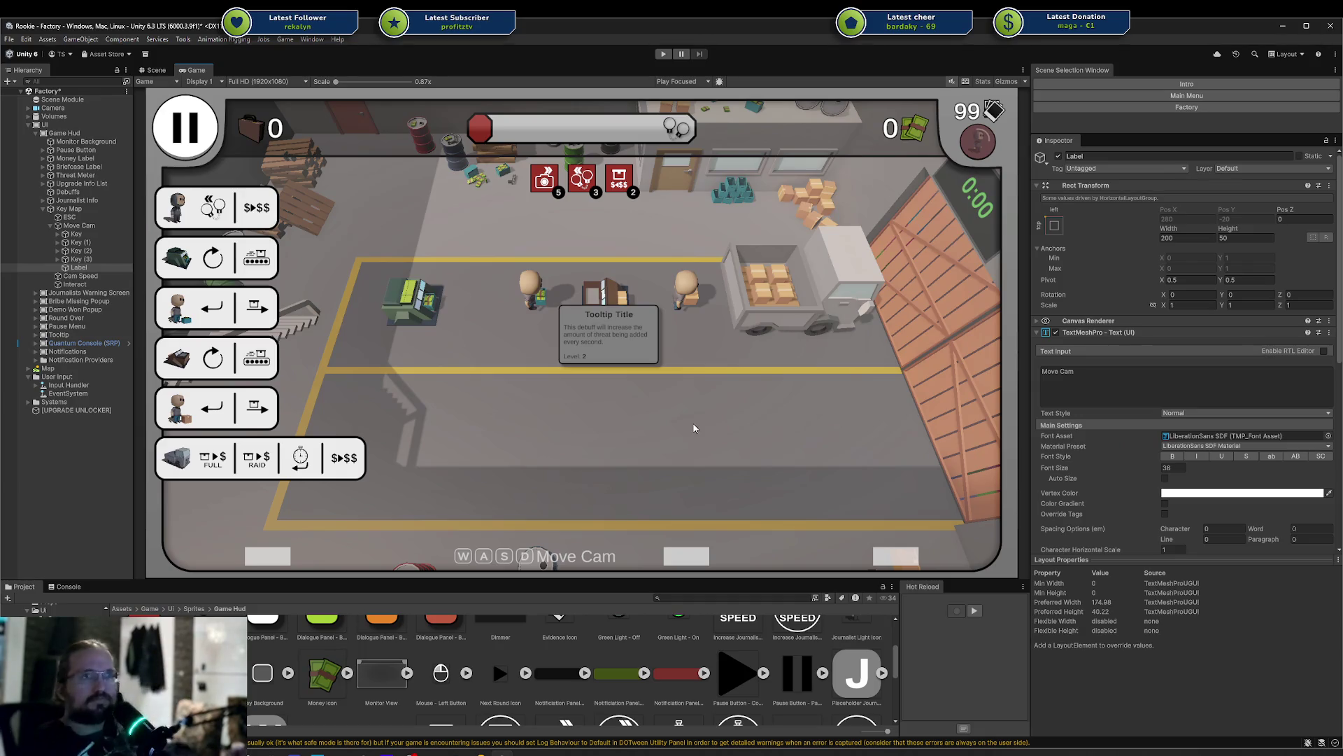
{"action": "left_click", "coordinate": [68, 235]}
{"action": "mouse_move", "coordinate": [69, 235]}
{"action": "left_mouse_down"}
{"action": "mouse_move", "coordinate": [73, 210]}
{"action": "mouse_move", "coordinate": [75, 228]}
{"action": "left_mouse_up"}
Remove the stray key copy and duplicate Move Cam to serve as the ESC entry
{"action": "key", "text": "Delete"}
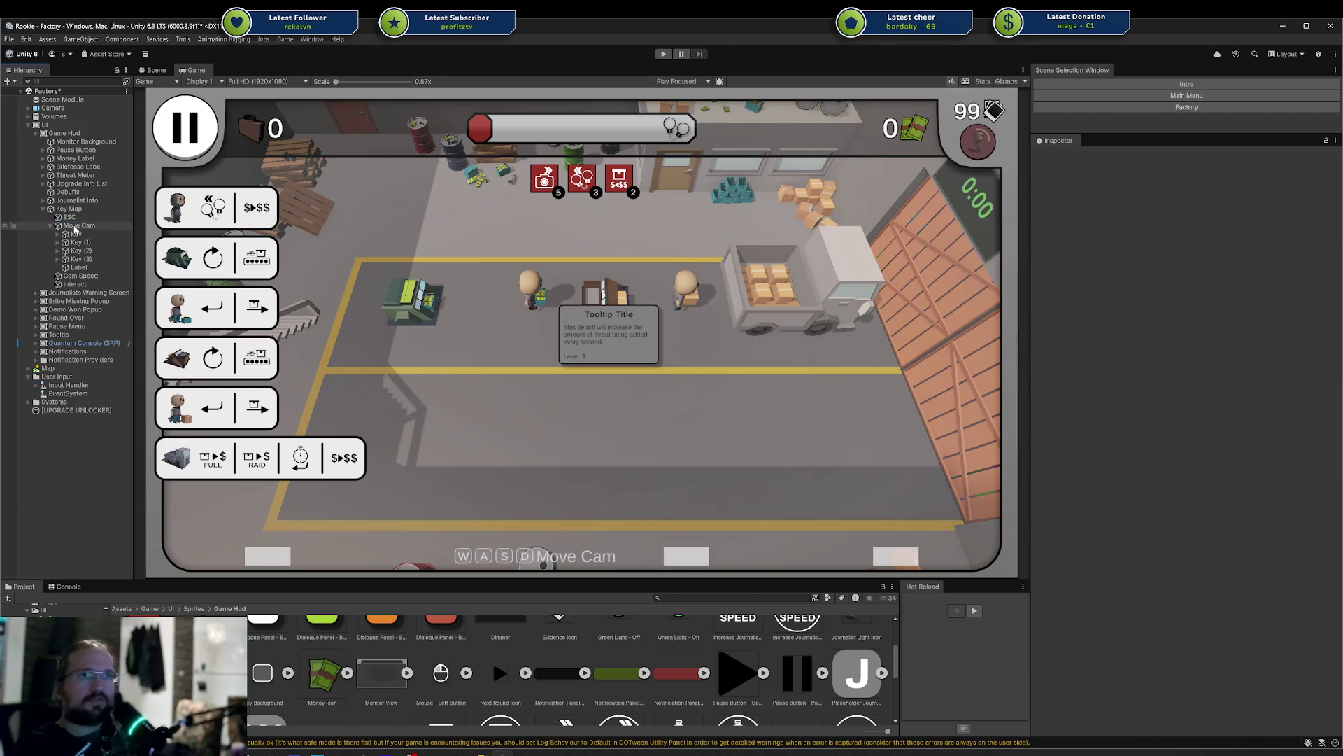
{"action": "left_click", "coordinate": [75, 225]}
{"action": "key", "text": "ctrl+d"}
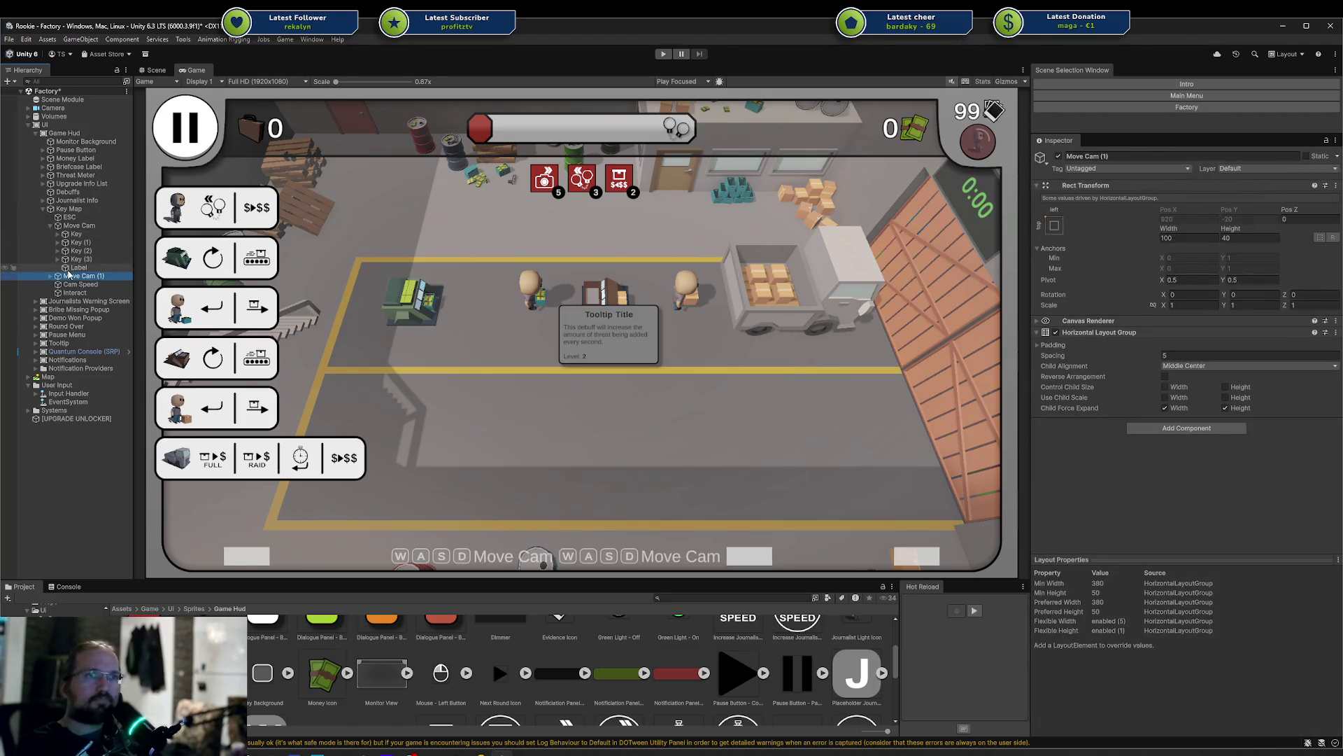
{"action": "left_click_drag", "start_coordinate": [77, 275], "coordinate": [85, 227]}
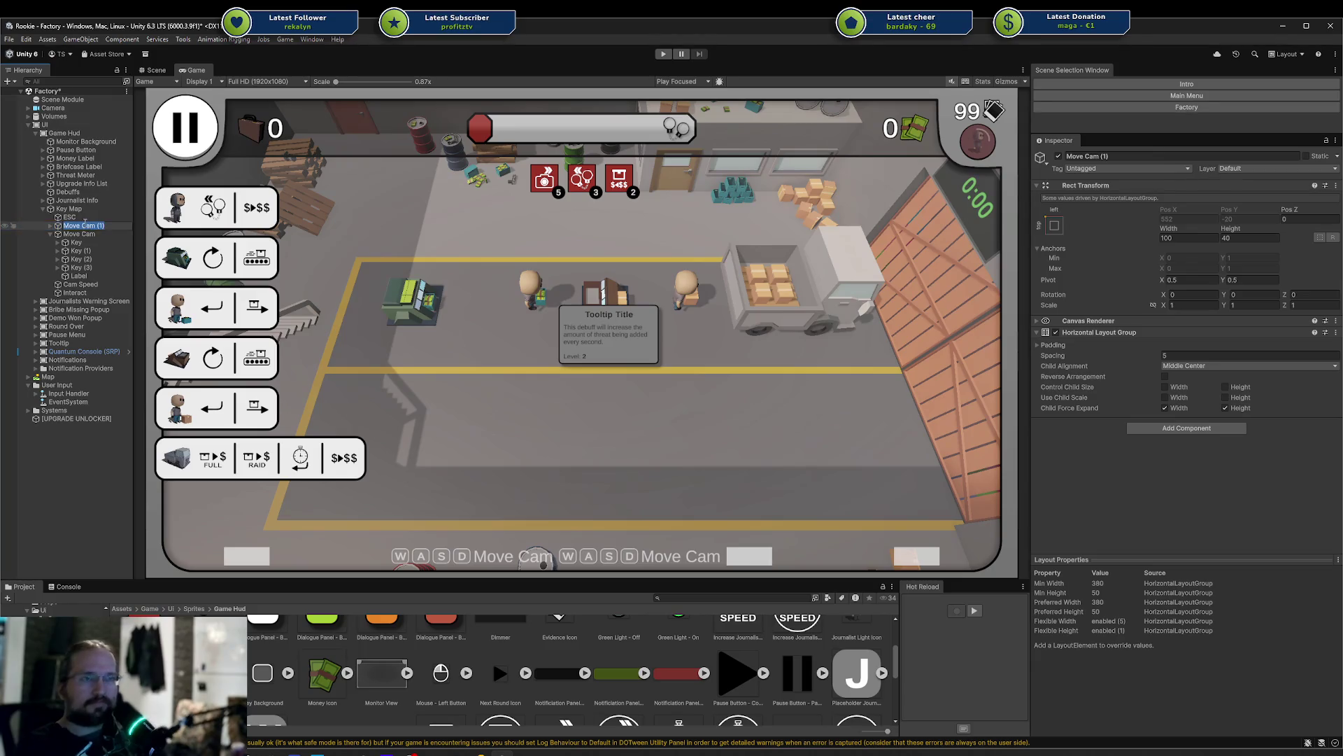
{"action": "key", "text": "Delete"}
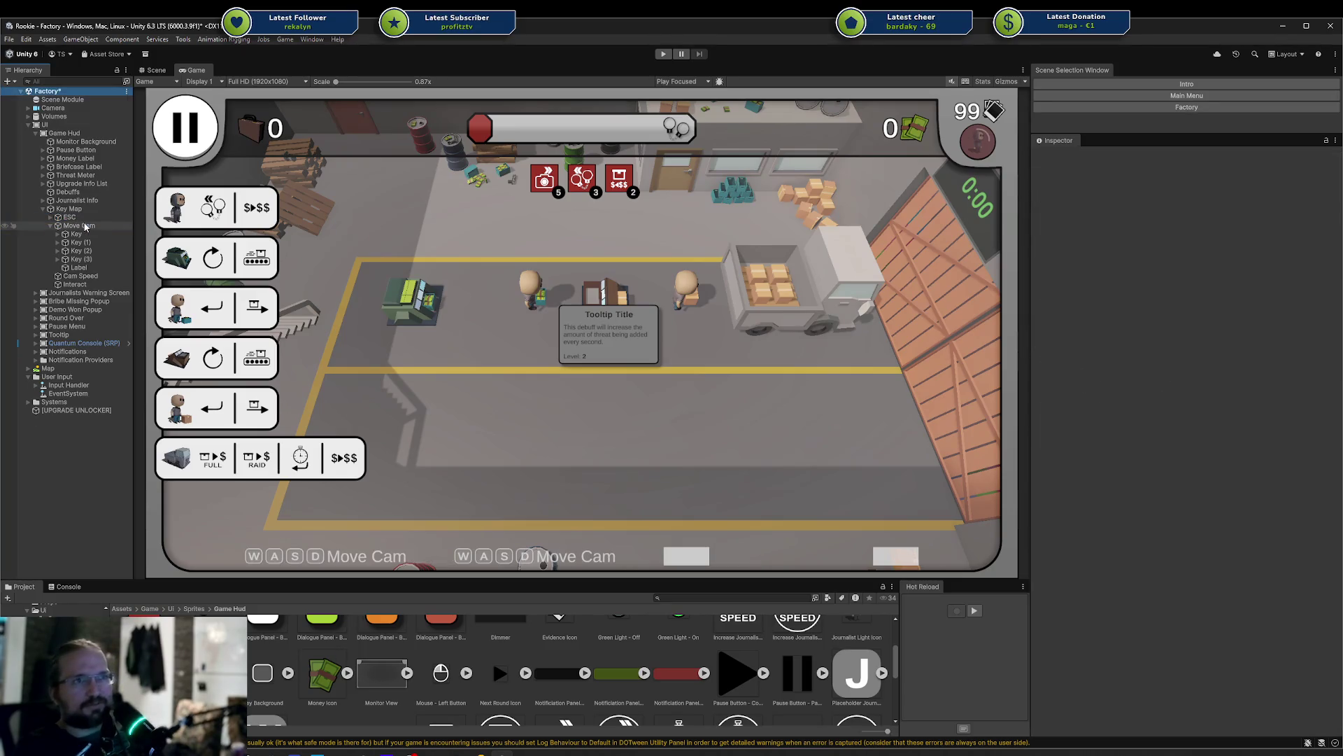
Delete the three extra keys under ESC, leaving one key plus its label
{"action": "left_click", "coordinate": [50, 218]}
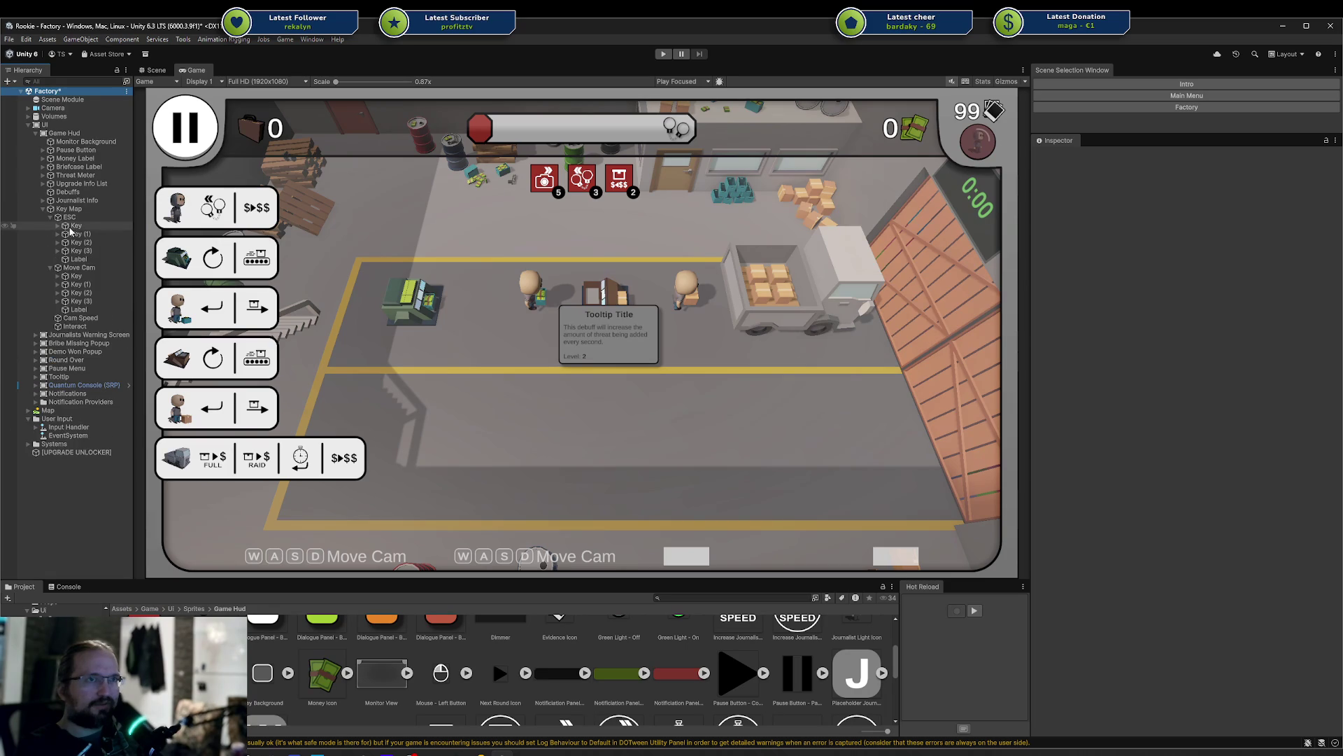
{"action": "left_click", "coordinate": [77, 236]}
{"action": "left_click", "coordinate": [94, 252], "text": "shift"}
{"action": "key", "text": "Delete"}
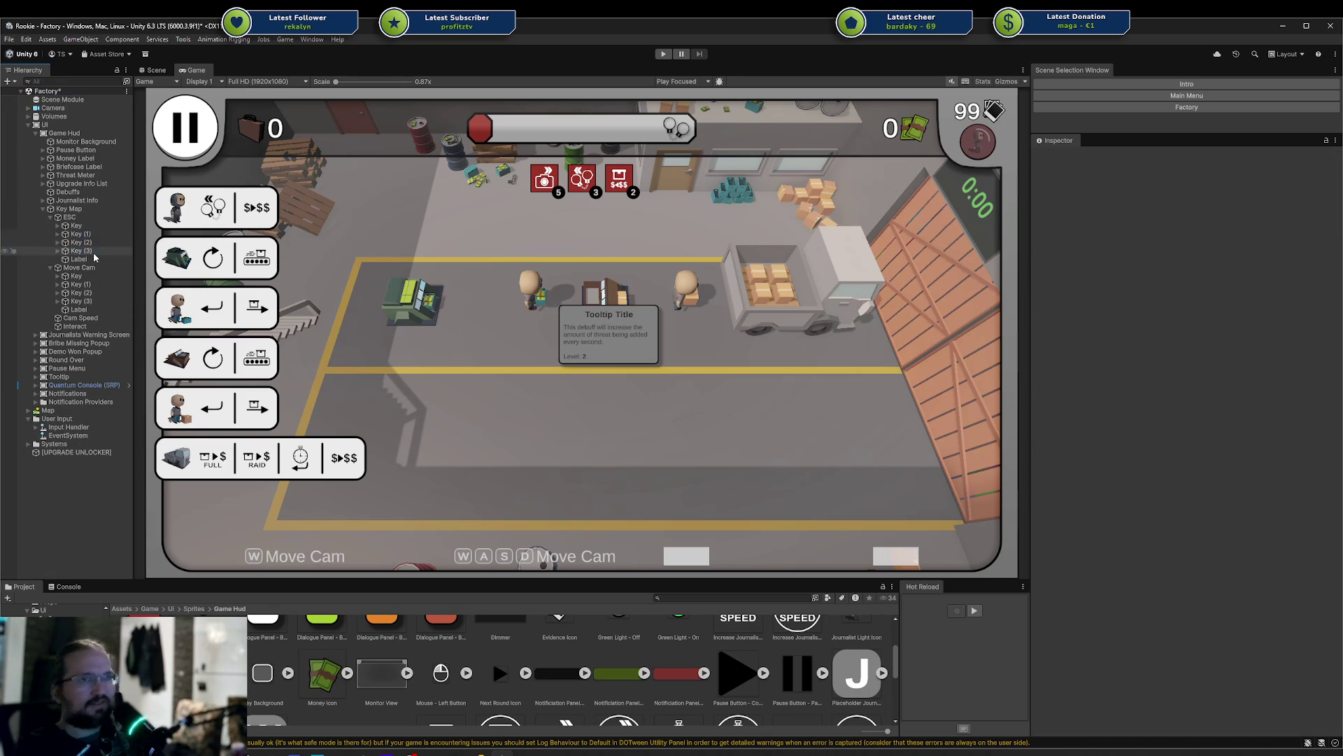
{"action": "left_click", "coordinate": [75, 235]}
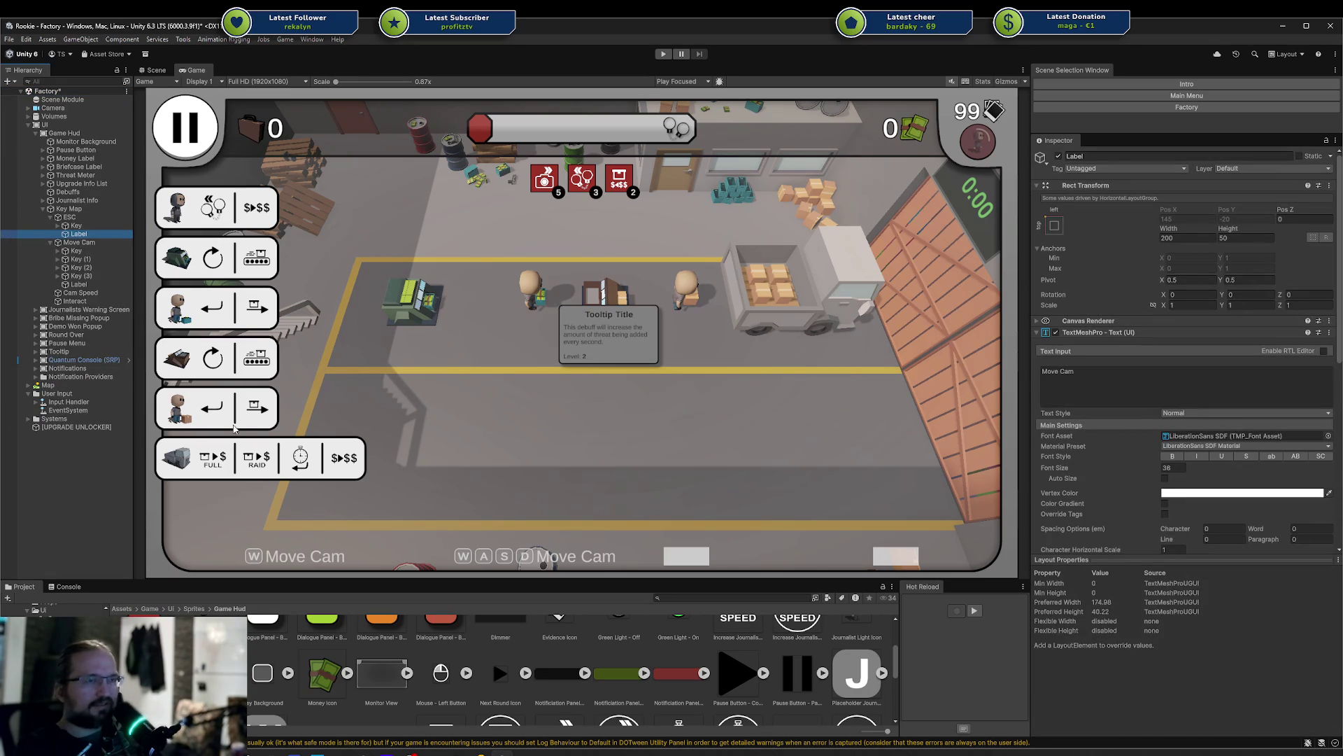
Set the ESC label text to 'Toggle Pause' and its width to 500
{"action": "left_click", "coordinate": [1138, 384]}
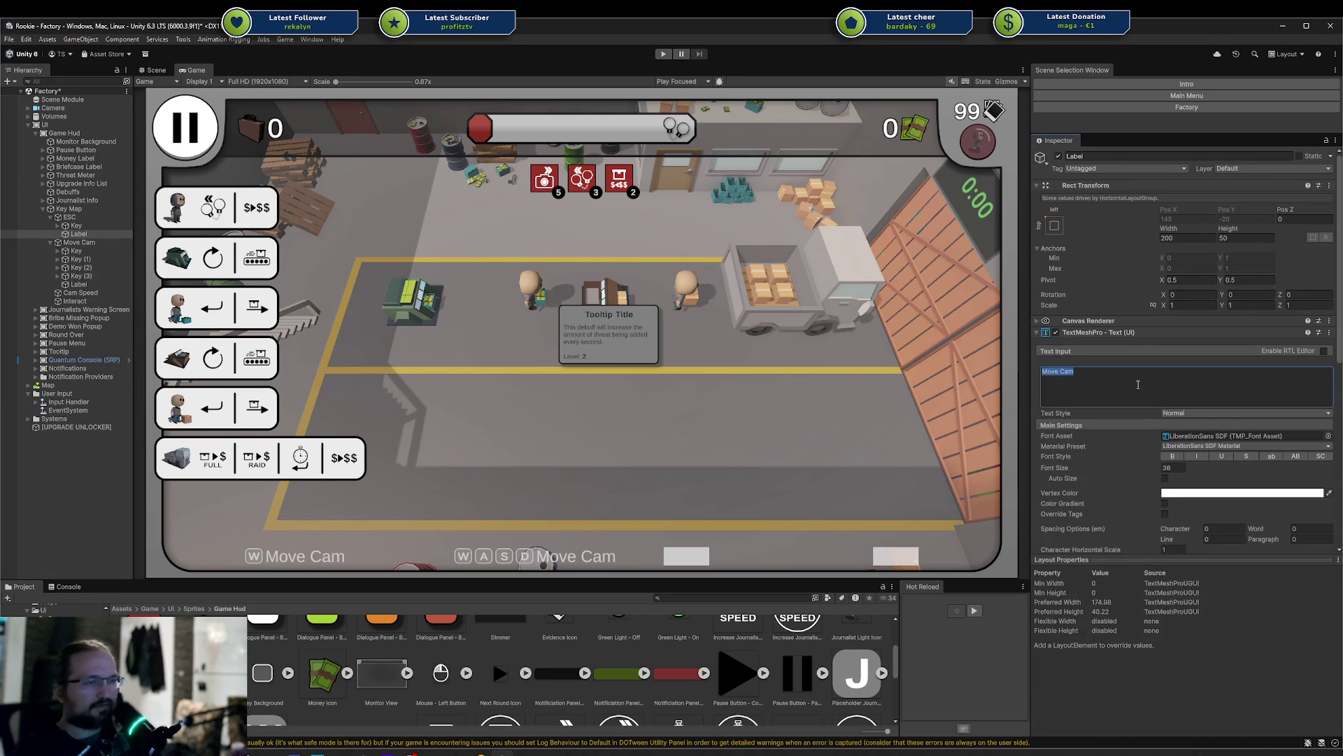
{"action": "type", "text": "TPAus"}
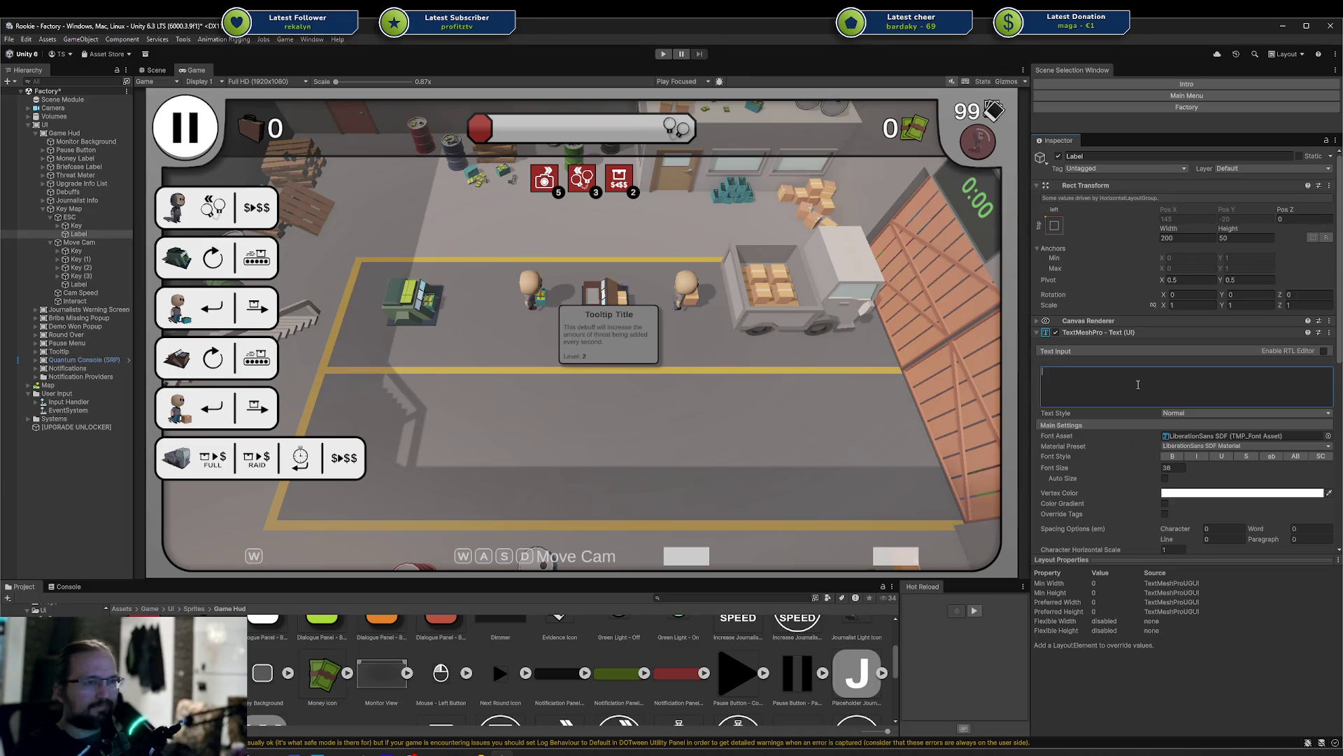
{"action": "key", "text": "BackSpace"}
{"action": "key", "text": "BackSpace"}
{"action": "key", "text": "BackSpace"}
{"action": "type", "text": "Toggle Pause"}
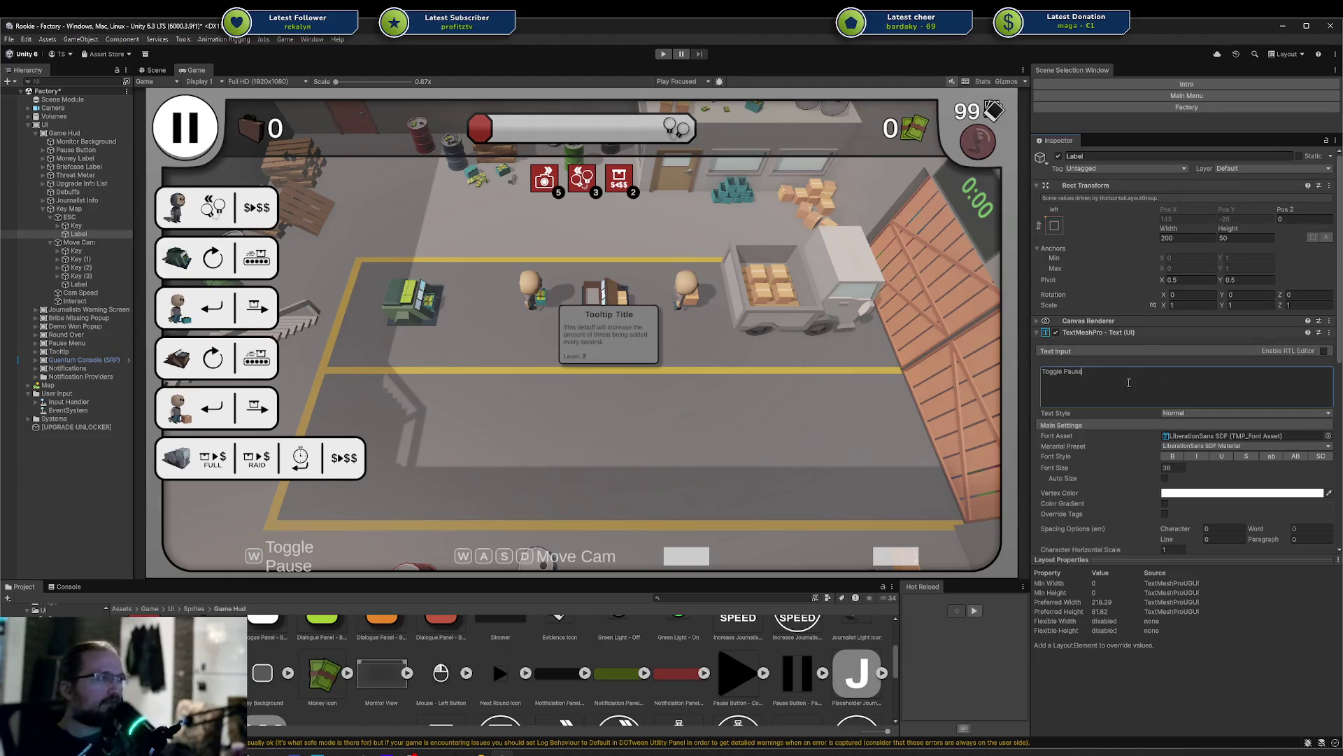
{"action": "left_click", "coordinate": [1170, 236]}
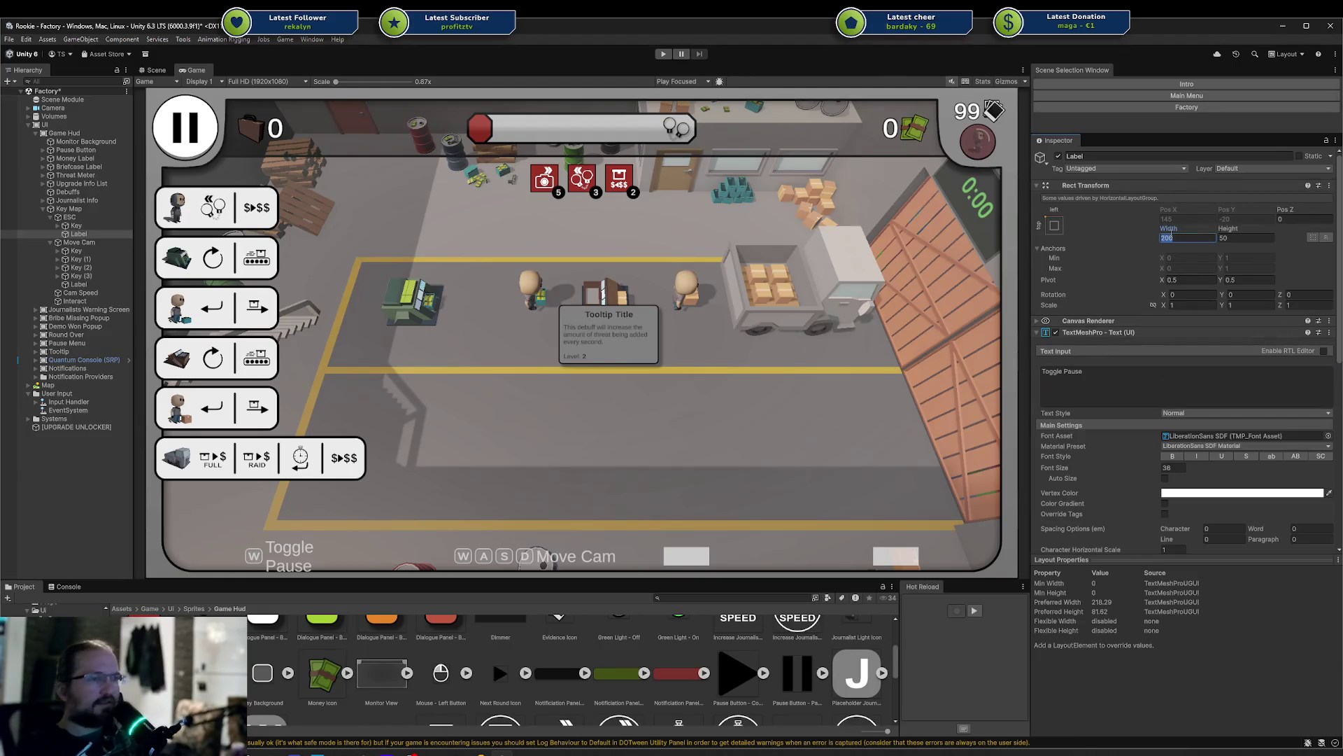
{"action": "type", "text": "500"}
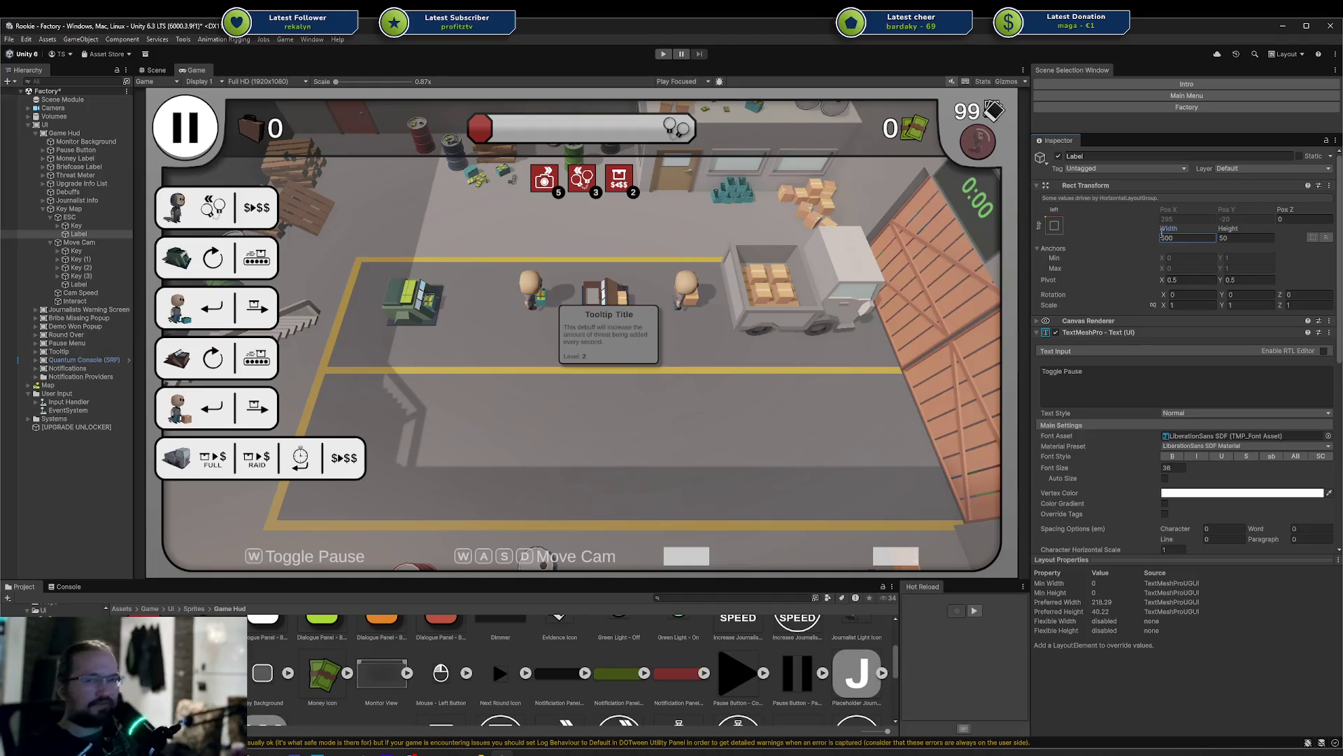
Rename the ESC key's Text (TMP) object to 'Label'
{"action": "left_click", "coordinate": [77, 225]}
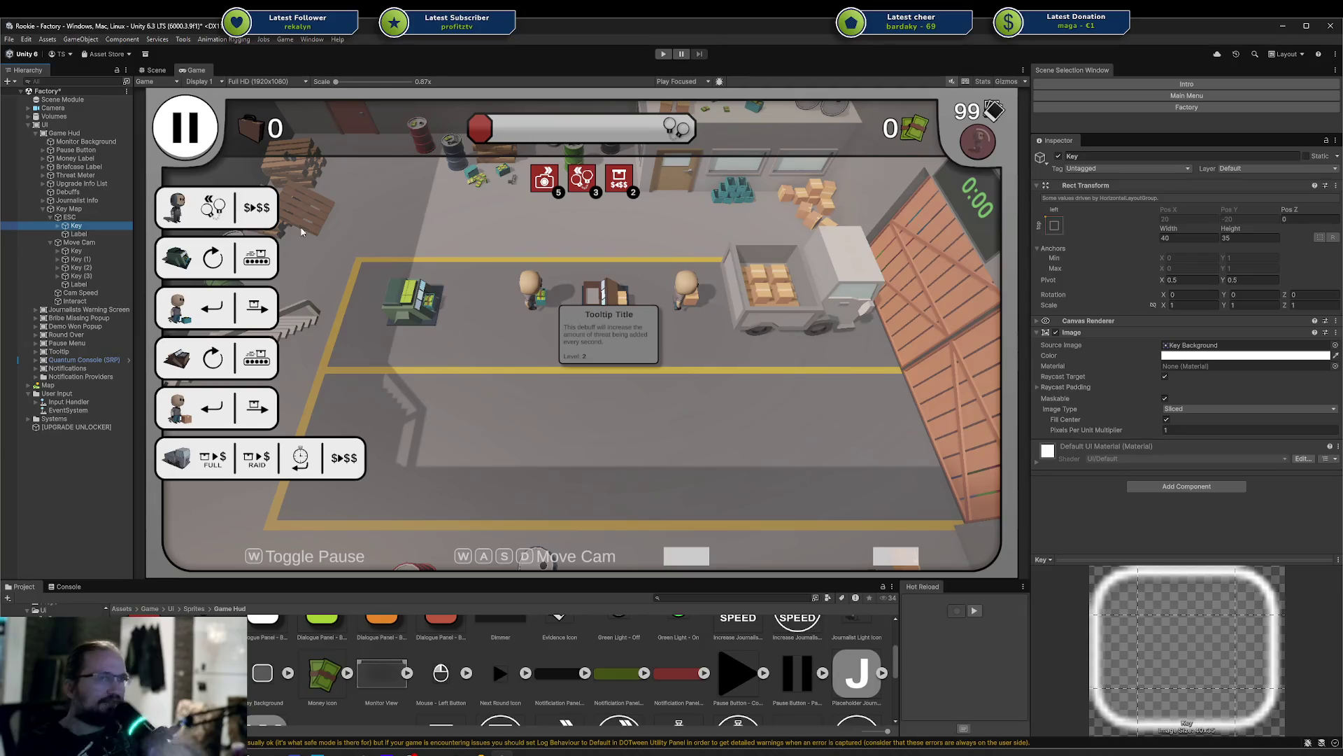
{"action": "left_click", "coordinate": [58, 225]}
{"action": "left_click", "coordinate": [88, 233]}
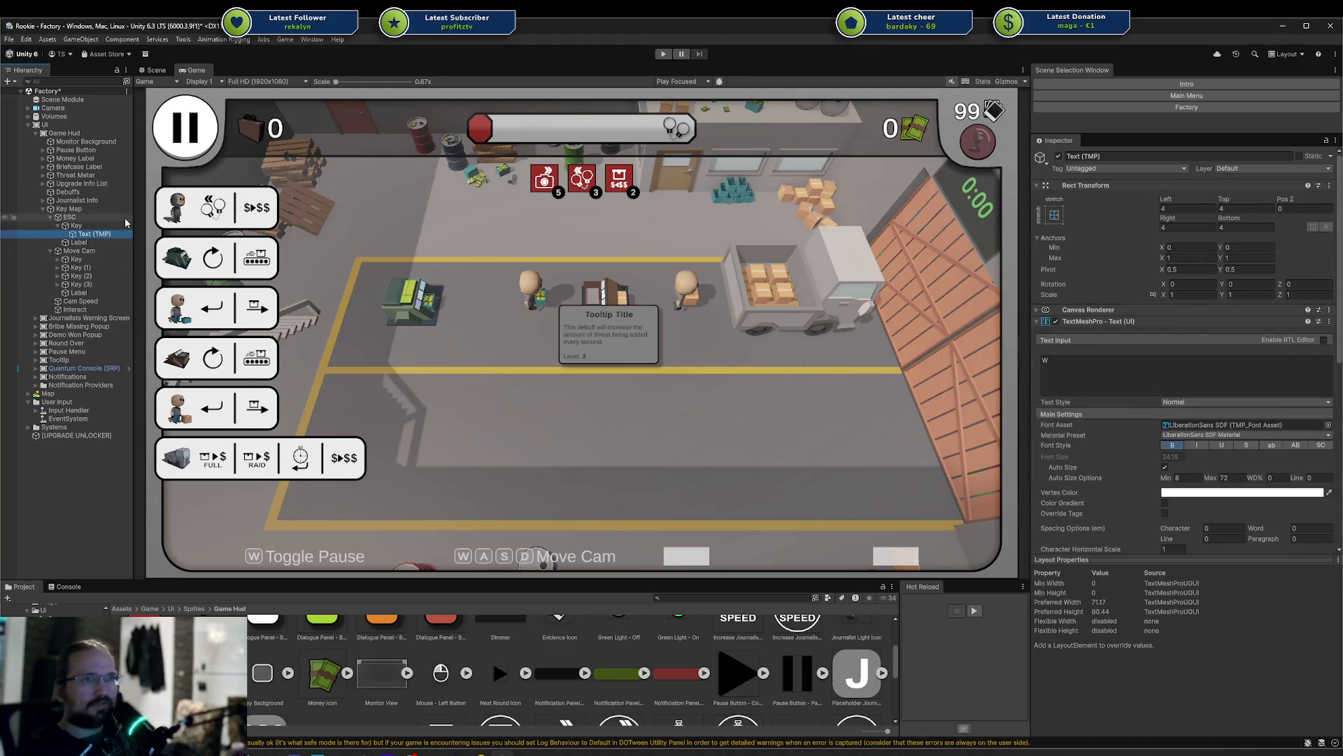
{"action": "key", "text": "F2"}
{"action": "type", "text": "Label"}
{"action": "key", "text": "Return"}
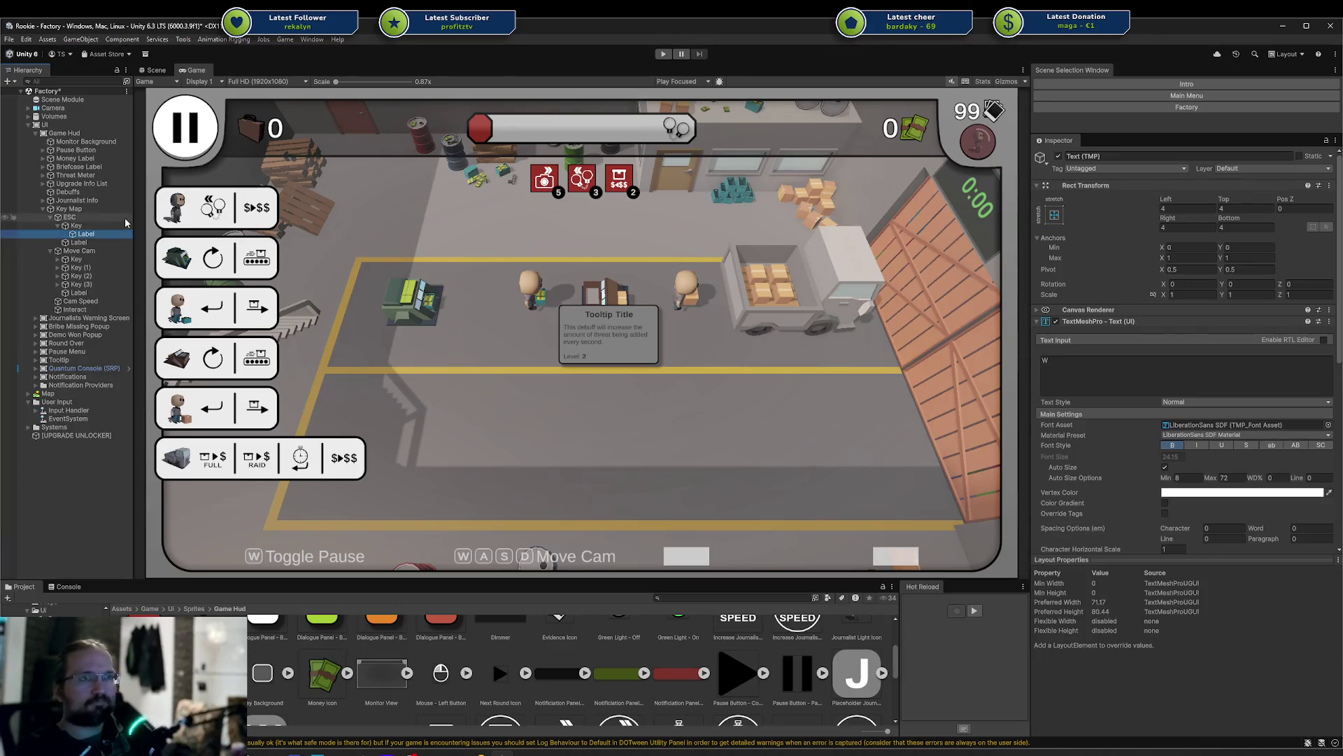
Expand Move Cam's first keys and select the first key's text object
{"action": "left_click", "coordinate": [58, 259]}
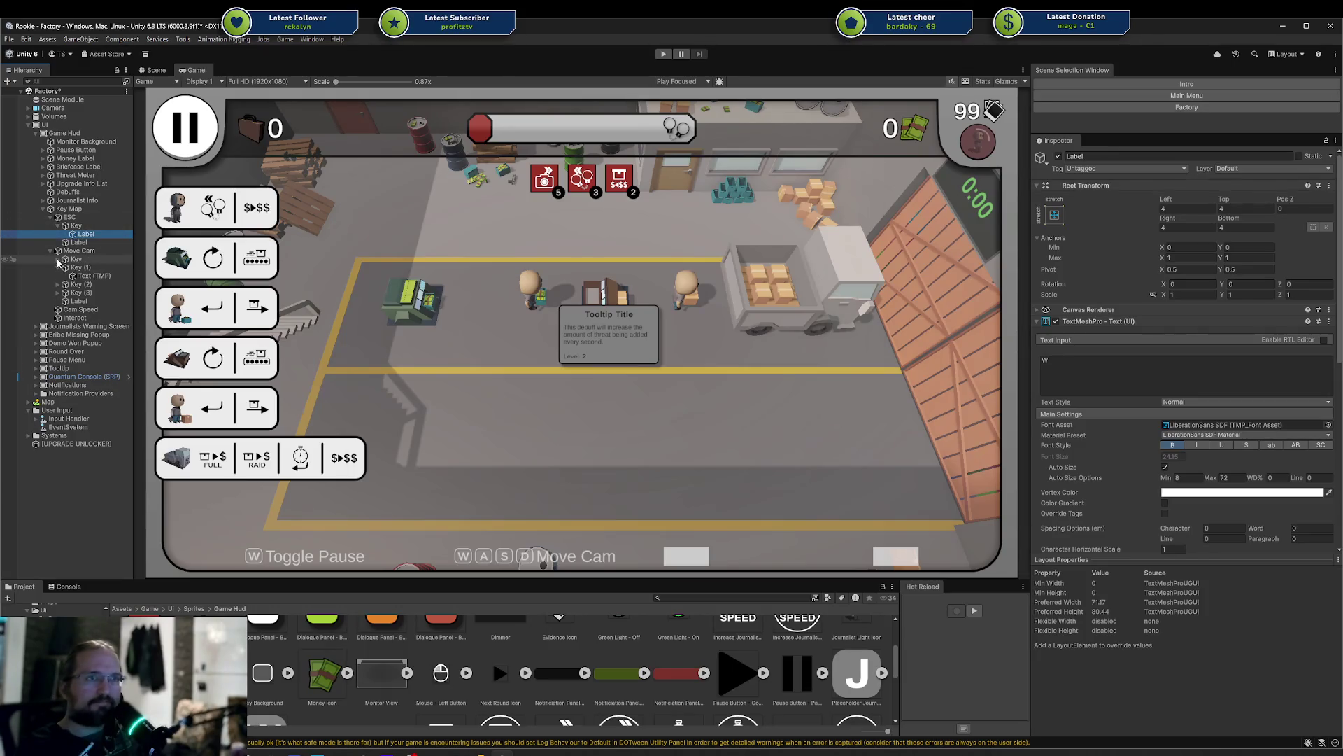
{"action": "left_click", "coordinate": [57, 276]}
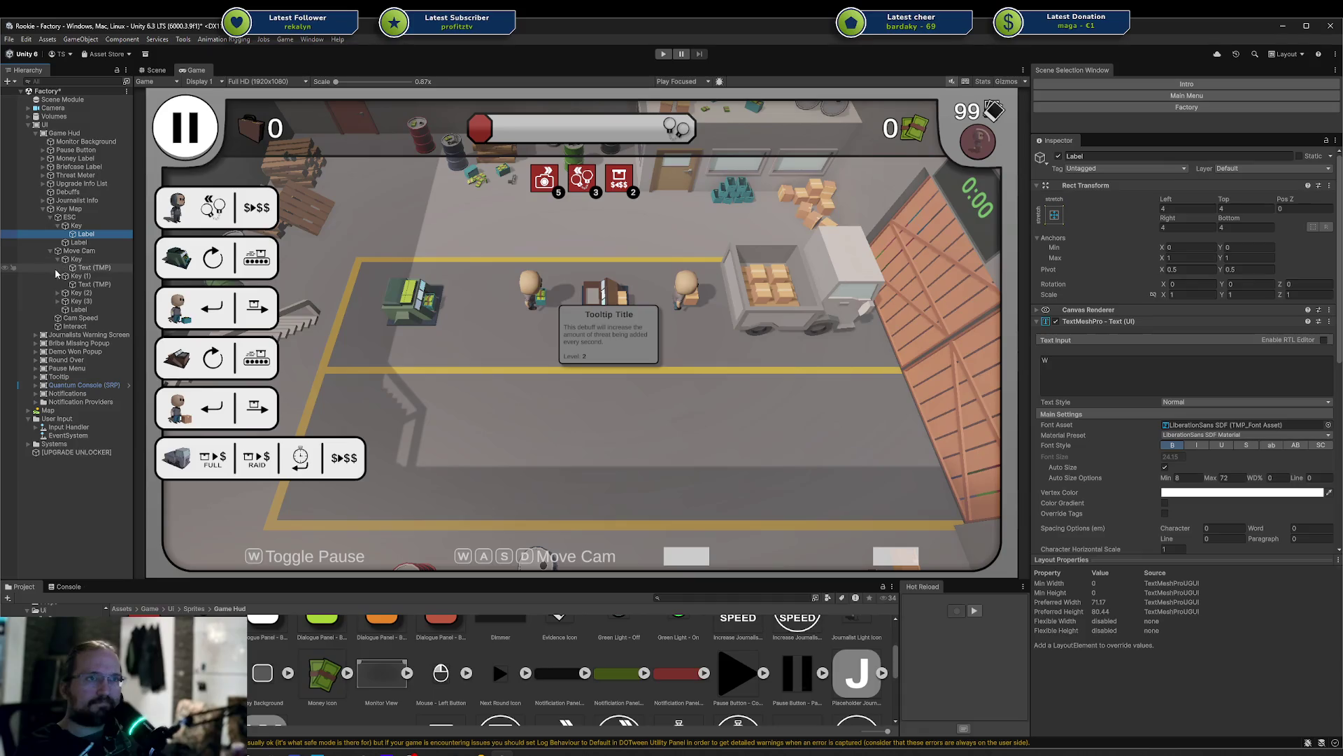
{"action": "left_click", "coordinate": [1114, 154]}
{"action": "left_click", "coordinate": [94, 268]}
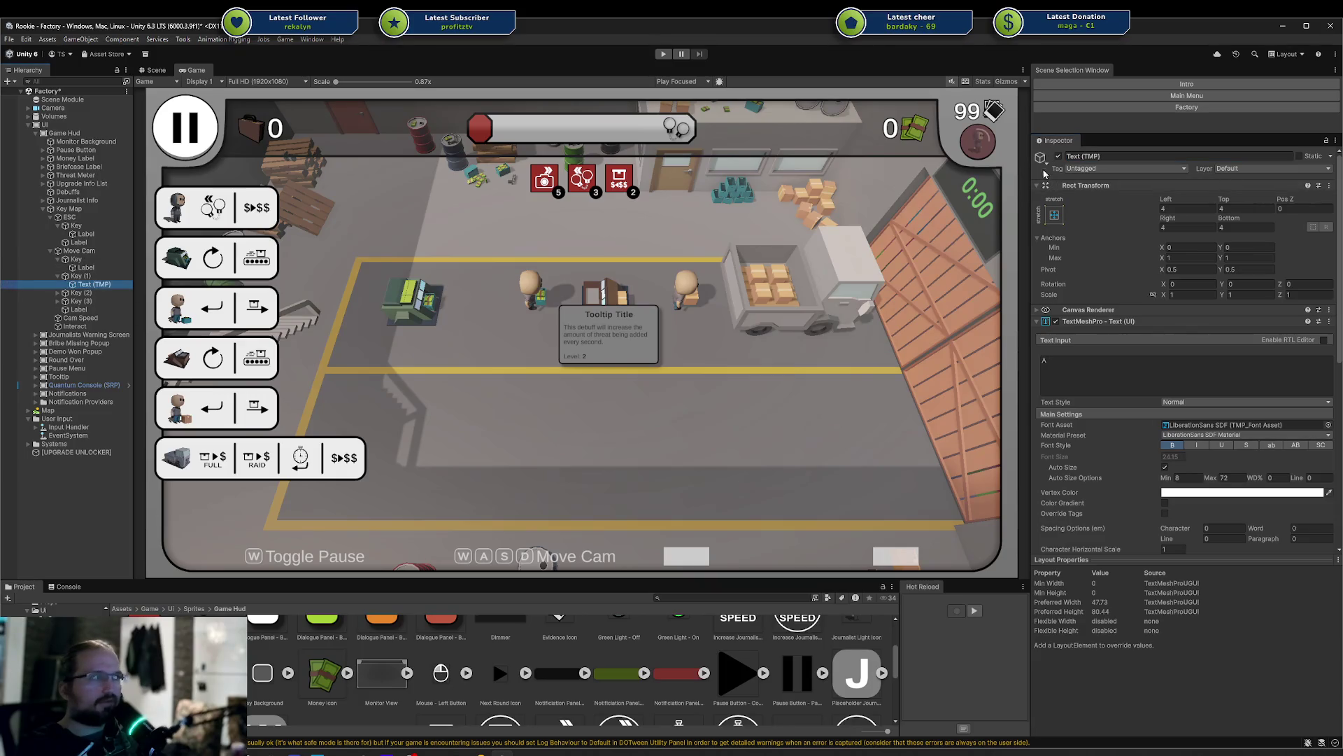
Rename the text object of each Move Cam key to 'Label'
{"action": "type", "text": "Label"}
{"action": "key", "text": "Return"}
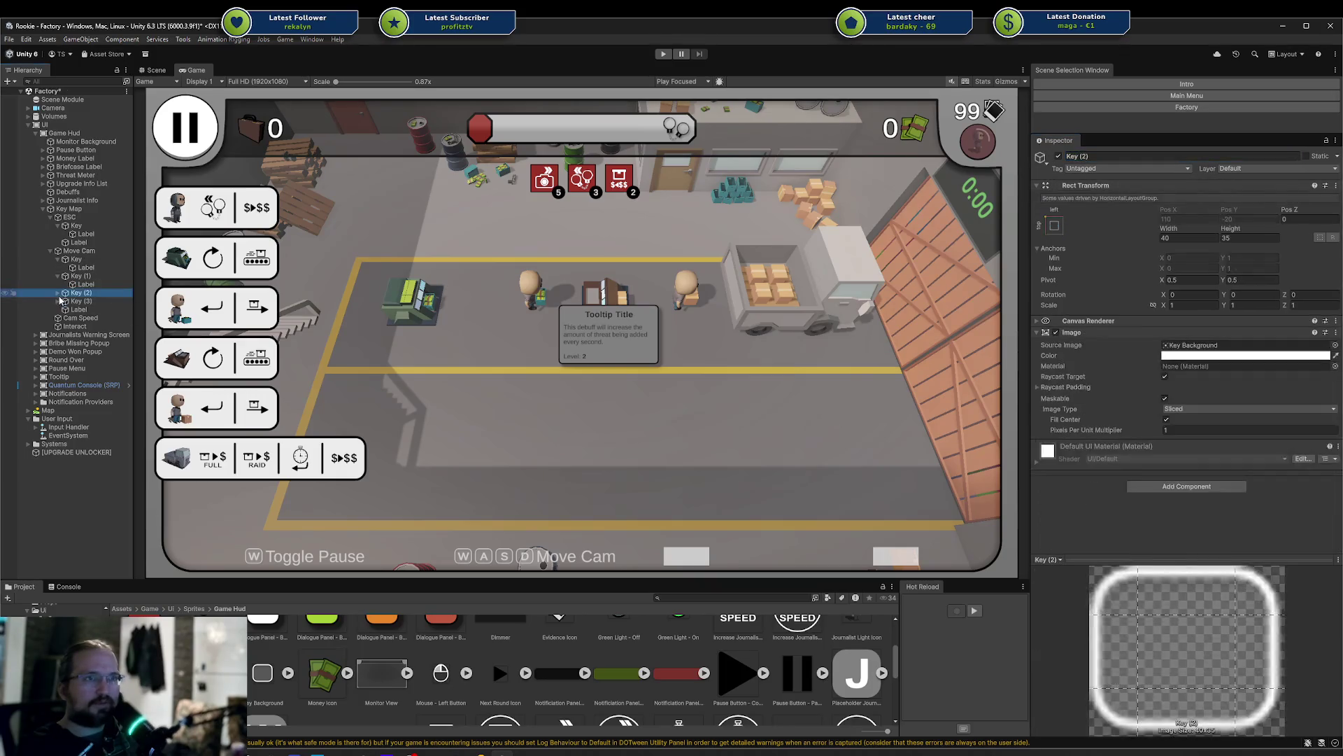
{"action": "left_click", "coordinate": [58, 293]}
{"action": "left_click", "coordinate": [92, 301]}
{"action": "left_click", "coordinate": [1092, 156]}
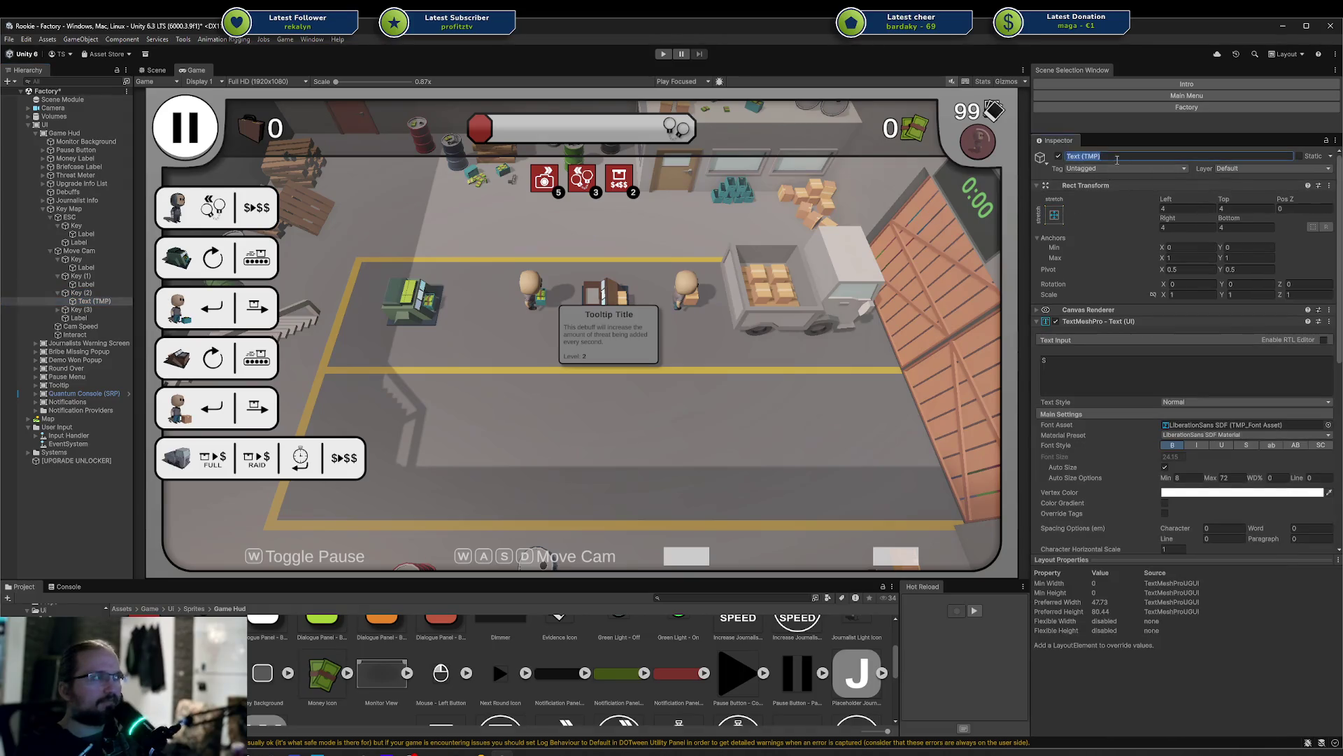
{"action": "type", "text": "Label"}
{"action": "left_click", "coordinate": [58, 309]}
{"action": "left_click", "coordinate": [93, 318]}
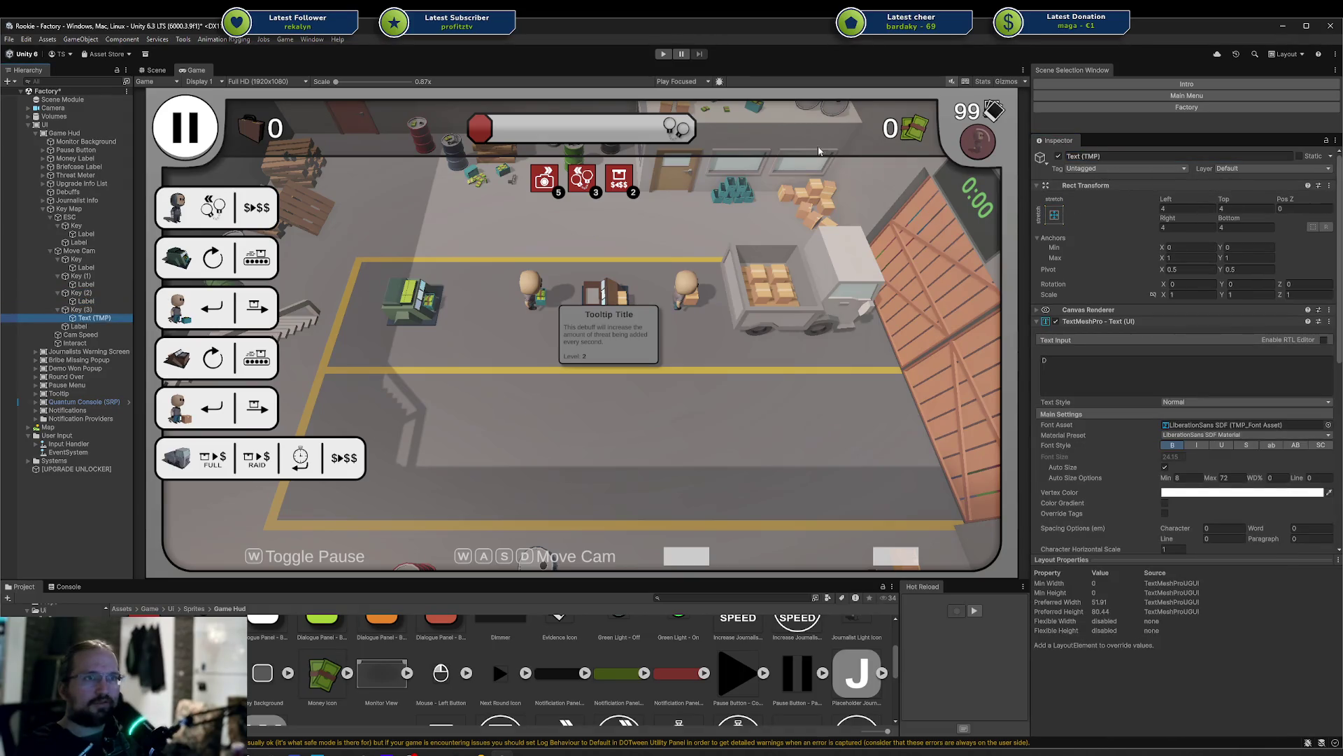
{"action": "left_click", "coordinate": [1088, 154]}
{"action": "type", "text": "Label"}
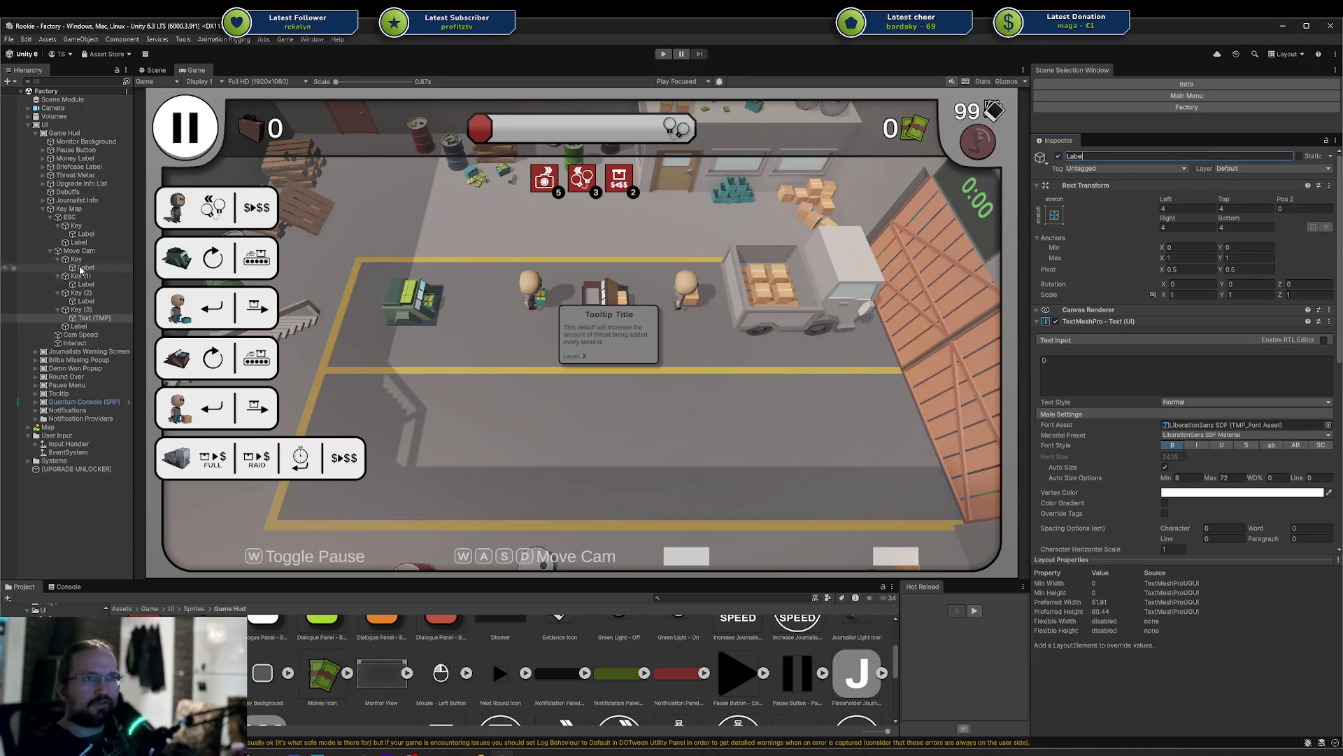
{"action": "left_click", "coordinate": [79, 242]}
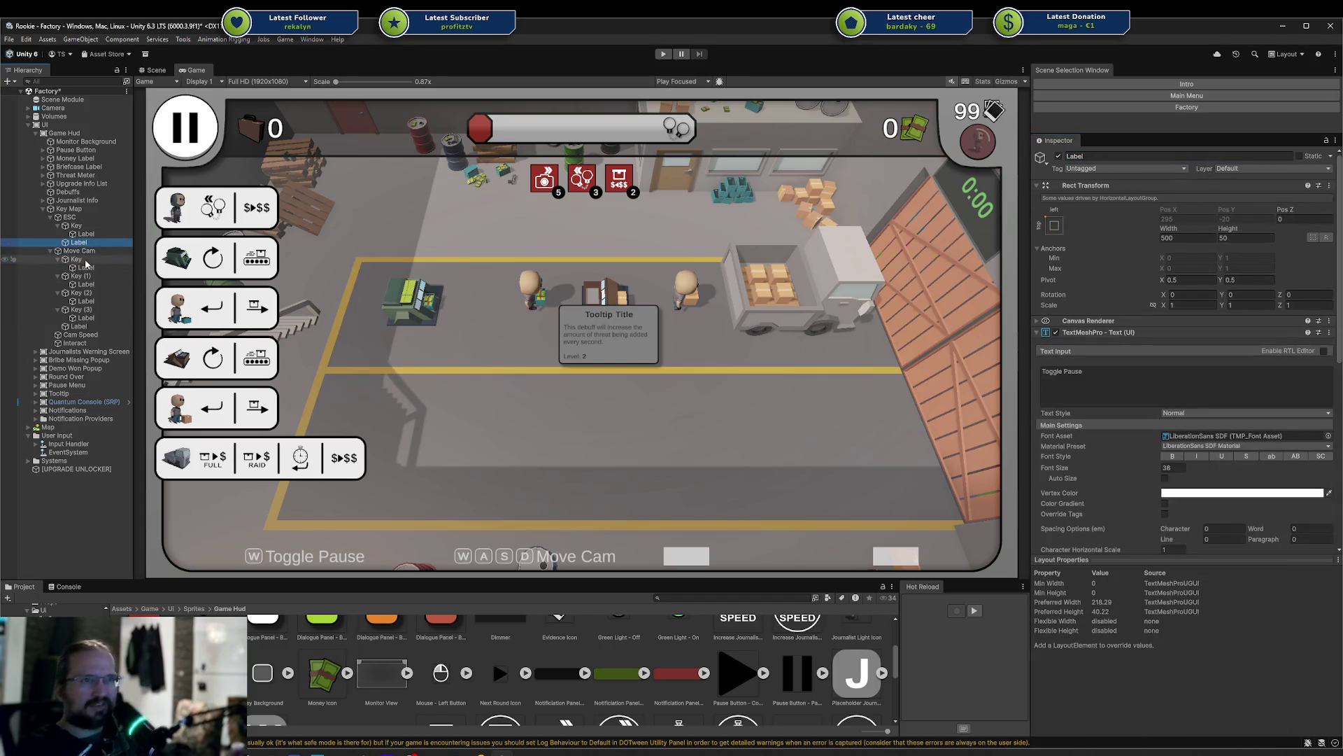
Change the ESC entry's key letter from W to 'ESC'
{"action": "left_click", "coordinate": [59, 226]}
{"action": "left_click", "coordinate": [58, 226]}
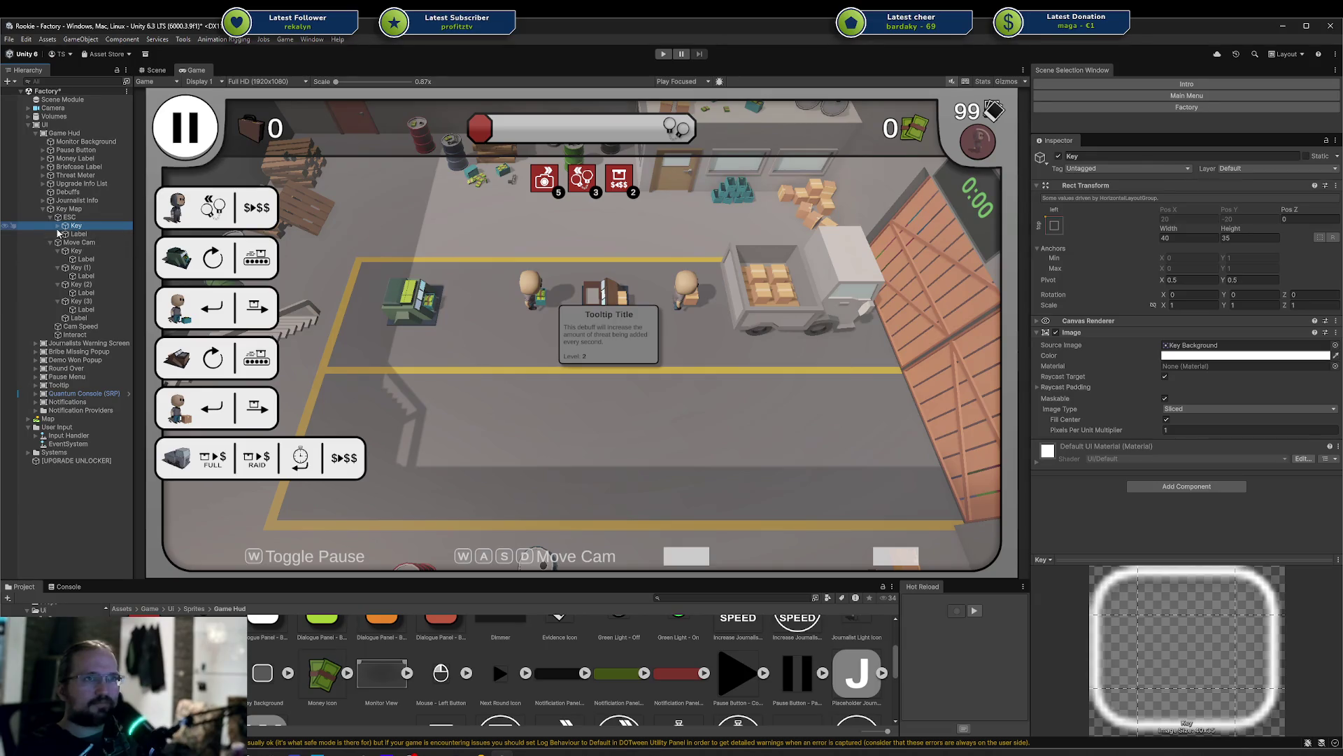
{"action": "left_click", "coordinate": [58, 226]}
{"action": "left_click", "coordinate": [83, 233]}
{"action": "type", "text": "ESC"}
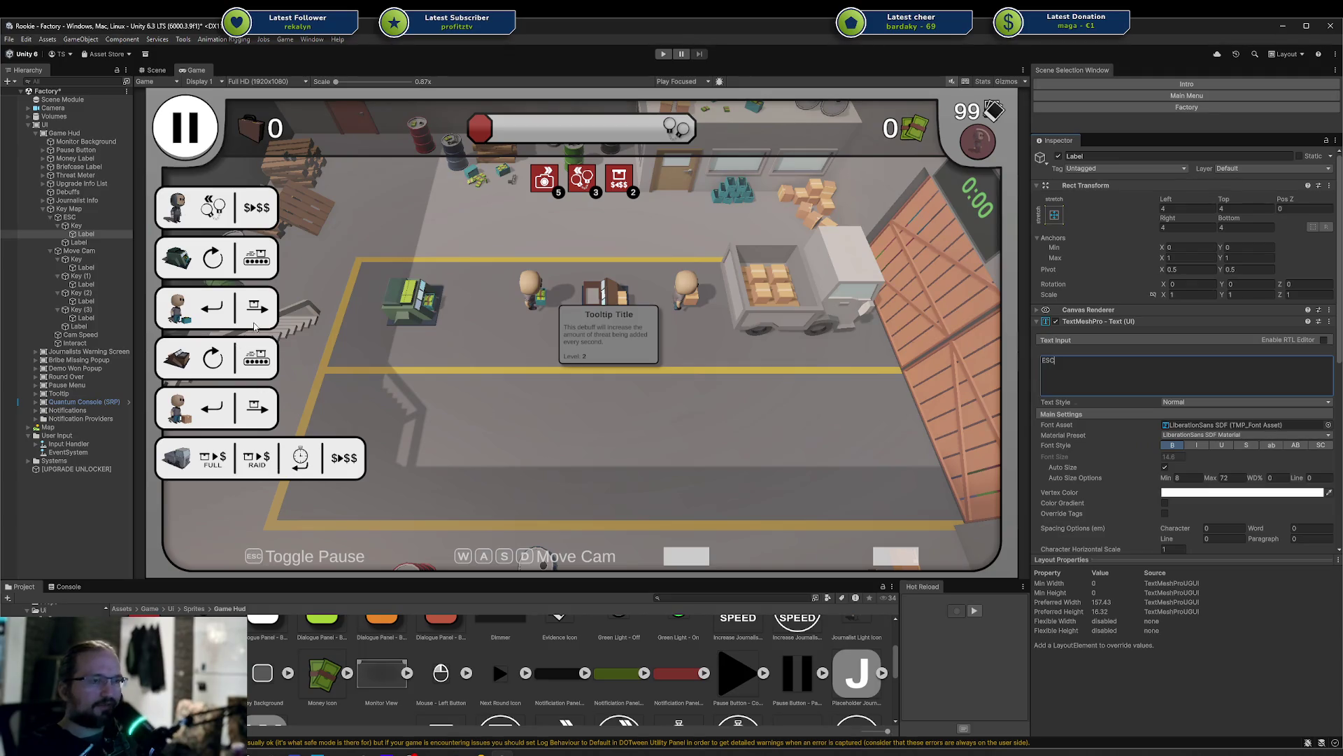
{"action": "left_click", "coordinate": [51, 217]}
Collapse Move Cam, save the scene, and select the Cam Speed entry
{"action": "left_click", "coordinate": [51, 225]}
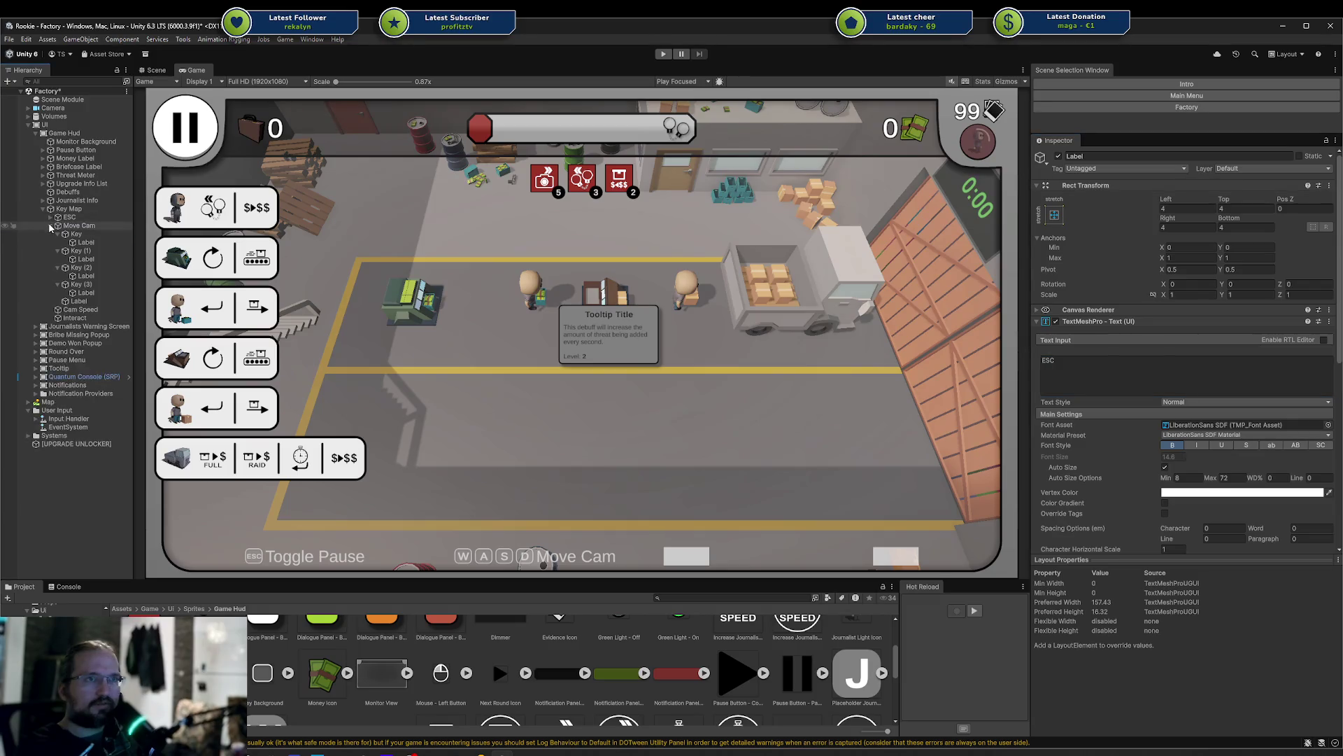
{"action": "key", "text": "ctrl+s"}
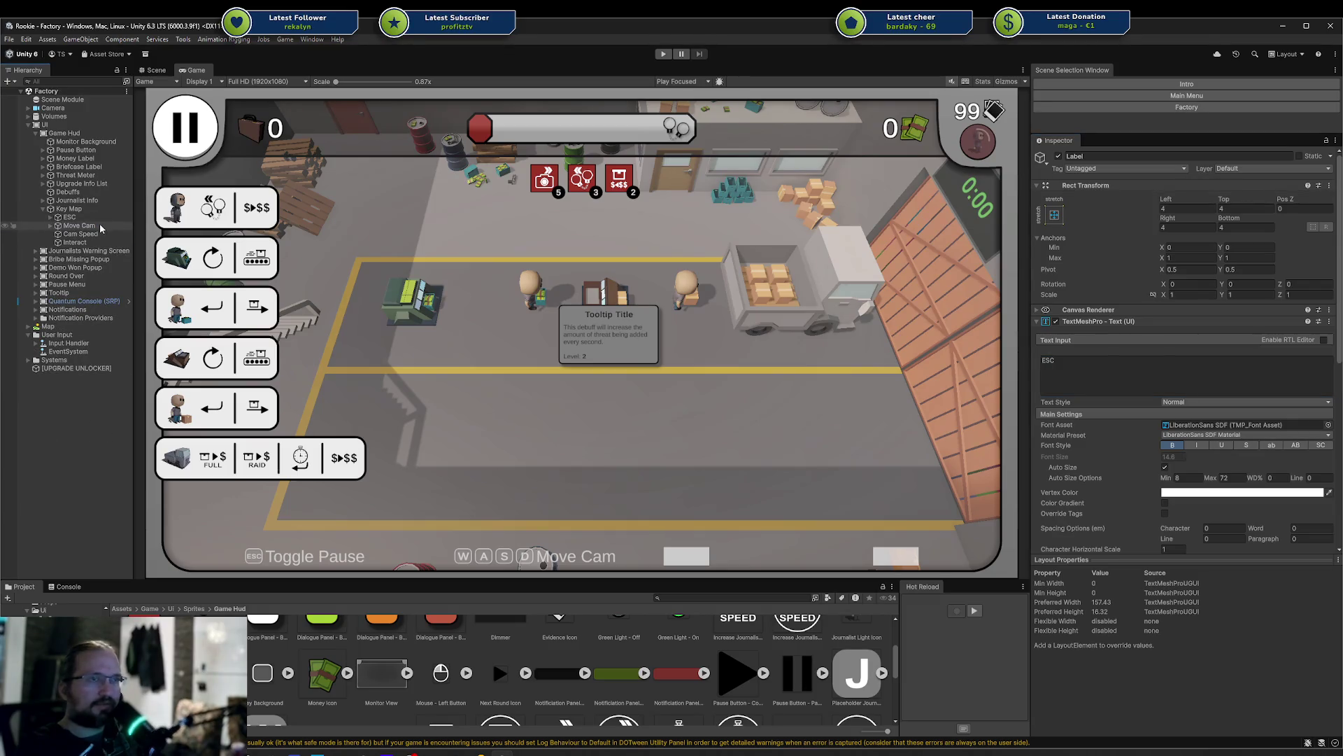
{"action": "left_click", "coordinate": [74, 235]}
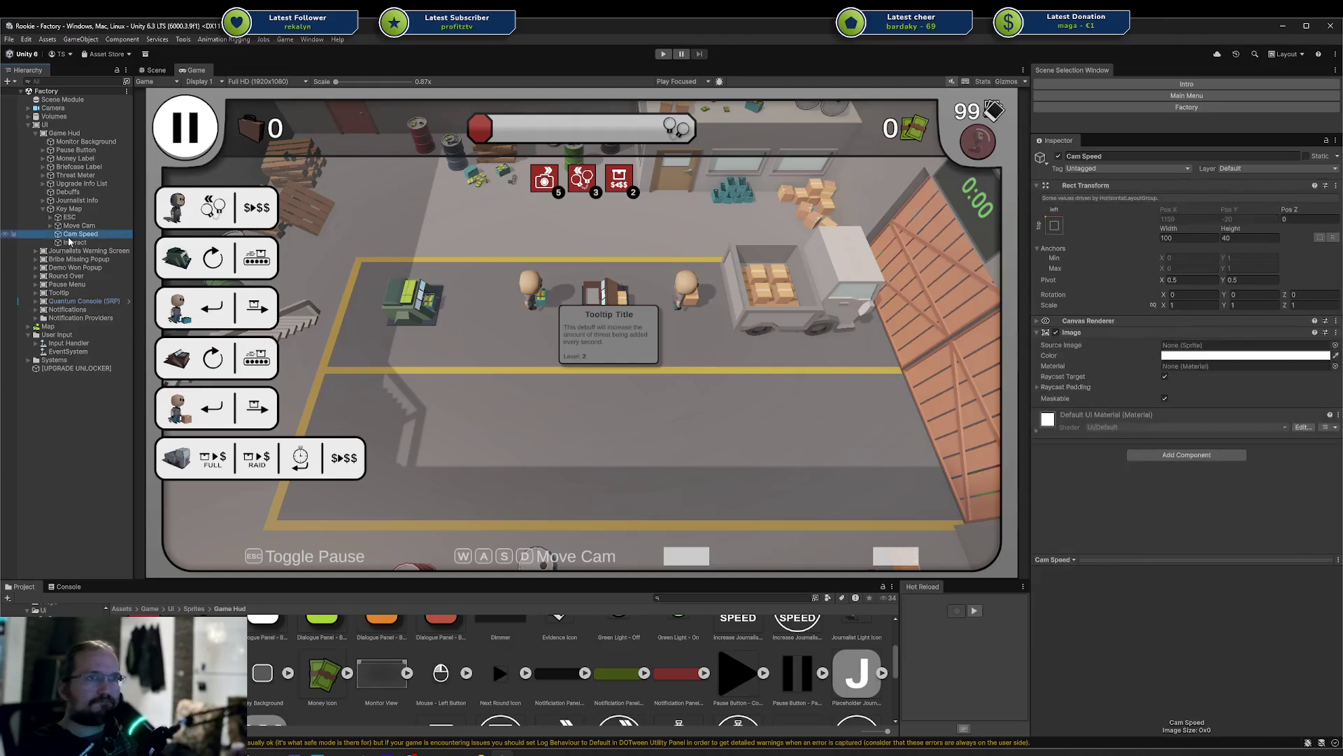
Collapse Move Cam's key foldouts and drag a copy of its Key into Cam Speed
{"action": "left_click", "coordinate": [51, 226]}
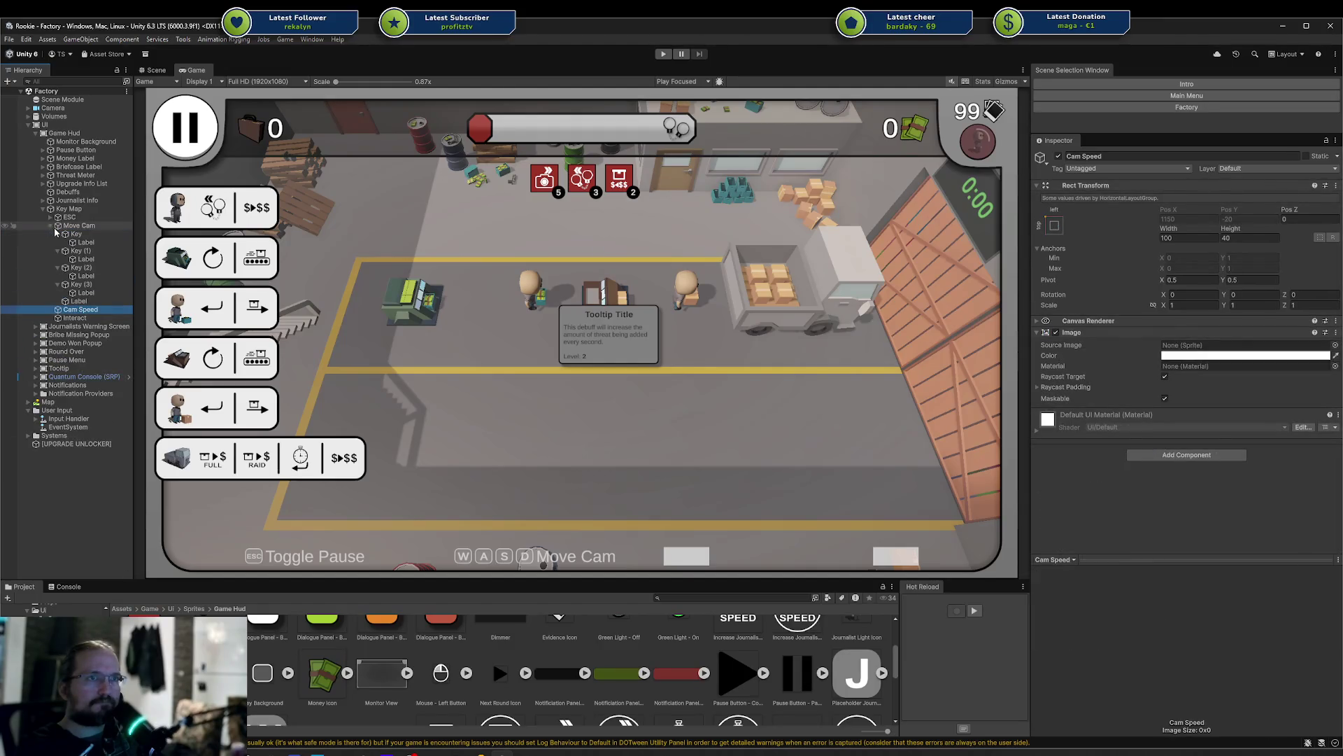
{"action": "left_click", "coordinate": [58, 234]}
{"action": "left_click", "coordinate": [58, 242]}
{"action": "left_click", "coordinate": [58, 250]}
{"action": "left_click", "coordinate": [58, 251]}
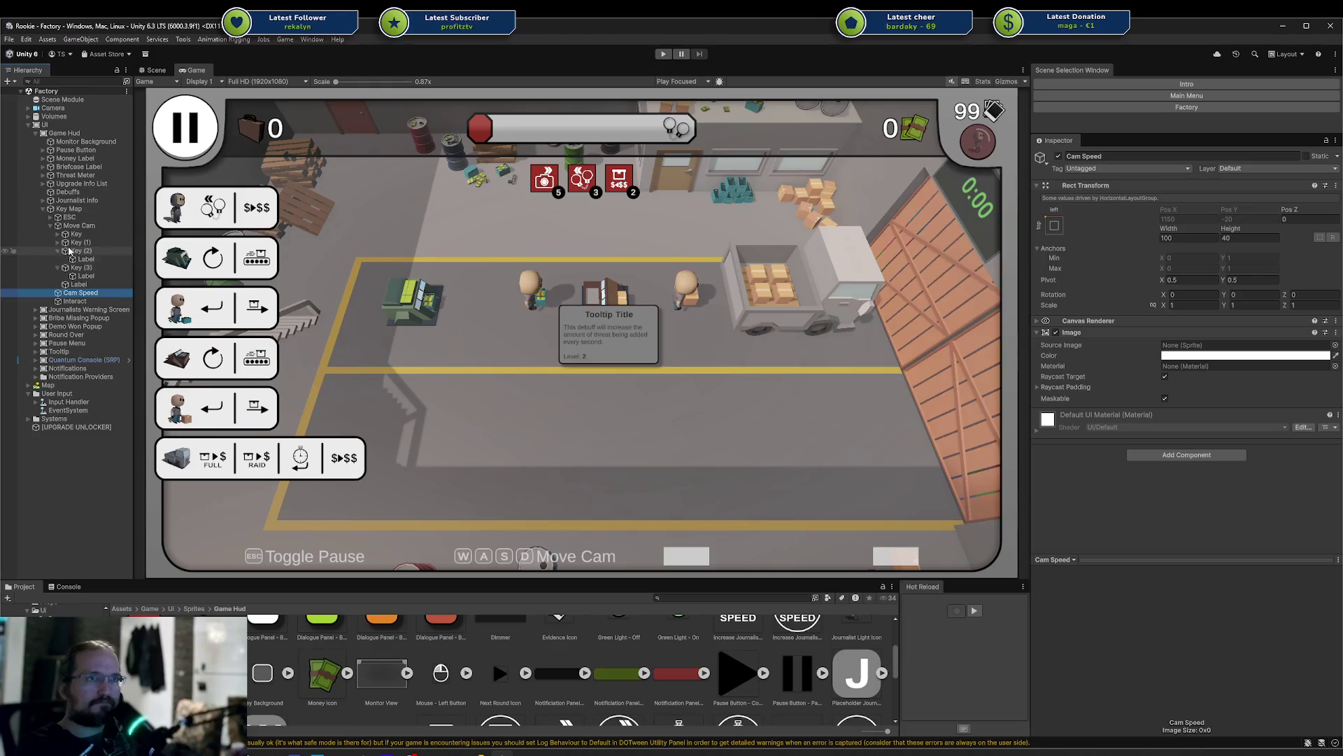
{"action": "left_click", "coordinate": [72, 250]}
{"action": "left_click", "coordinate": [57, 250]}
{"action": "left_click", "coordinate": [57, 259]}
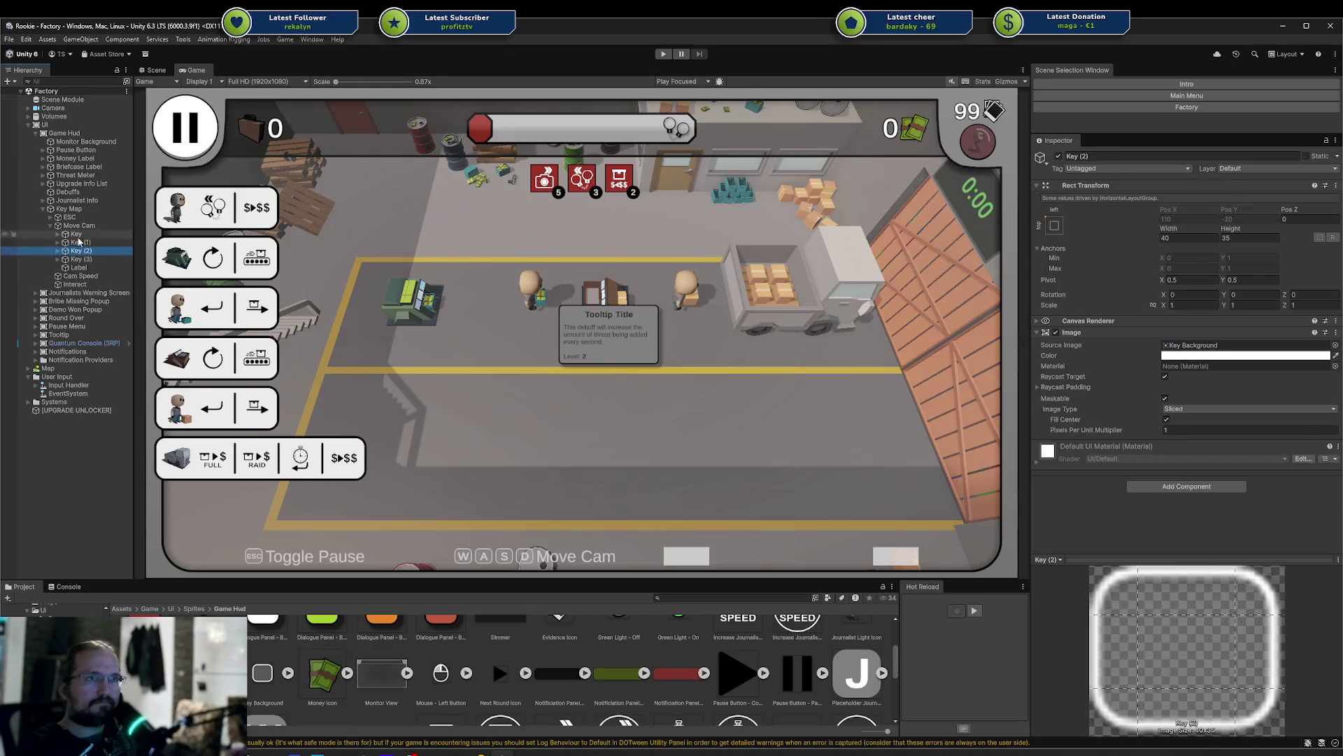
{"action": "left_click", "coordinate": [76, 234]}
{"action": "left_click_drag", "start_coordinate": [68, 274], "coordinate": [69, 277]}
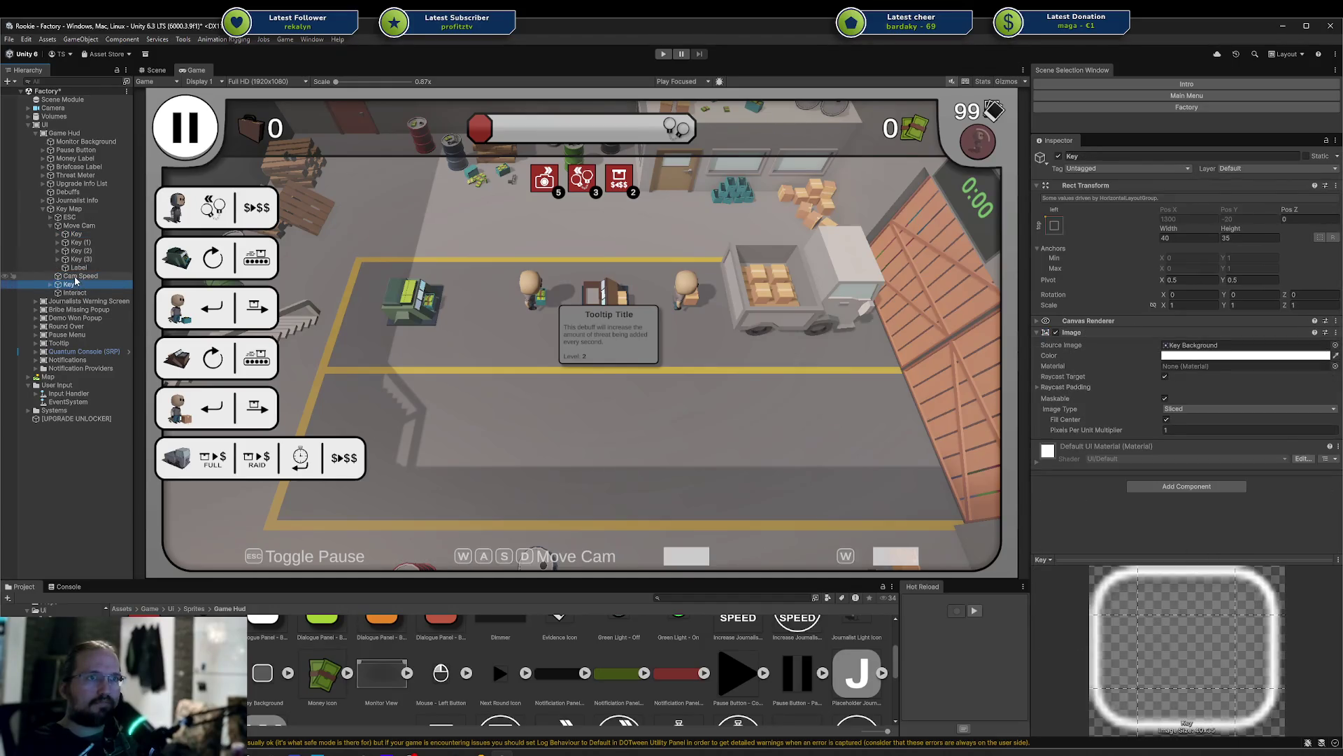
{"action": "left_click", "coordinate": [56, 277]}
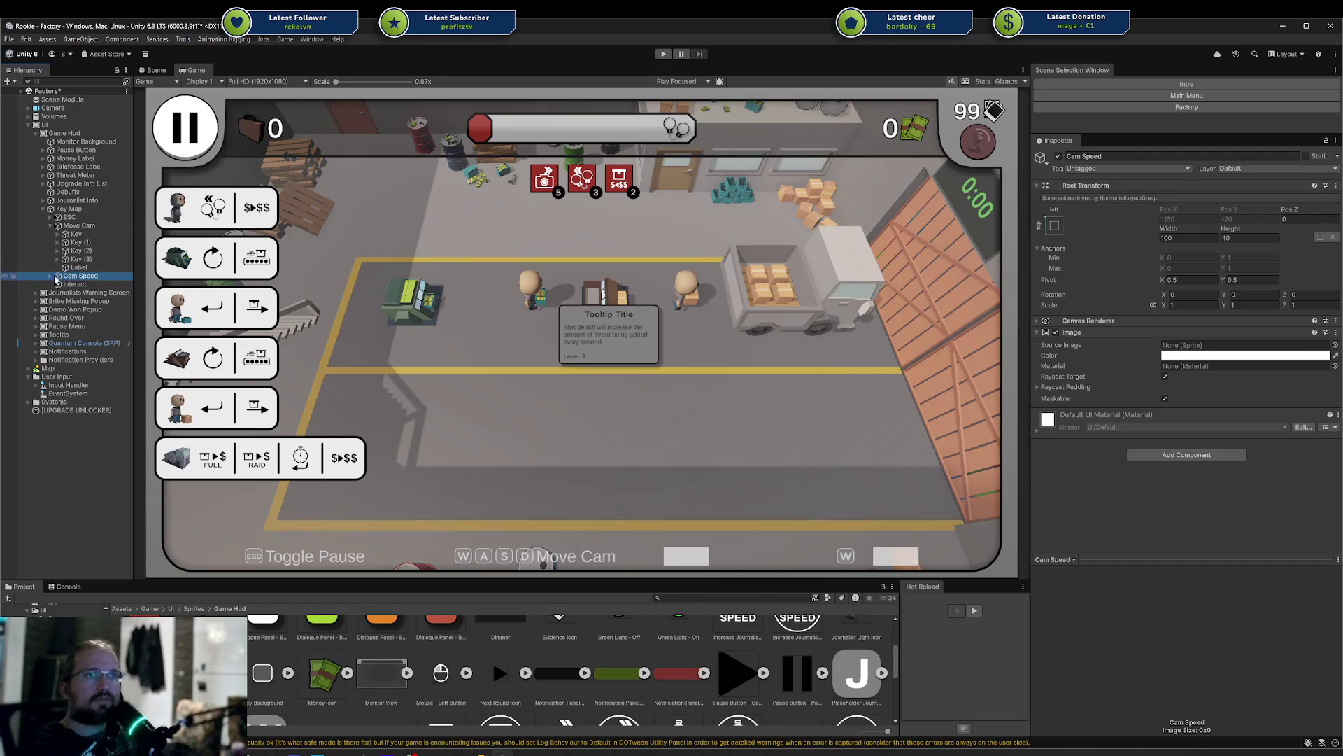
Replace Cam Speed with a duplicate of Move Cam renamed 'Cam Speed'
{"action": "key", "text": "Delete"}
{"action": "left_click", "coordinate": [82, 228]}
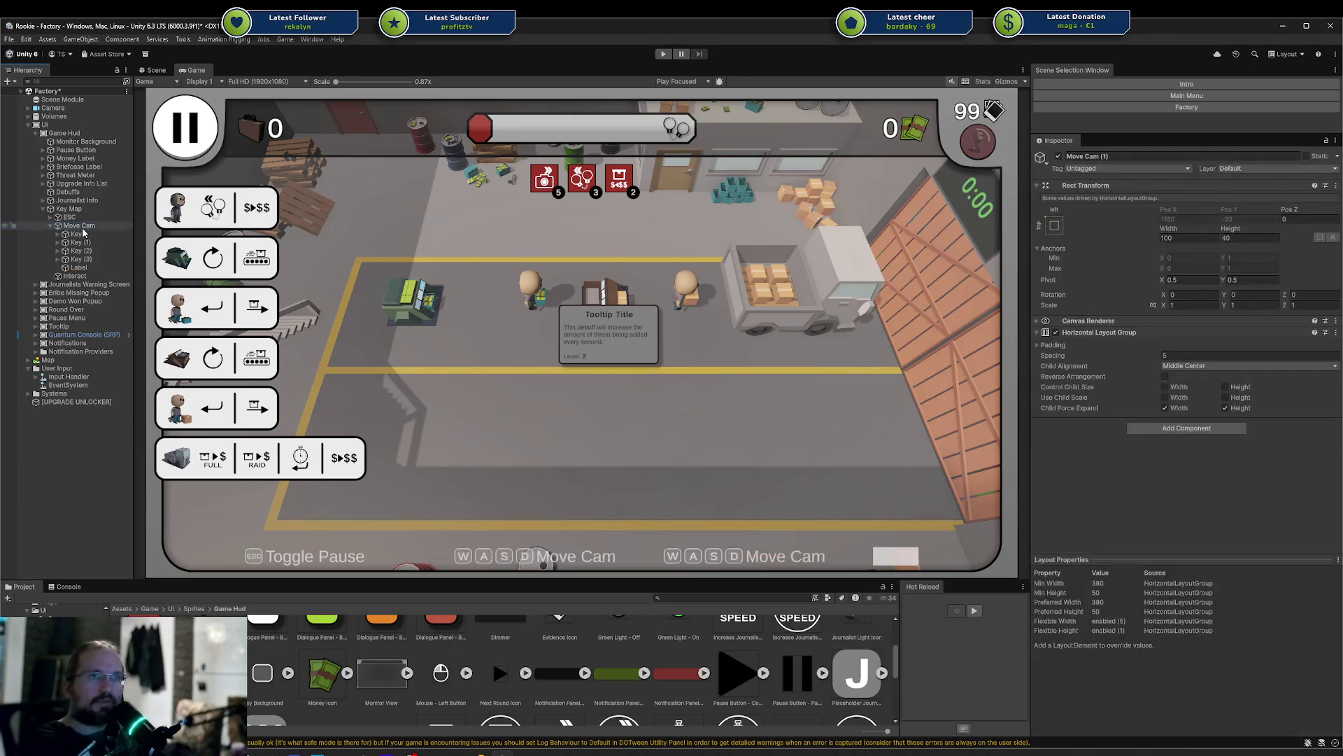
{"action": "key", "text": "ctrl+d"}
{"action": "key", "text": "Right"}
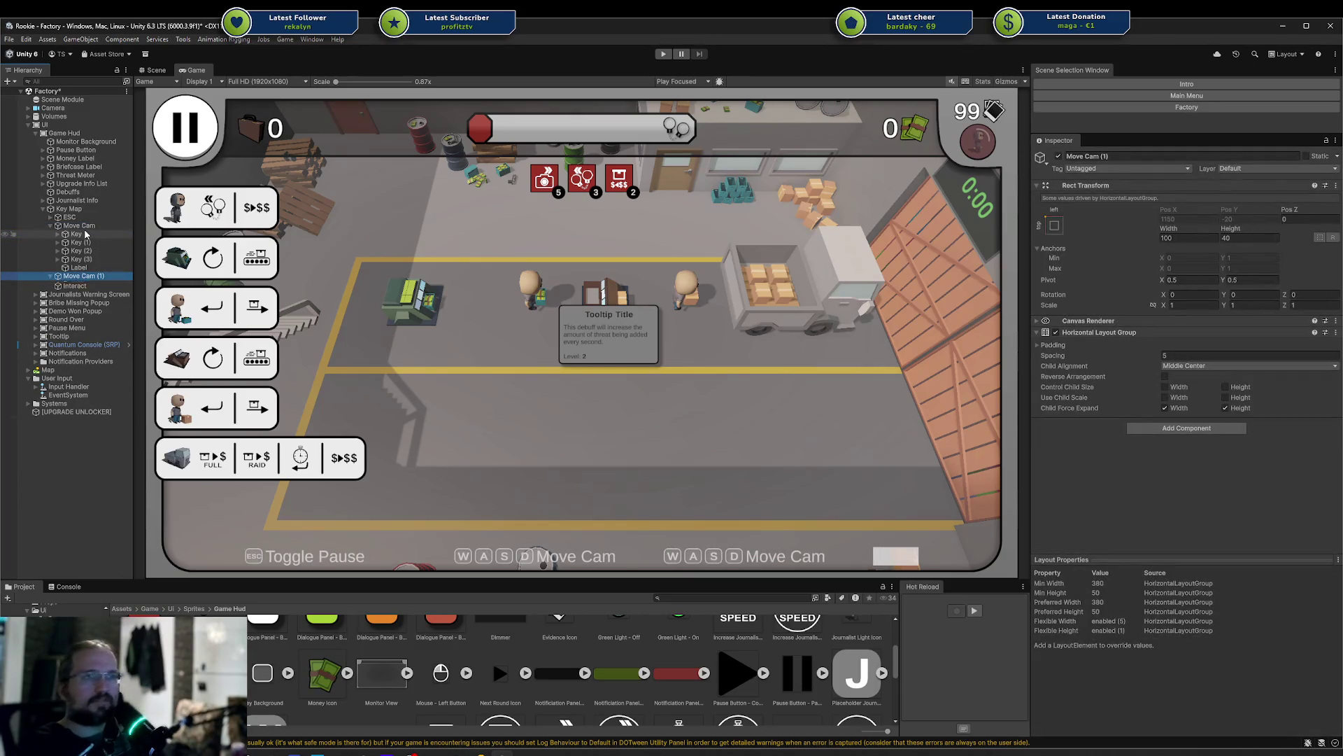
{"action": "key", "text": "F2"}
{"action": "type", "text": "Cam speed"}
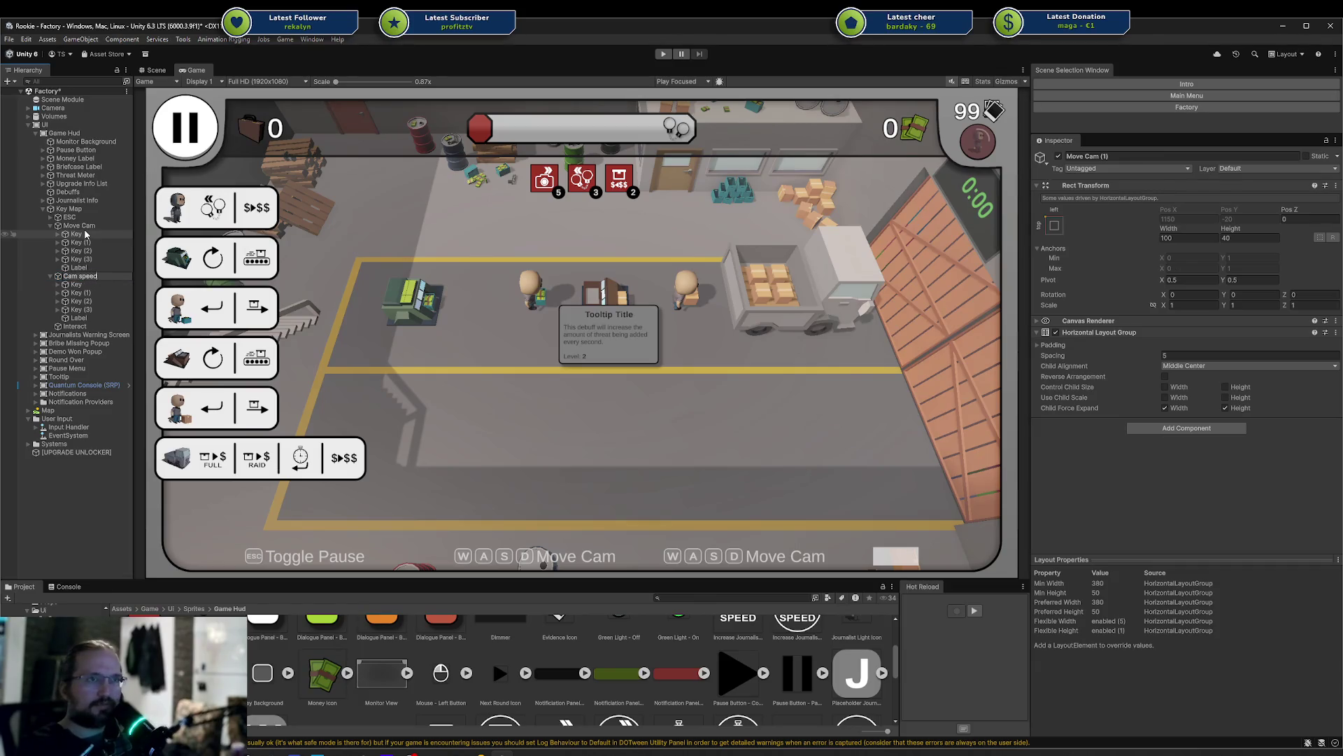
{"action": "key", "text": "Return"}
{"action": "key", "text": "F2"}
{"action": "type", "text": "Cam"}
{"action": "key", "text": "Return"}
Delete the extra keys under Cam Speed and set its label text to 'Cam Speed'
{"action": "key", "text": "Down"}
{"action": "key", "text": "Down"}
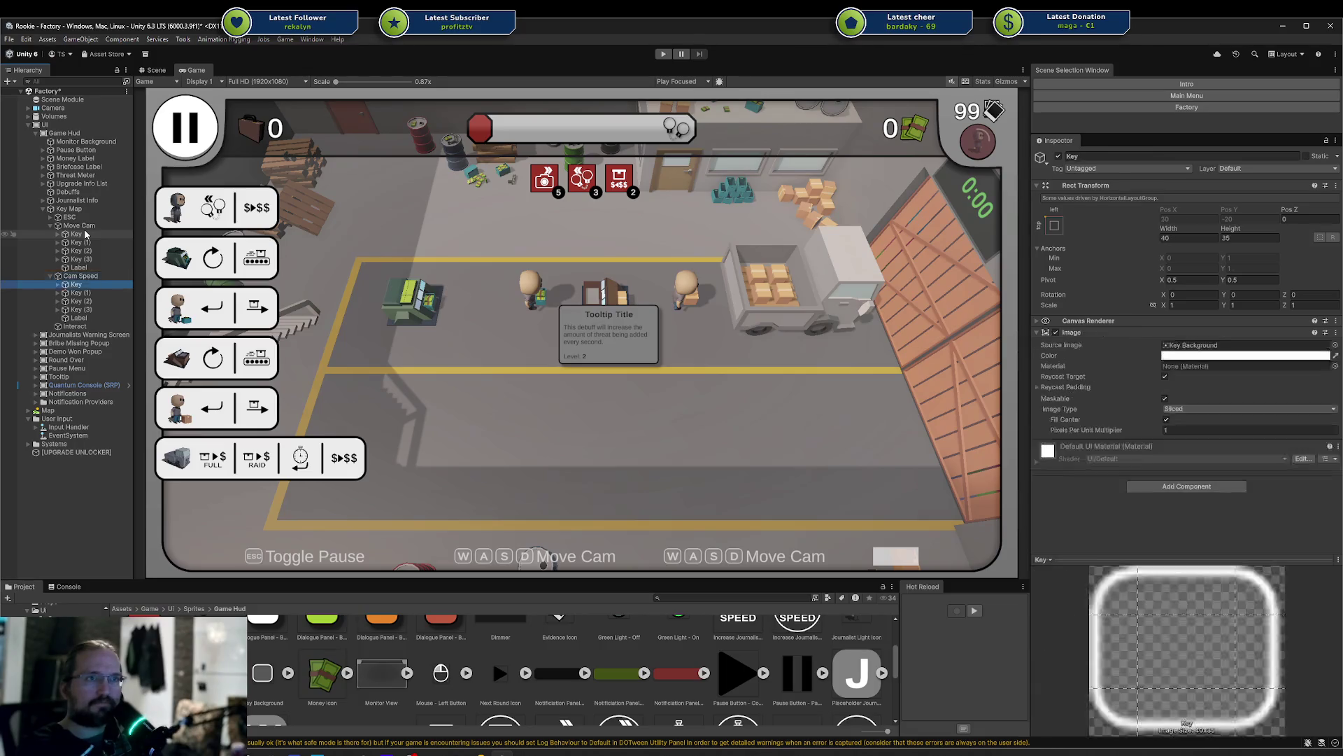
{"action": "key", "text": "shift+Down"}
{"action": "key", "text": "shift+Down"}
{"action": "key", "text": "Delete"}
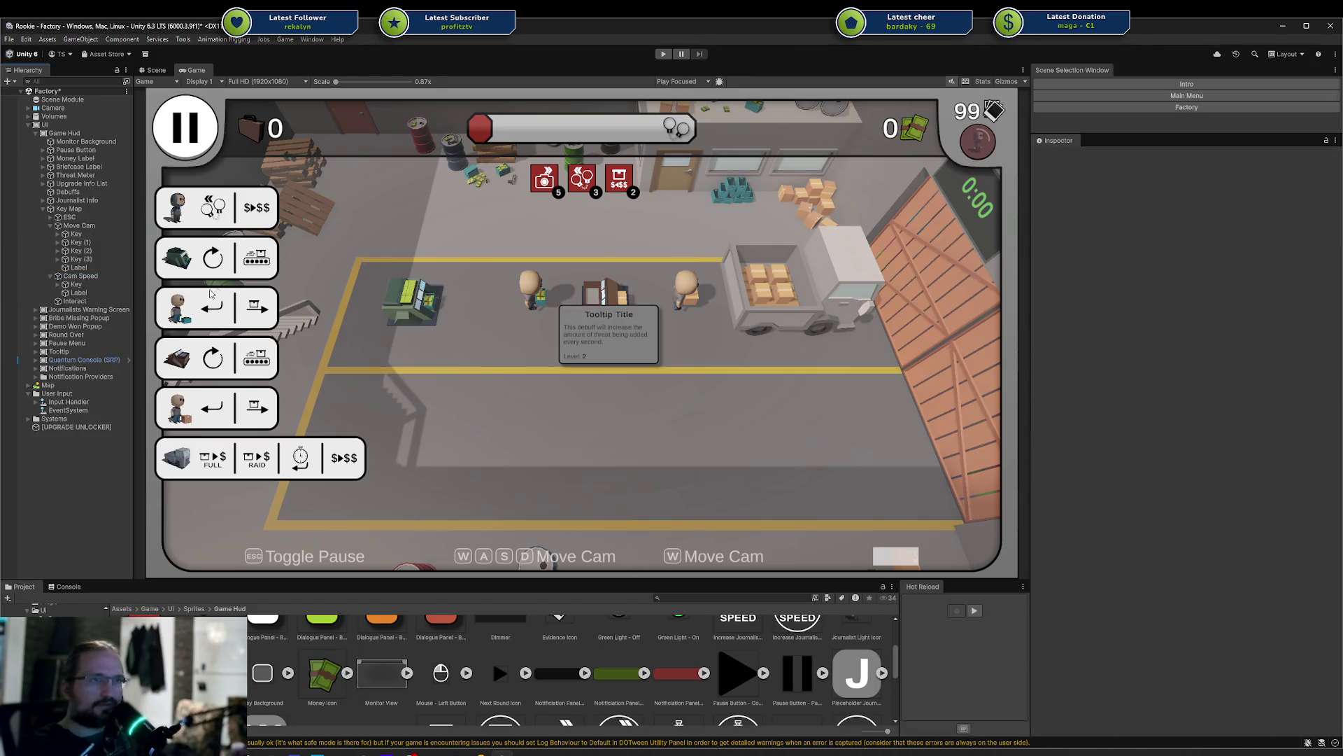
{"action": "left_click", "coordinate": [78, 293]}
{"action": "left_click", "coordinate": [1144, 373]}
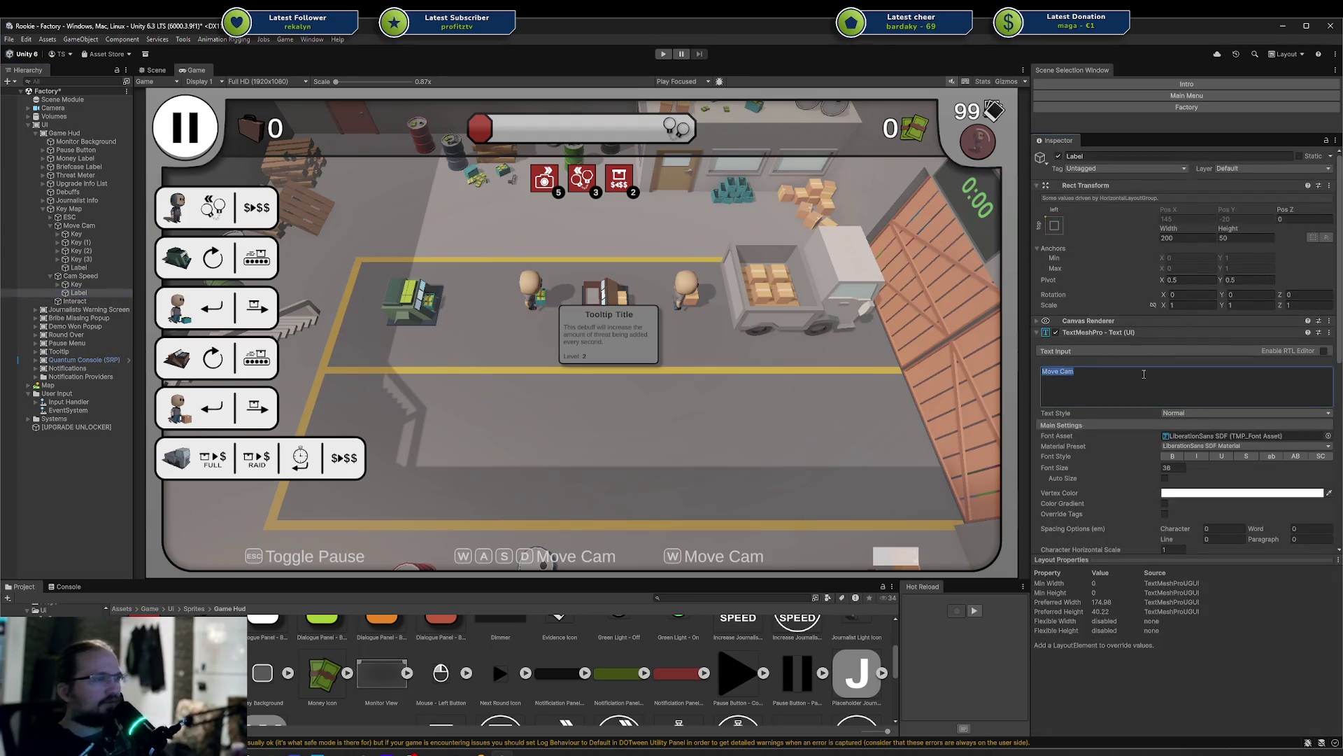
{"action": "type", "text": "Cam Speed"}
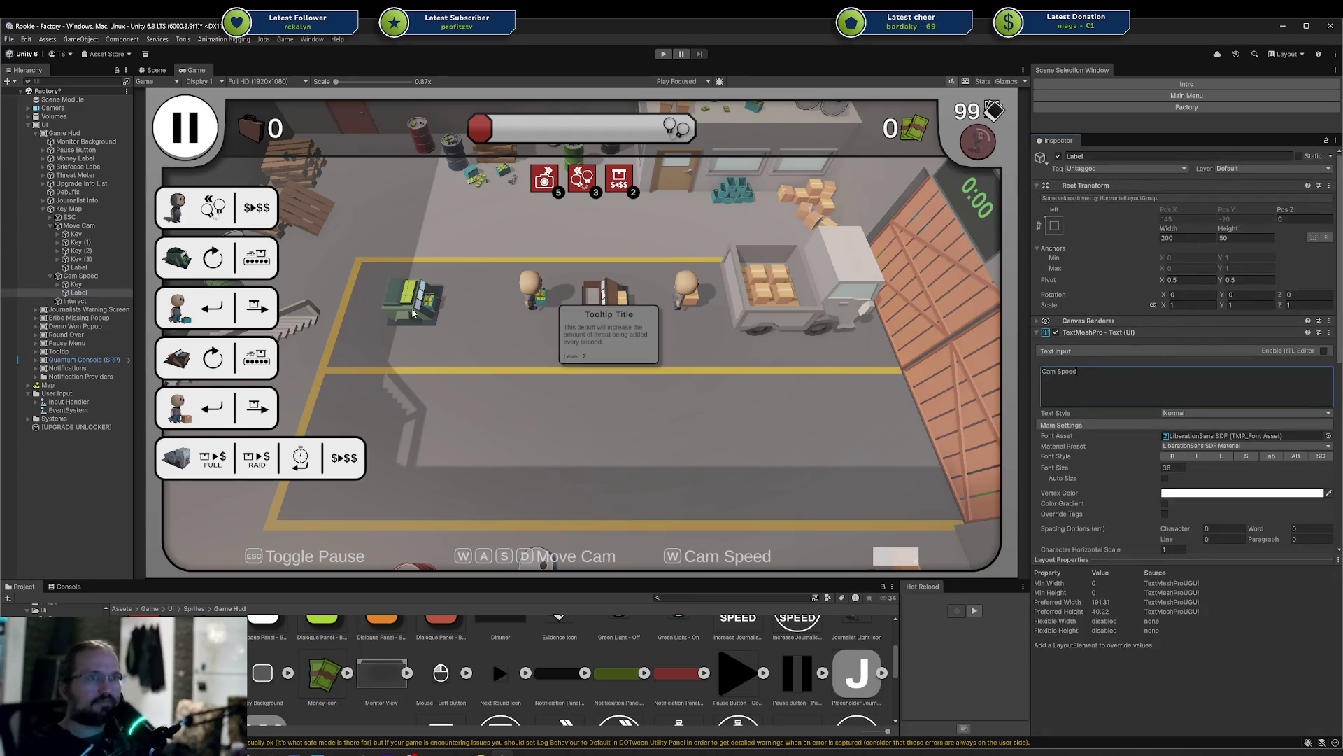
Expand the remaining Cam Speed key and select its W letter label
{"action": "left_click", "coordinate": [68, 285]}
{"action": "left_click", "coordinate": [59, 285]}
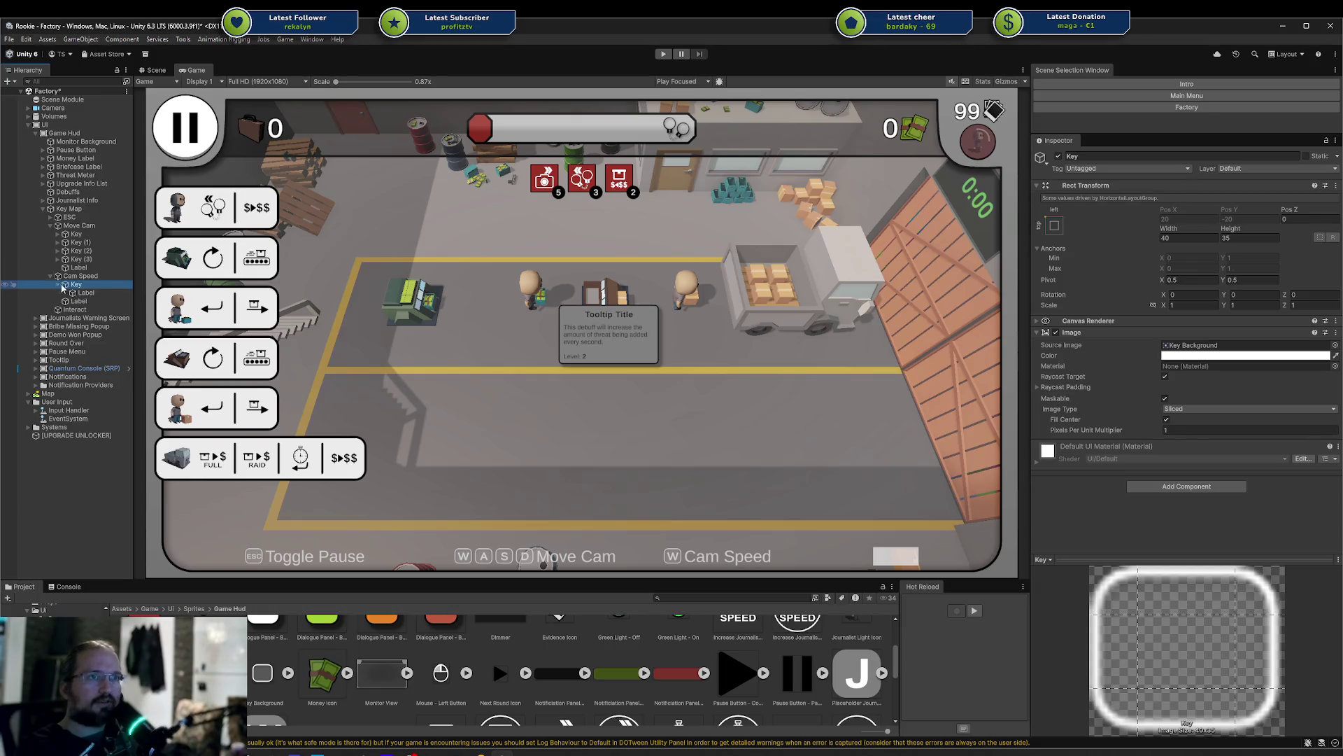
{"action": "left_click", "coordinate": [72, 292]}
Delete the Cam Speed key's W letter and add a UI Image child inside the key
{"action": "key", "text": "Delete"}
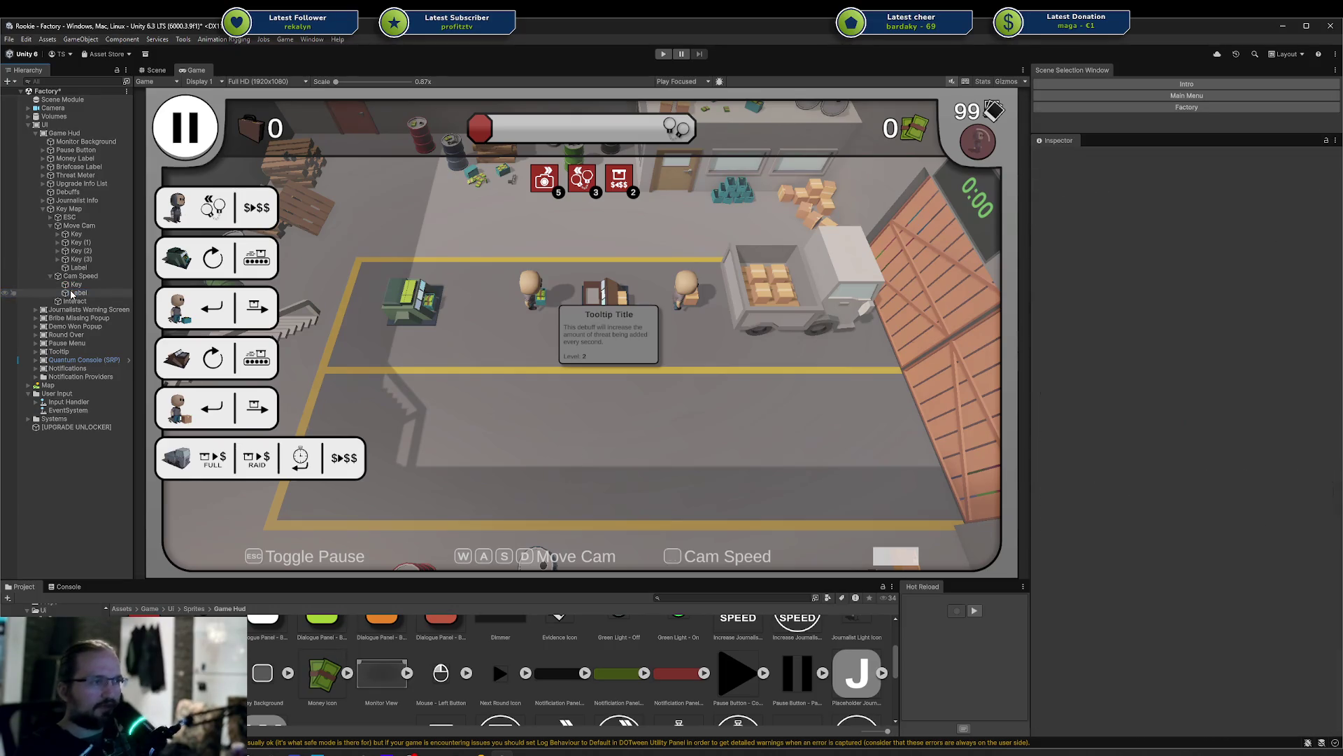
{"action": "left_click", "coordinate": [72, 284]}
{"action": "right_click", "coordinate": [72, 285]}
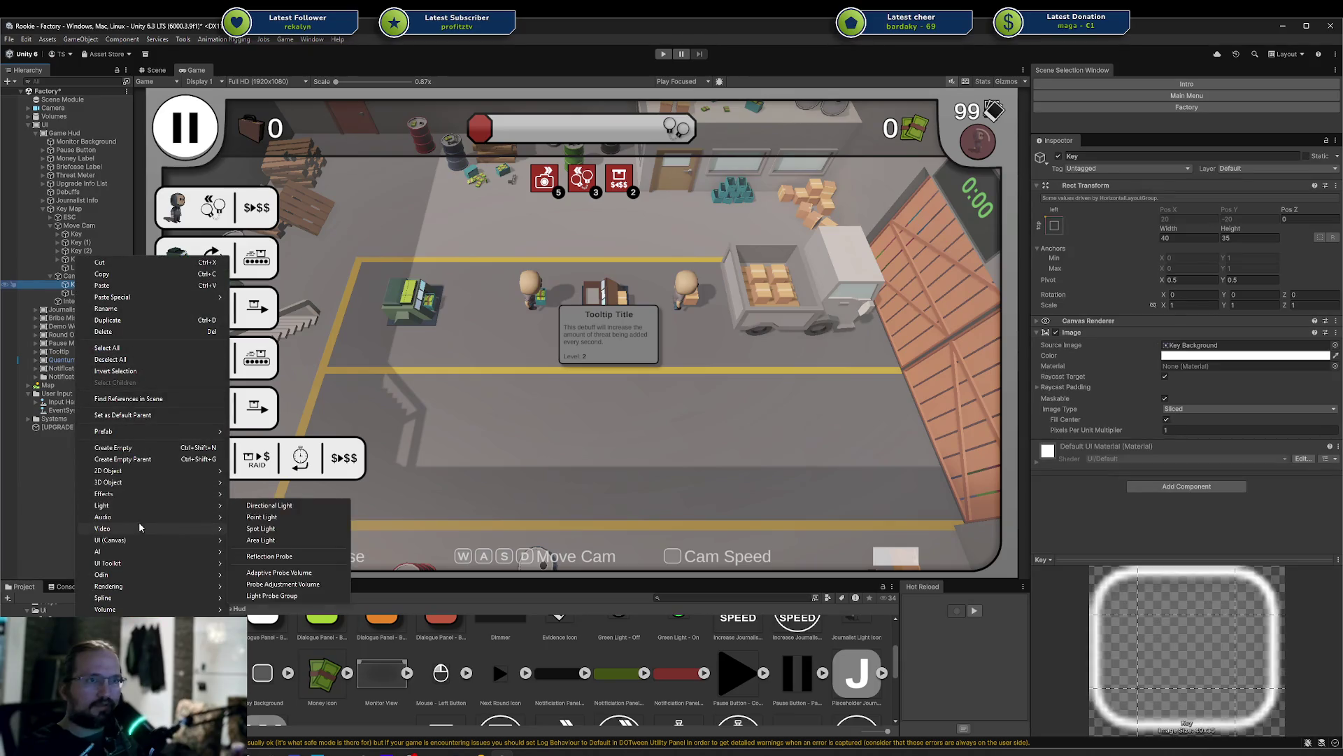
{"action": "mouse_move", "coordinate": [135, 539]}
{"action": "left_click", "coordinate": [262, 543]}
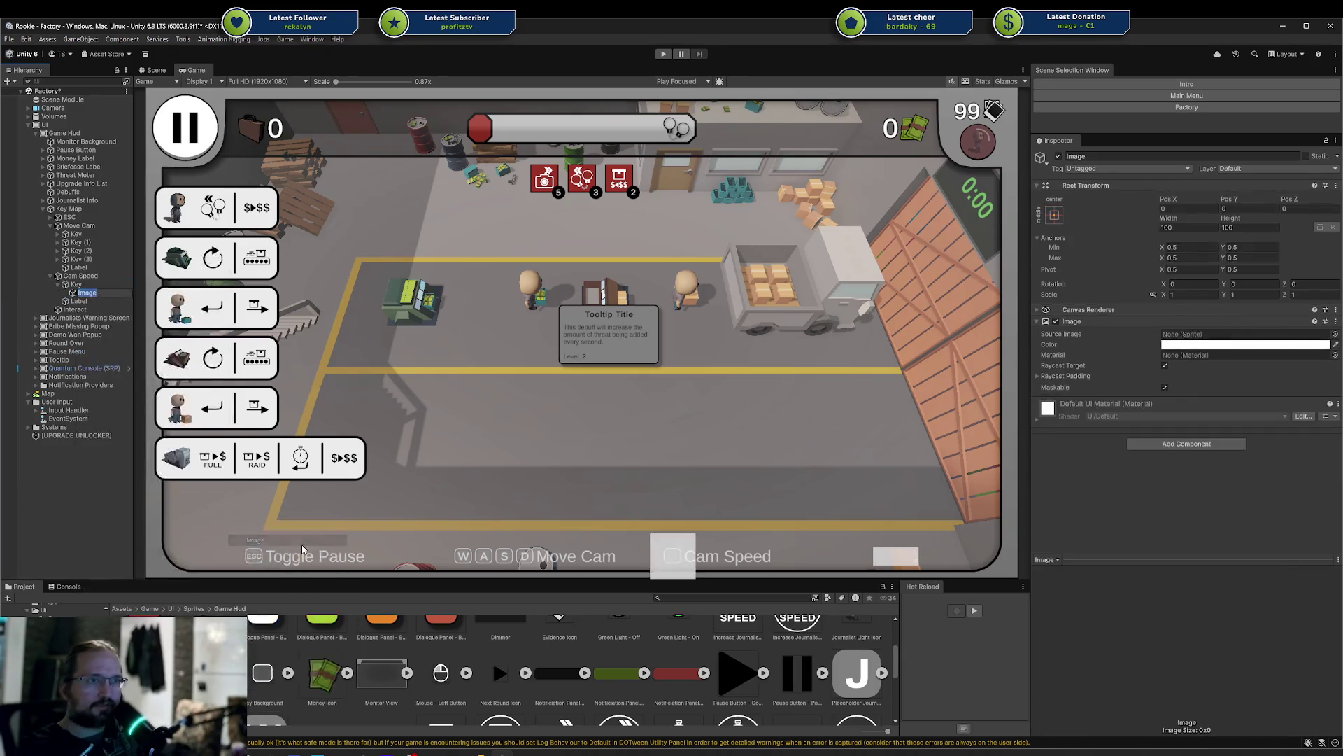
{"action": "scroll", "coordinate": [569, 674], "scroll_direction": "down", "scroll_amount": 3}
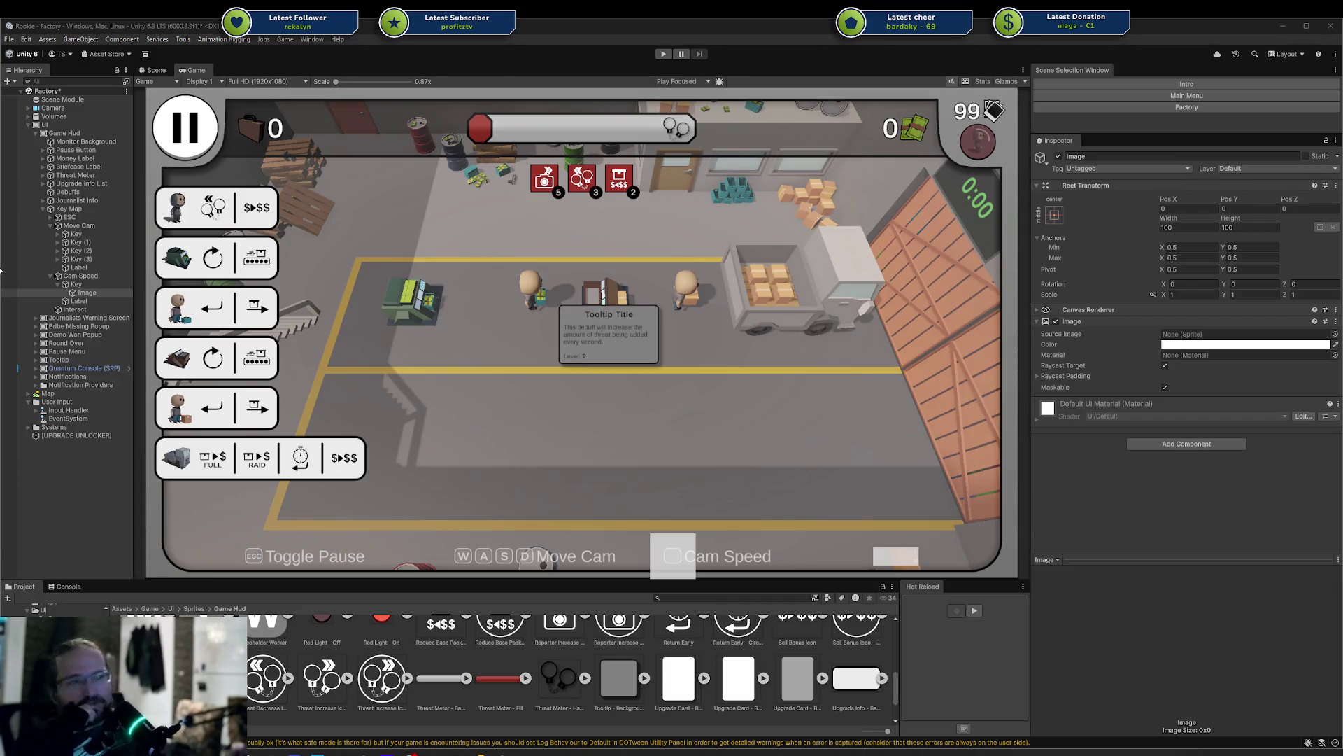
{"action": "left_click", "coordinate": [87, 293]}
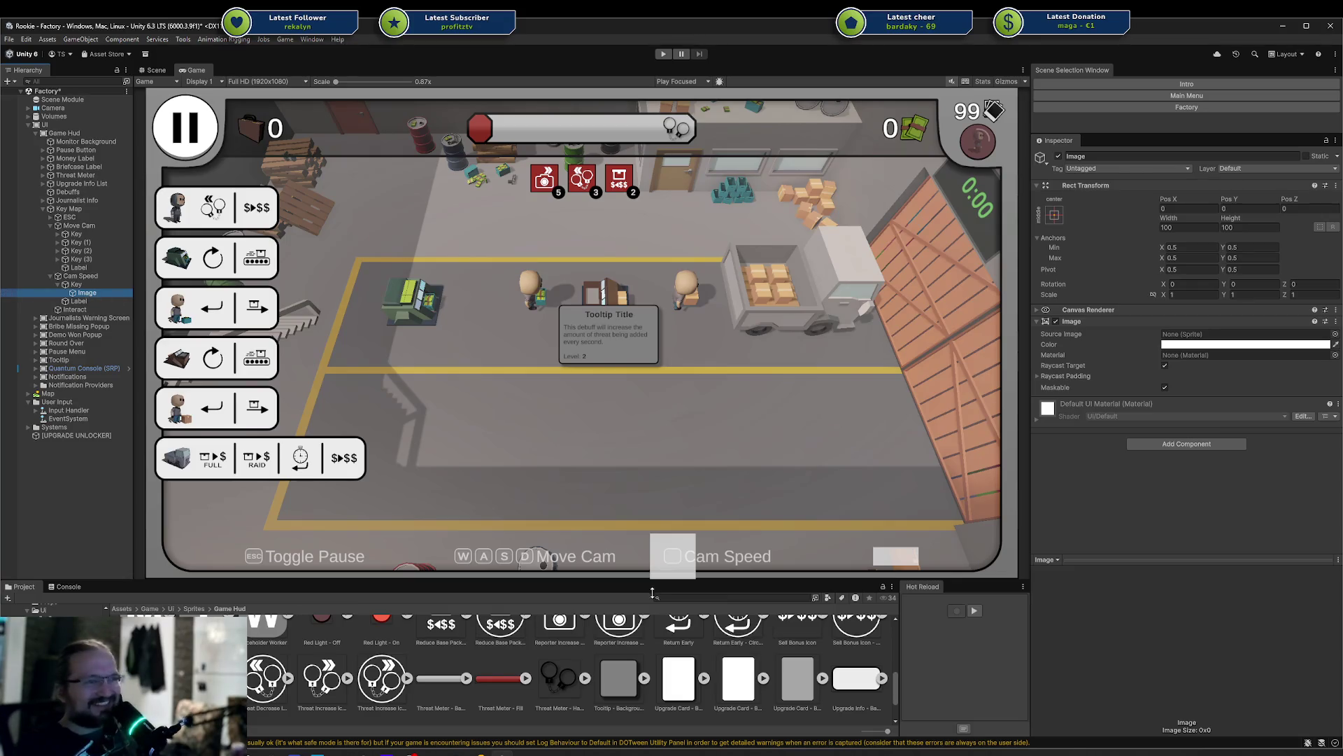
{"action": "scroll", "coordinate": [663, 654], "scroll_direction": "down", "scroll_amount": 1}
{"action": "scroll", "coordinate": [445, 669], "scroll_direction": "up", "scroll_amount": 1}
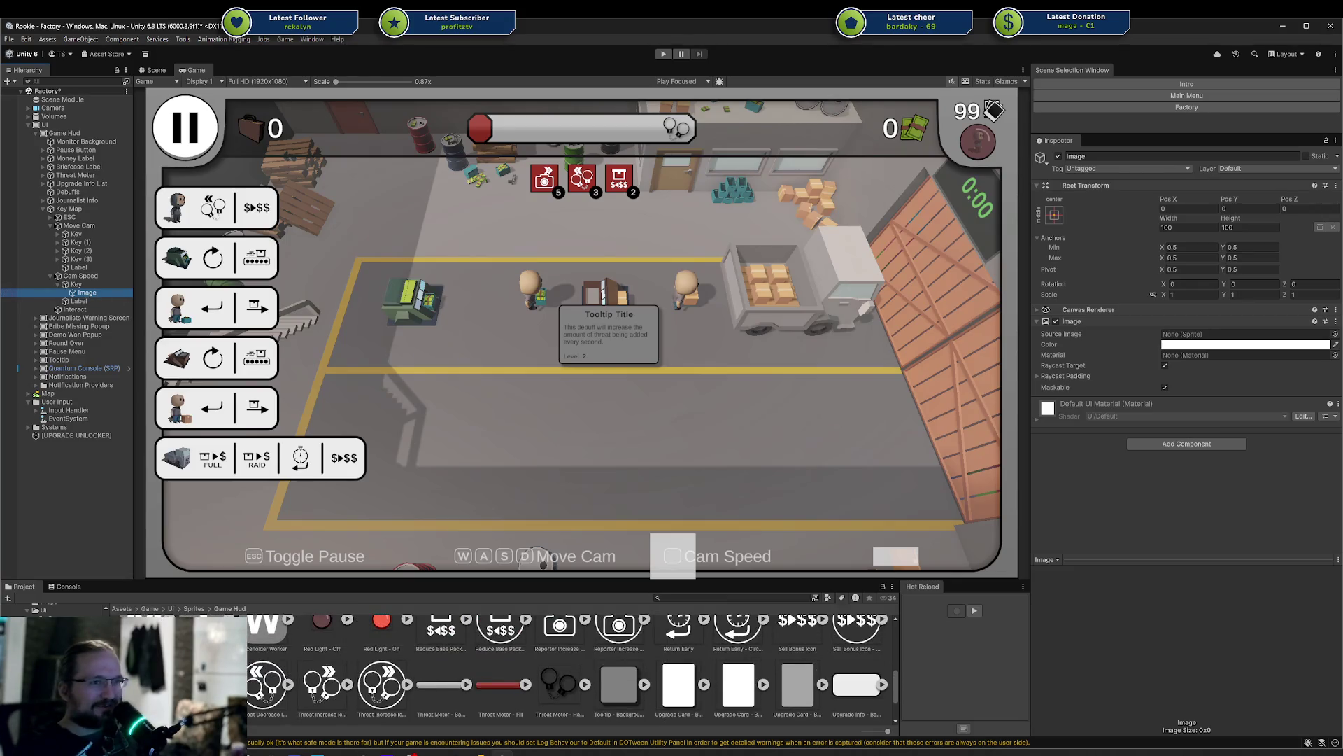
Assign the Shift Key Icon sprite to the image and set the key's width to 80
{"action": "left_click_drag", "start_coordinate": [1202, 340], "coordinate": [1202, 340]}
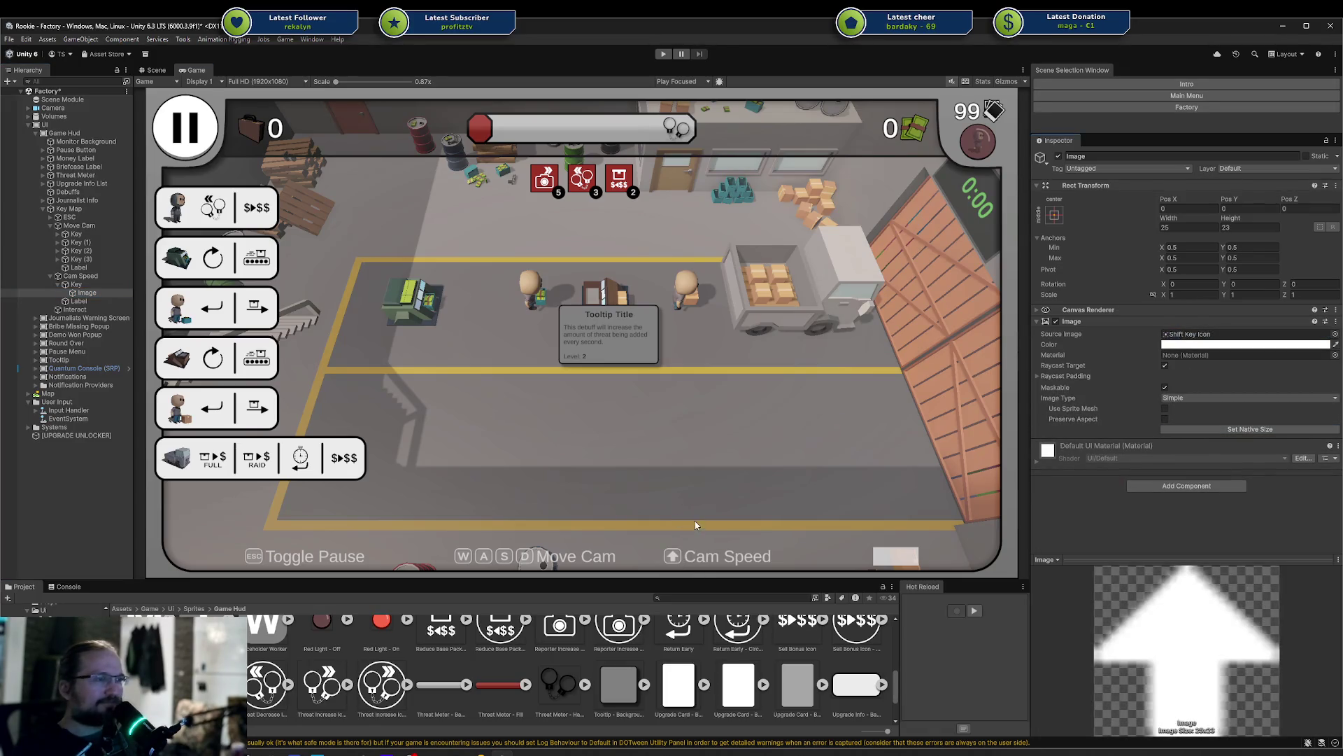
{"action": "left_click", "coordinate": [75, 284]}
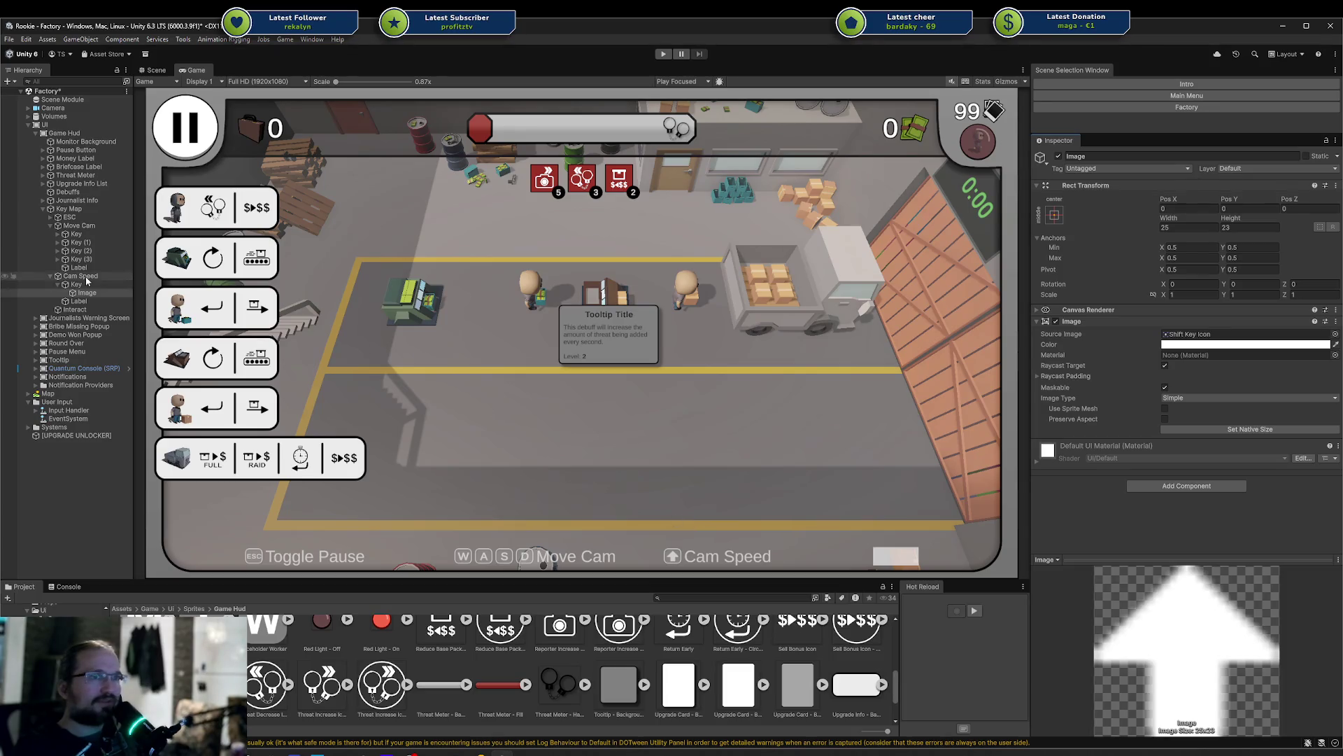
{"action": "left_click", "coordinate": [1181, 239]}
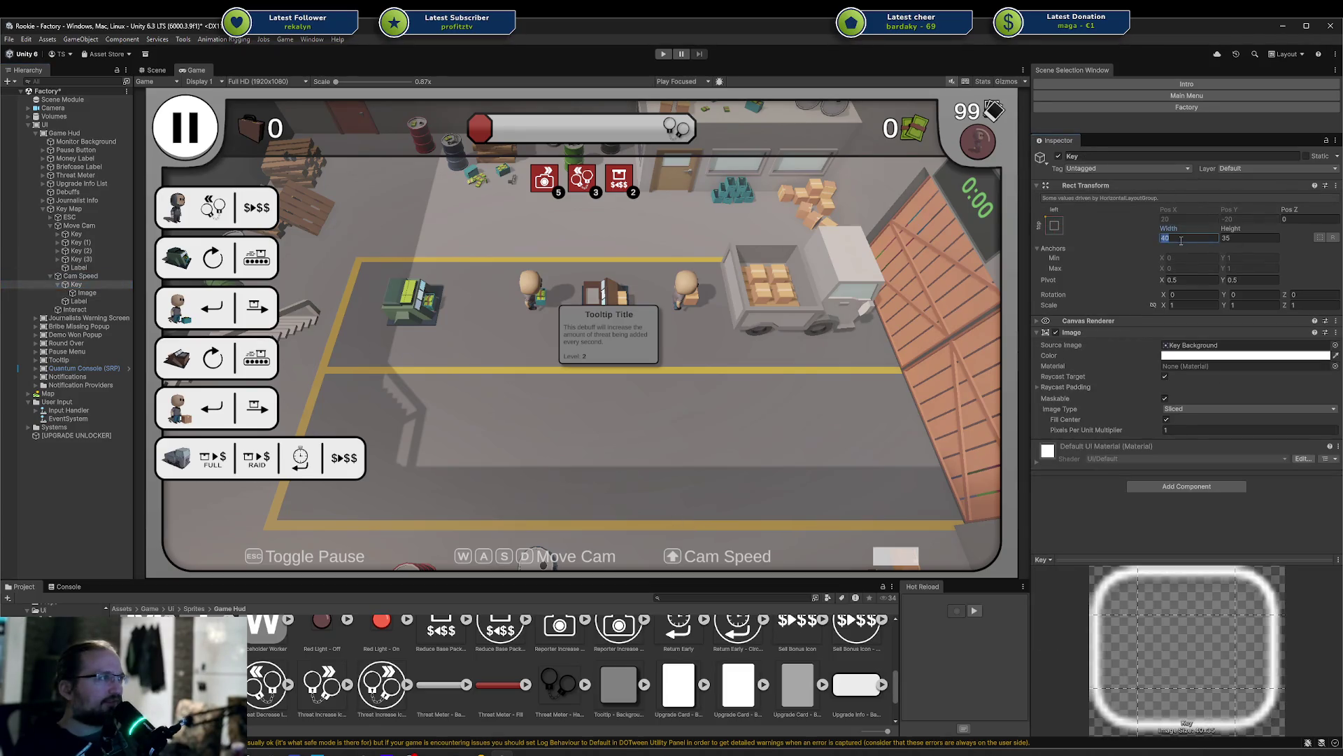
{"action": "type", "text": "80"}
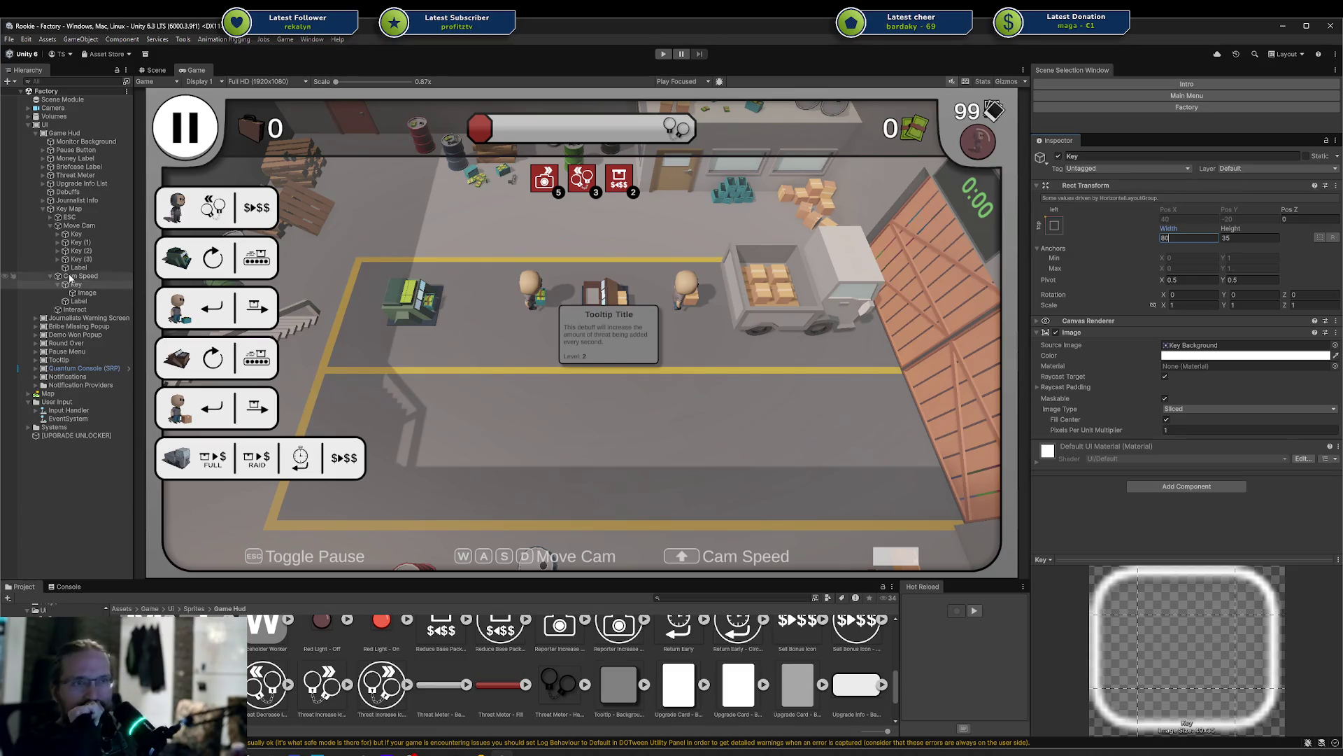
Anchor the arrow image to the middle-left of the Cam Speed key
{"action": "left_click", "coordinate": [87, 292]}
{"action": "left_click", "coordinate": [1055, 215]}
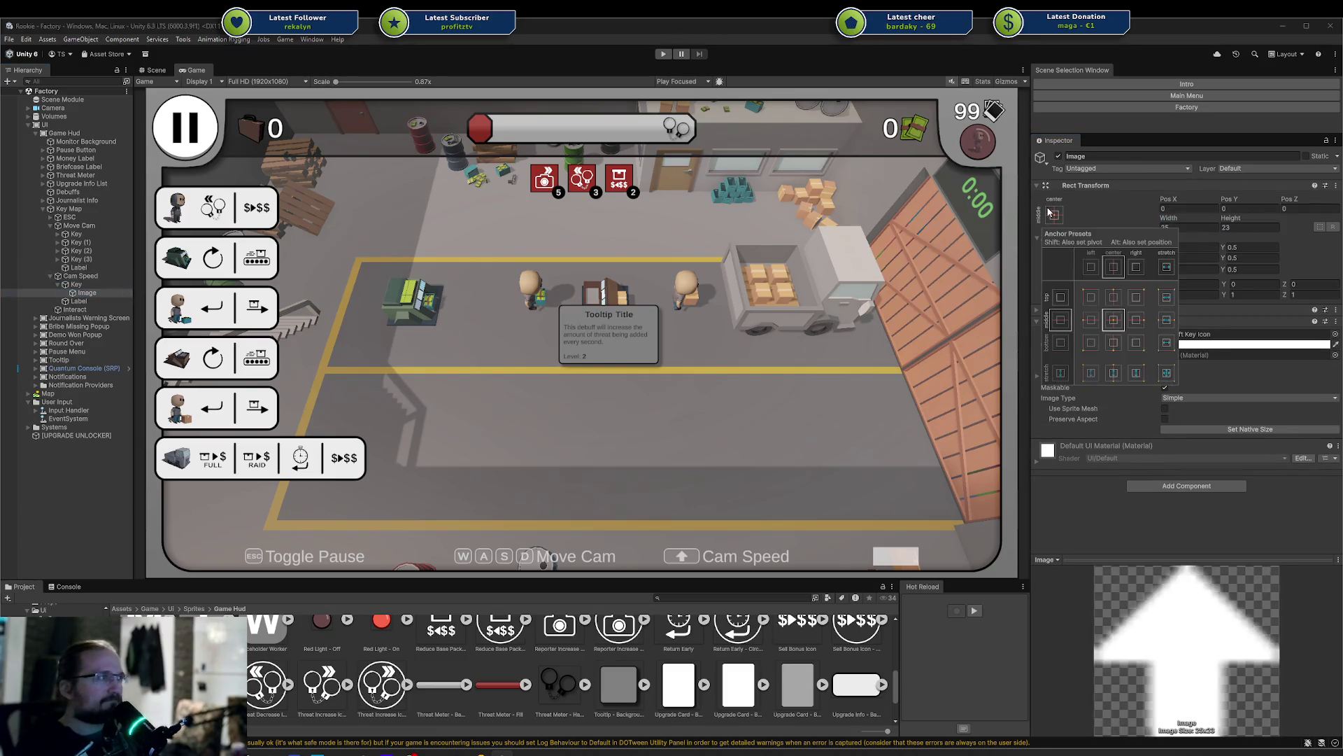
{"action": "left_click", "coordinate": [1142, 322]}
{"action": "left_click", "coordinate": [1212, 430]}
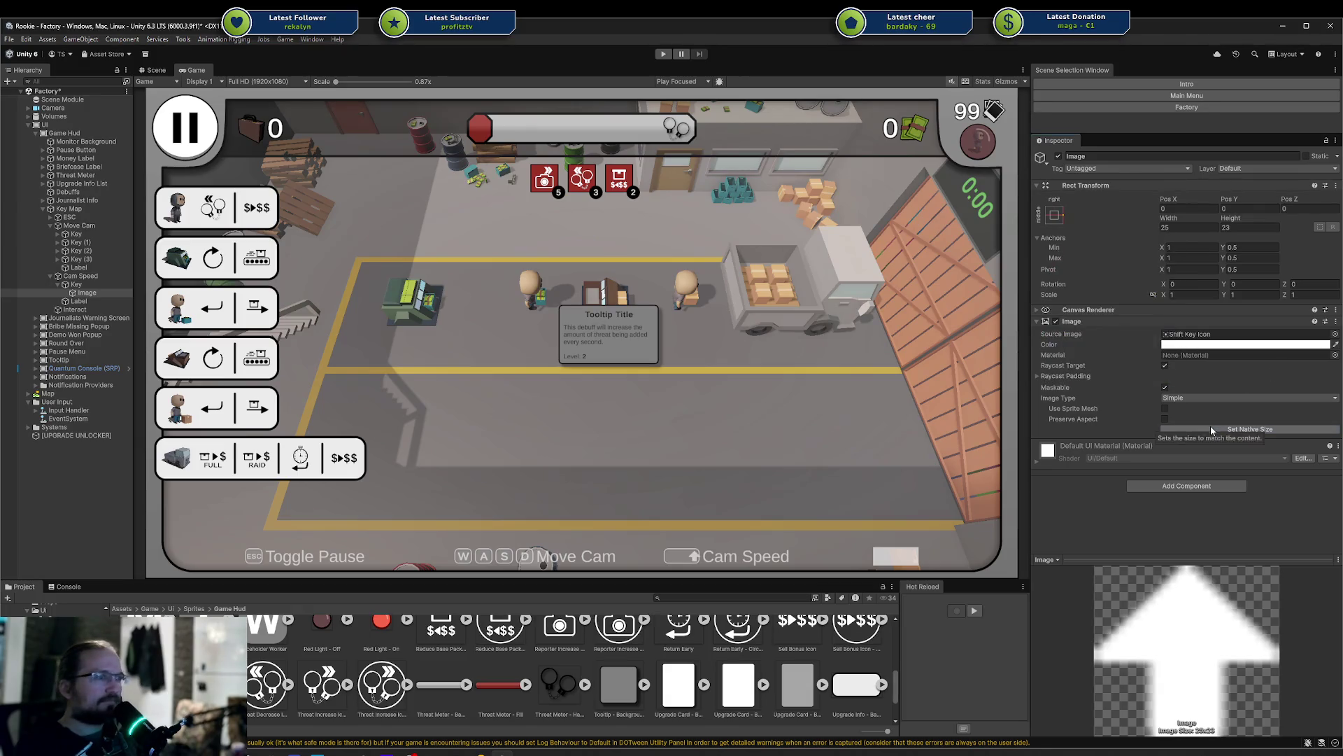
{"action": "mouse_move", "coordinate": [1165, 198]}
{"action": "left_mouse_down"}
{"action": "mouse_move", "coordinate": [1268, 198]}
{"action": "mouse_move", "coordinate": [1055, 210]}
{"action": "left_mouse_up"}
{"action": "left_click", "coordinate": [1055, 215]}
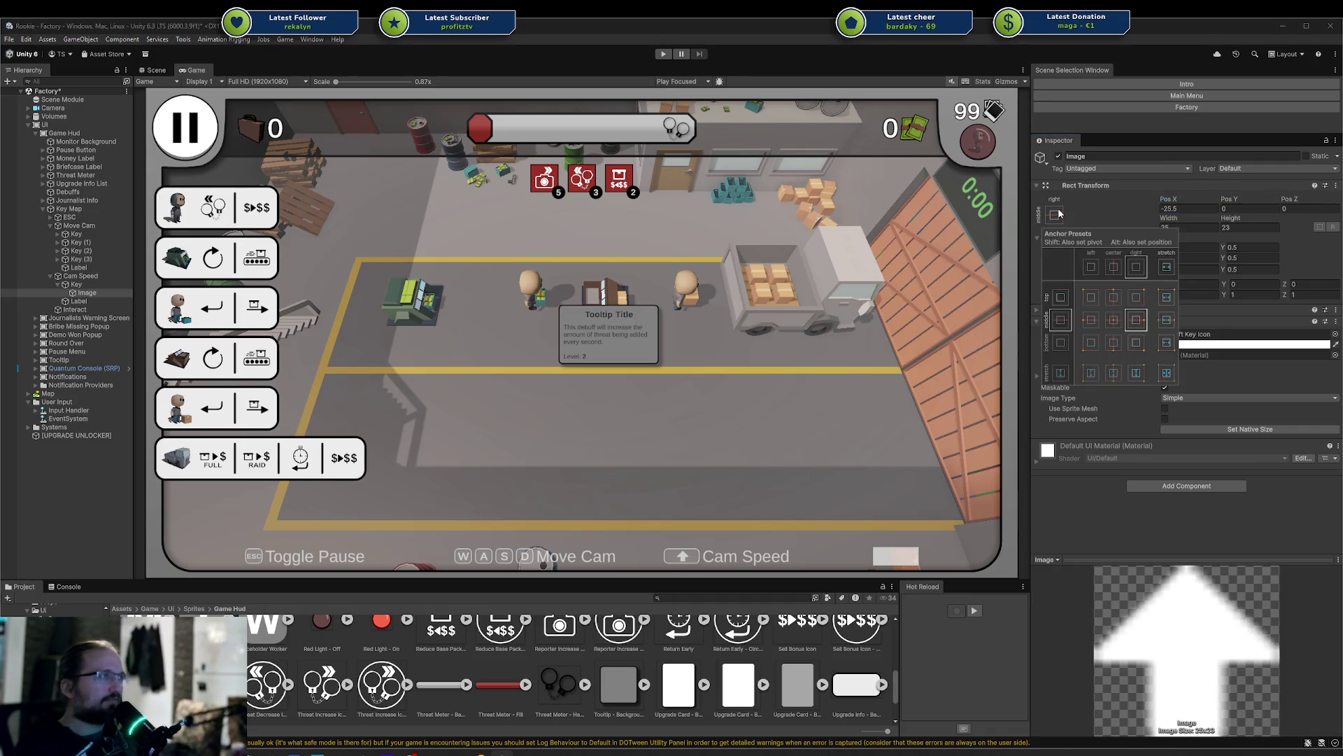
{"action": "left_click", "coordinate": [1086, 319], "text": "alt+shift"}
{"action": "left_click", "coordinate": [1181, 209]}
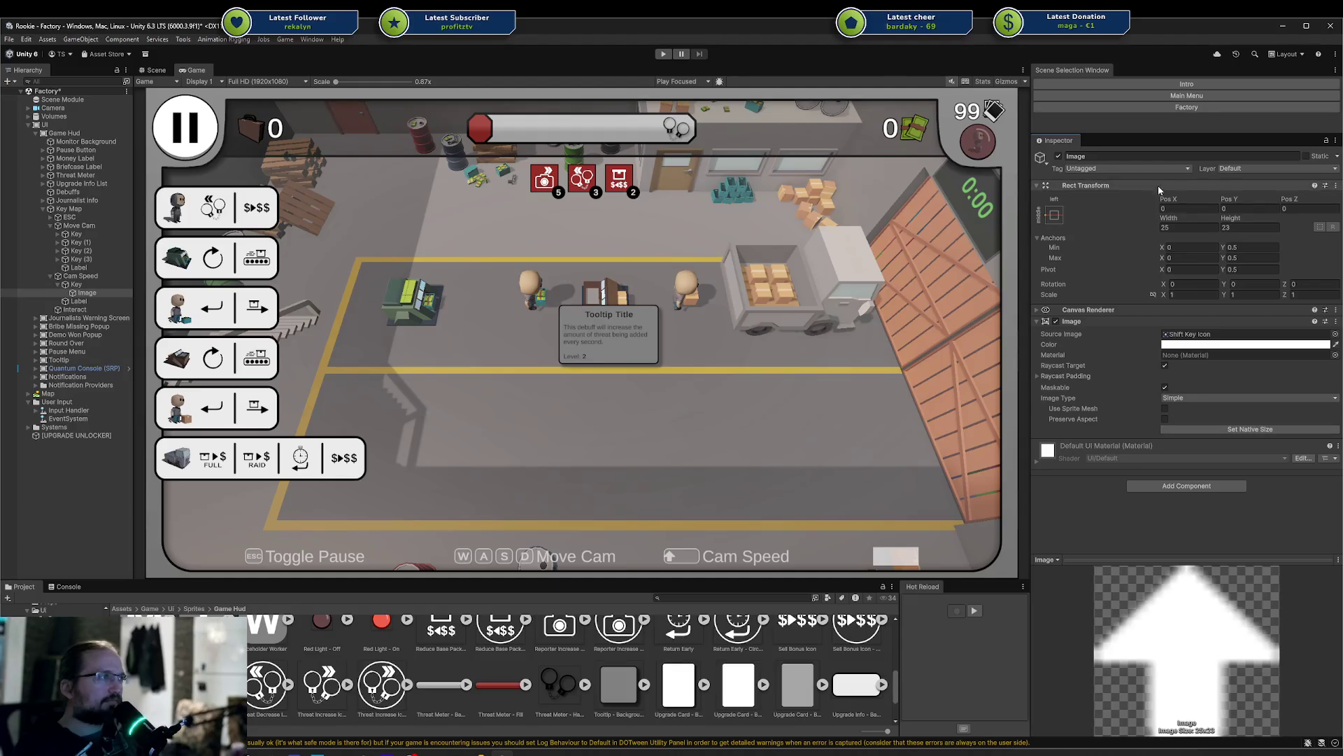
{"action": "left_click_drag", "start_coordinate": [1167, 202], "coordinate": [1316, 198]}
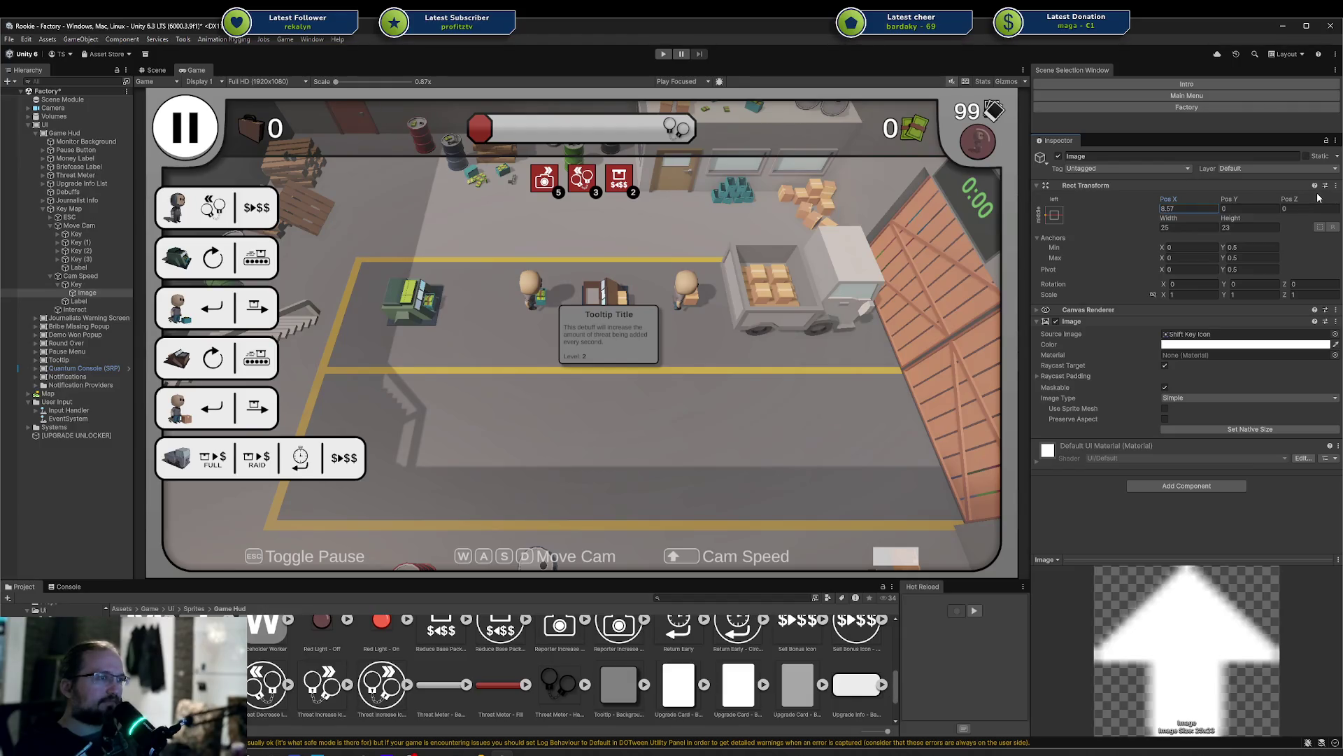
Enter an exact horizontal position for the arrow image and save the scene
{"action": "left_click", "coordinate": [1202, 207]}
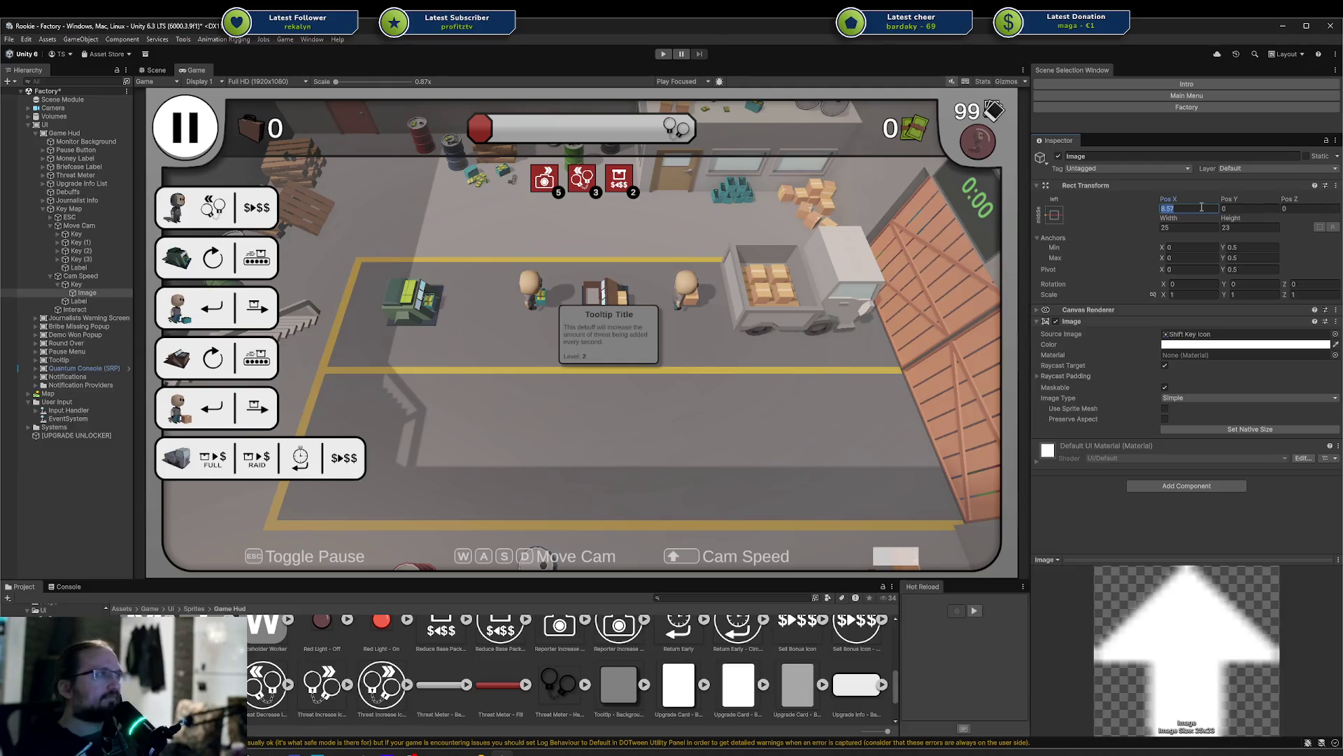
{"action": "type", "text": "9"}
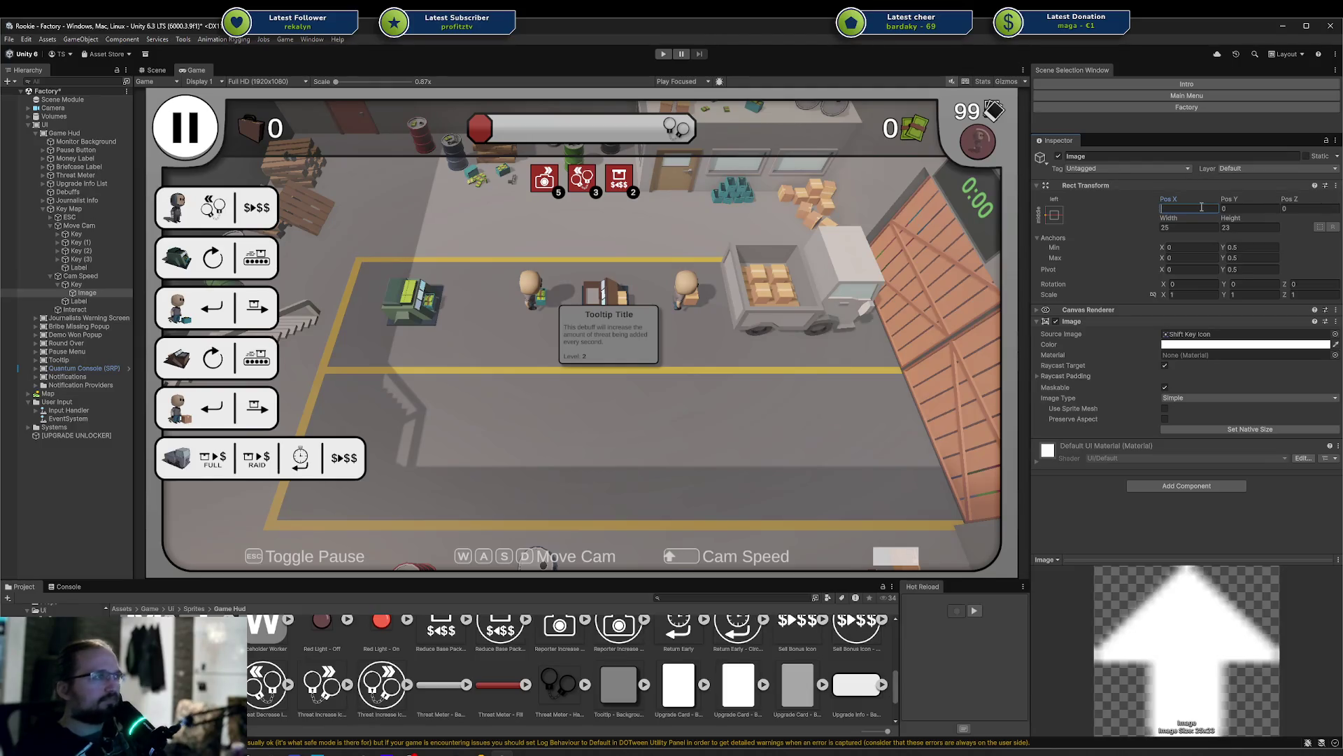
{"action": "key", "text": "BackSpace"}
{"action": "type", "text": "4"}
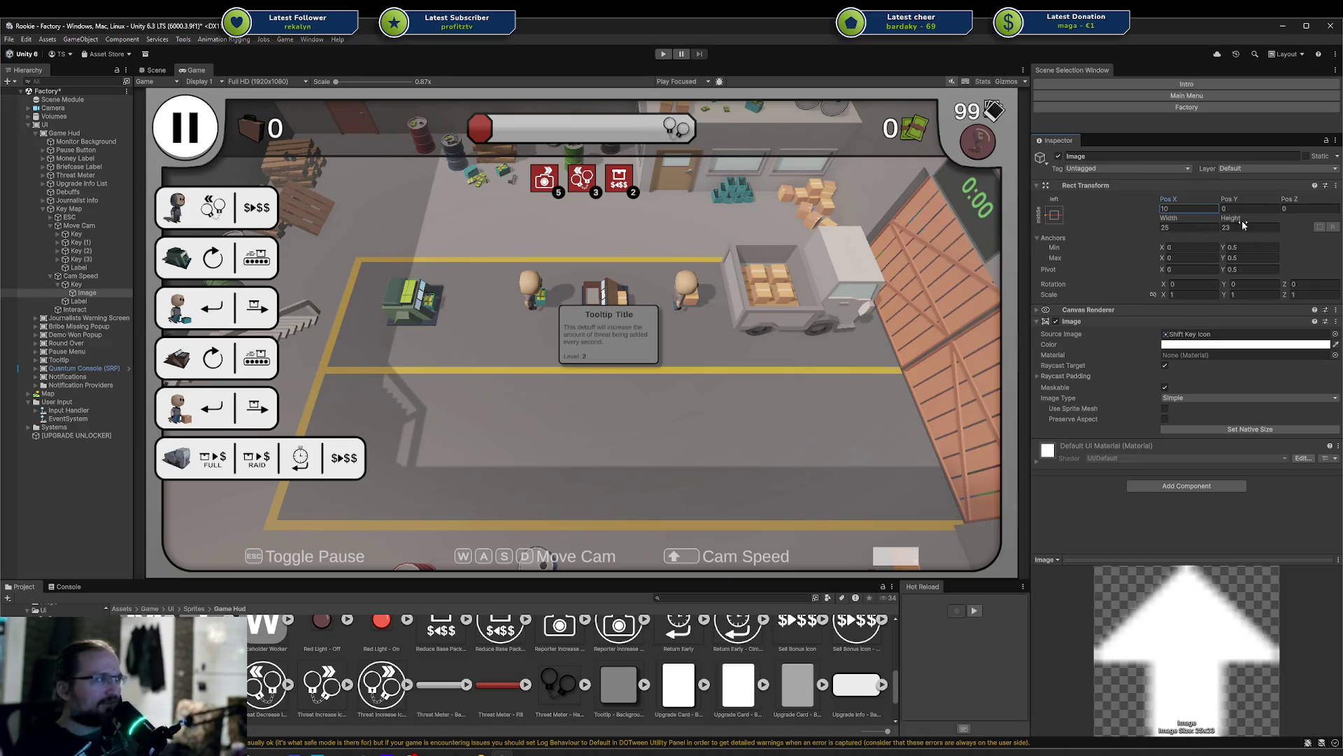
{"action": "key", "text": "ctrl+s"}
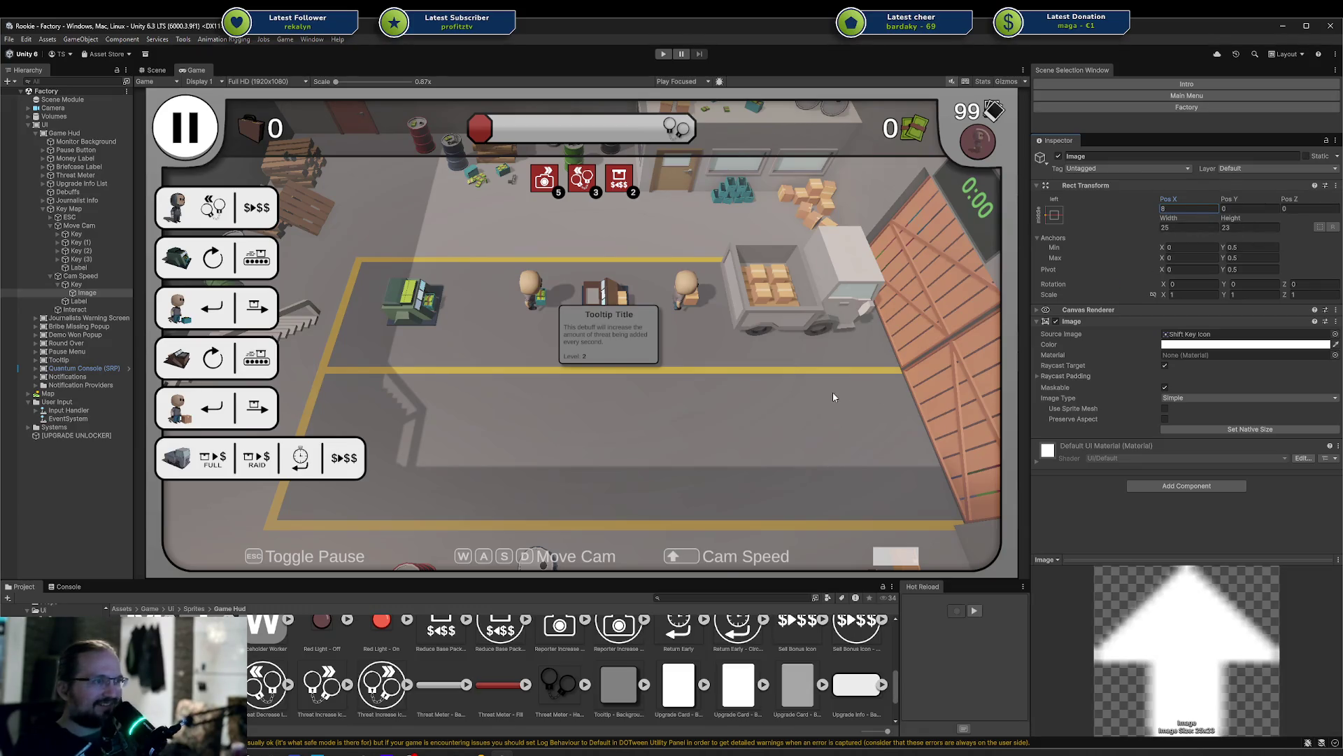
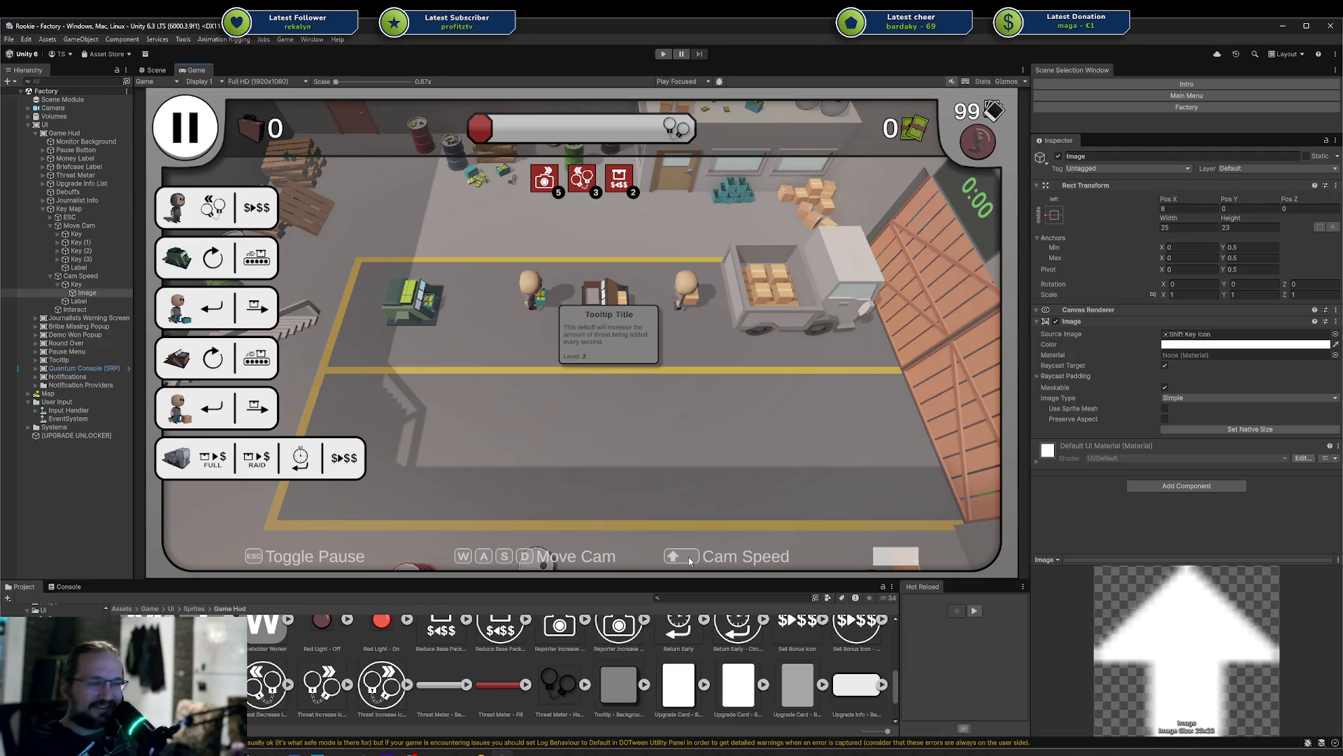
Duplicate the Cam Speed key and hide the original arrow key
{"action": "left_click", "coordinate": [82, 285]}
{"action": "left_click", "coordinate": [86, 242]}
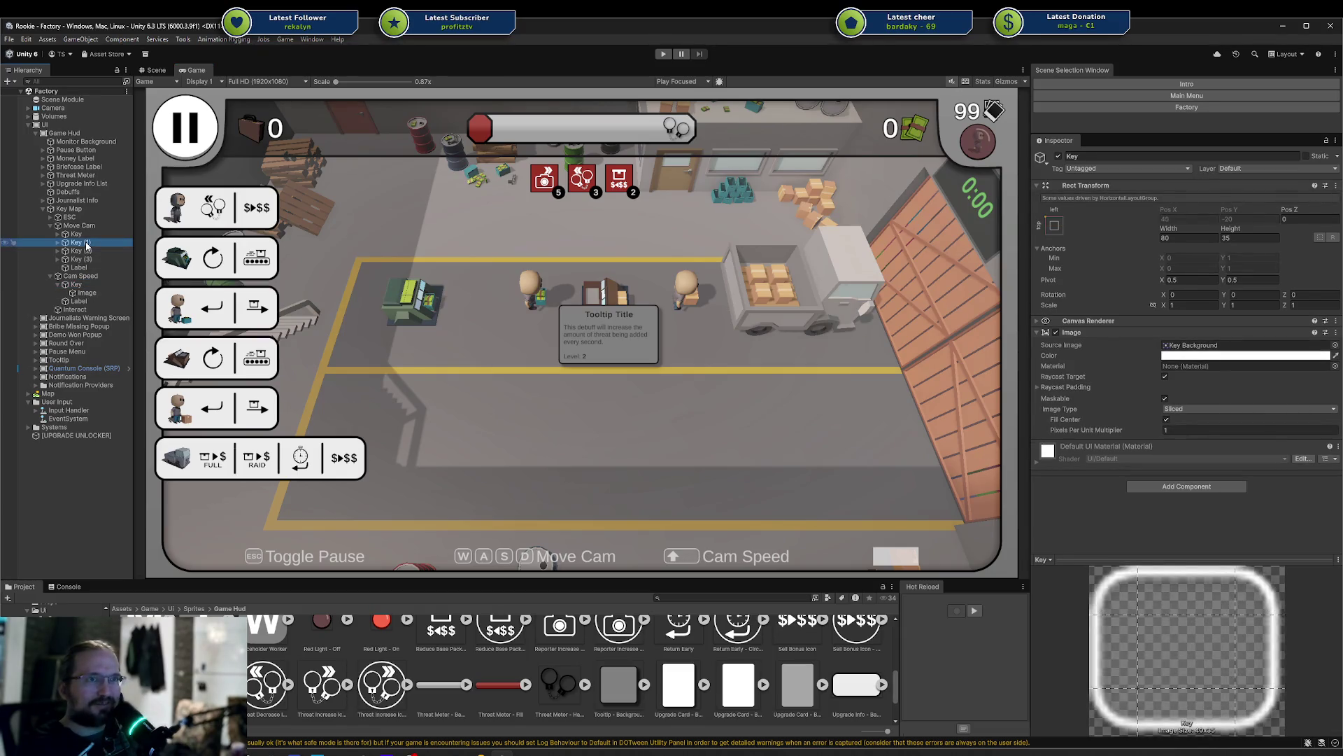
{"action": "left_click", "coordinate": [77, 285]}
{"action": "key", "text": "Left"}
{"action": "key", "text": "ctrl+v"}
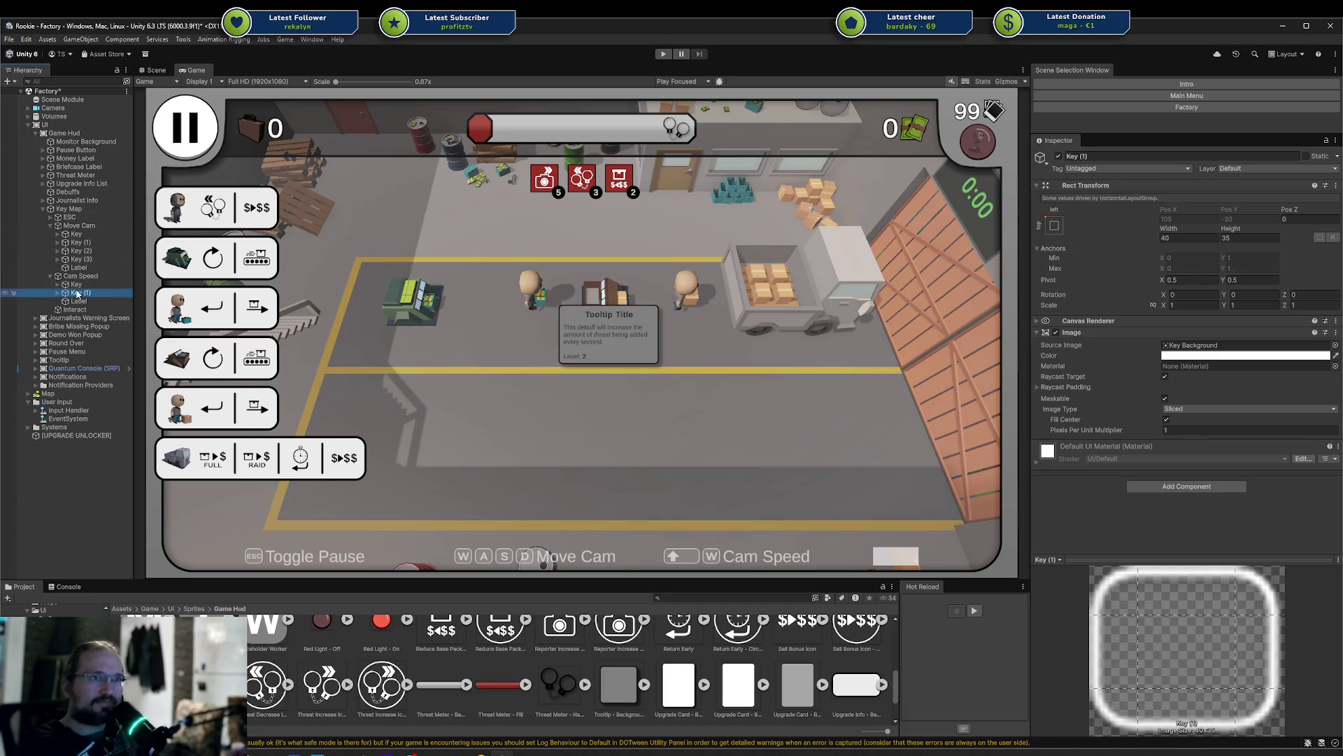
{"action": "left_click", "coordinate": [1058, 156]}
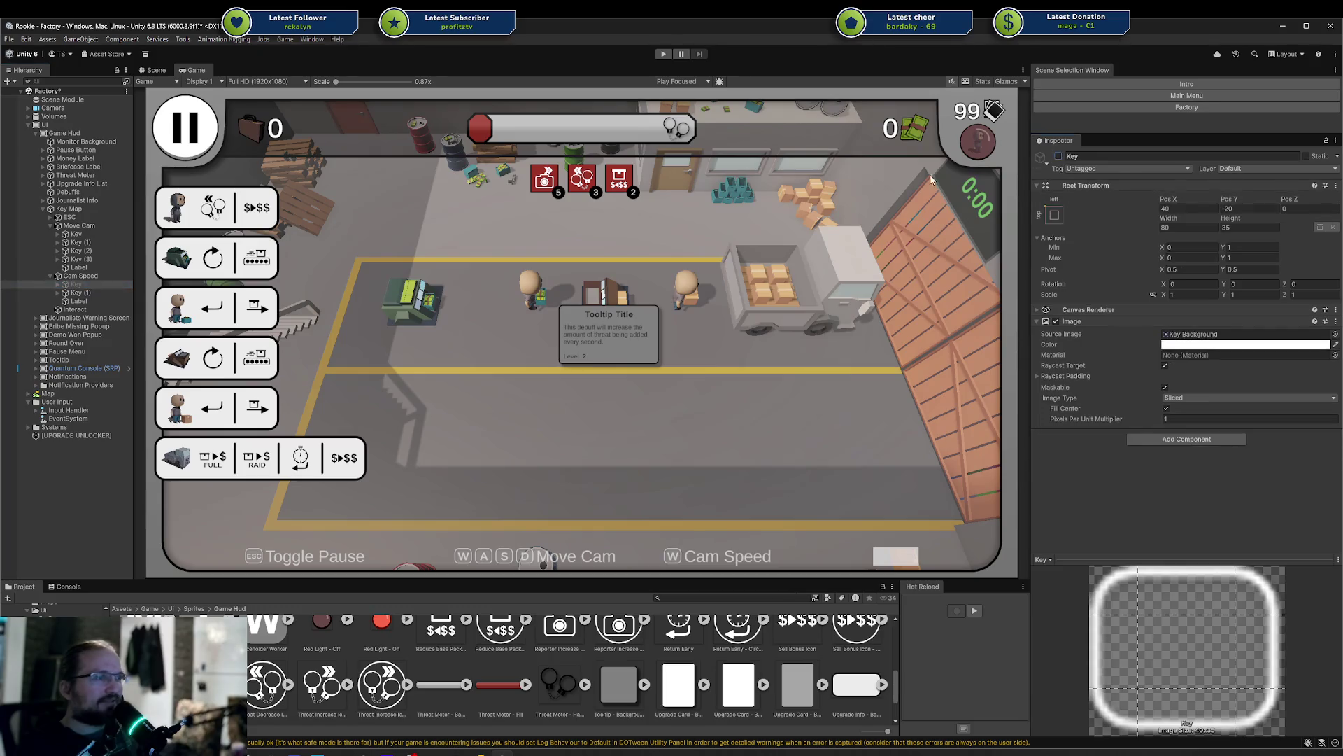
Change the duplicated key's label text to SHIFT
{"action": "left_click", "coordinate": [58, 293]}
{"action": "left_click", "coordinate": [111, 301]}
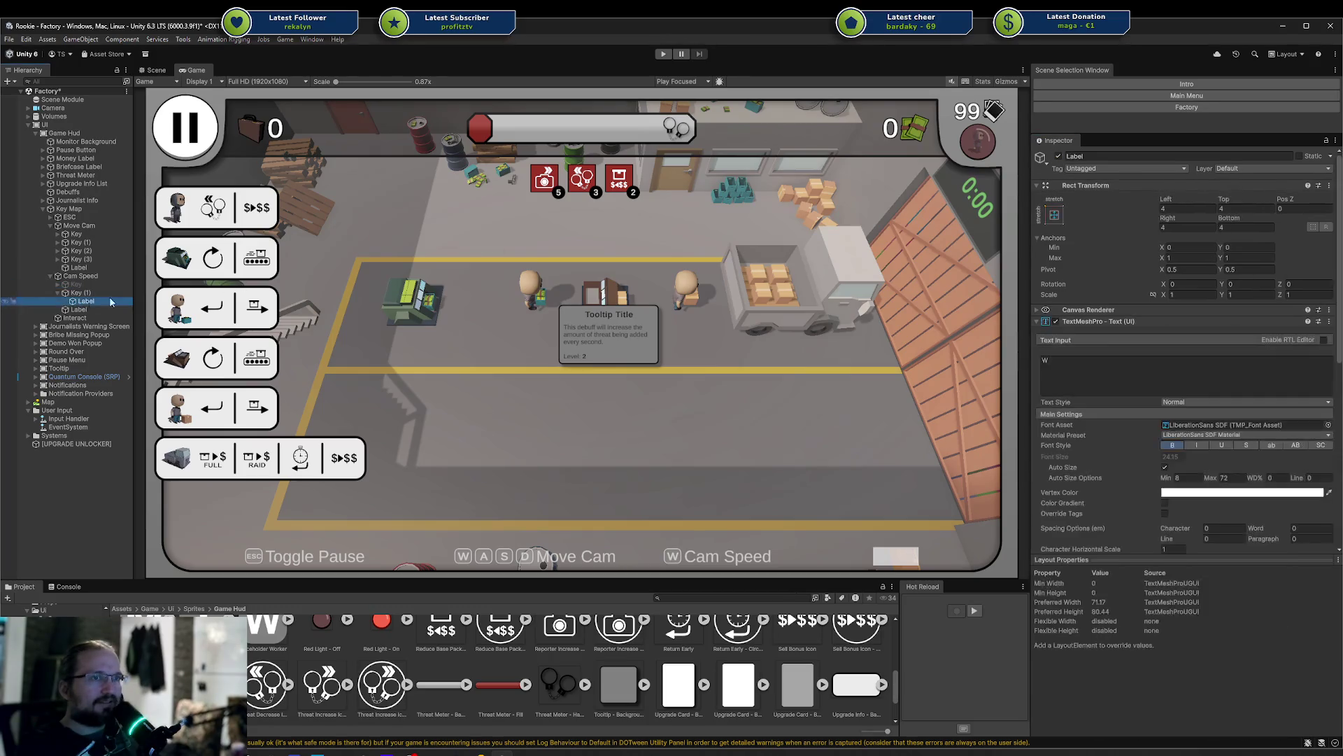
{"action": "left_click", "coordinate": [1158, 389]}
{"action": "key", "text": "BackSpace"}
{"action": "type", "text": "SHIFT"}
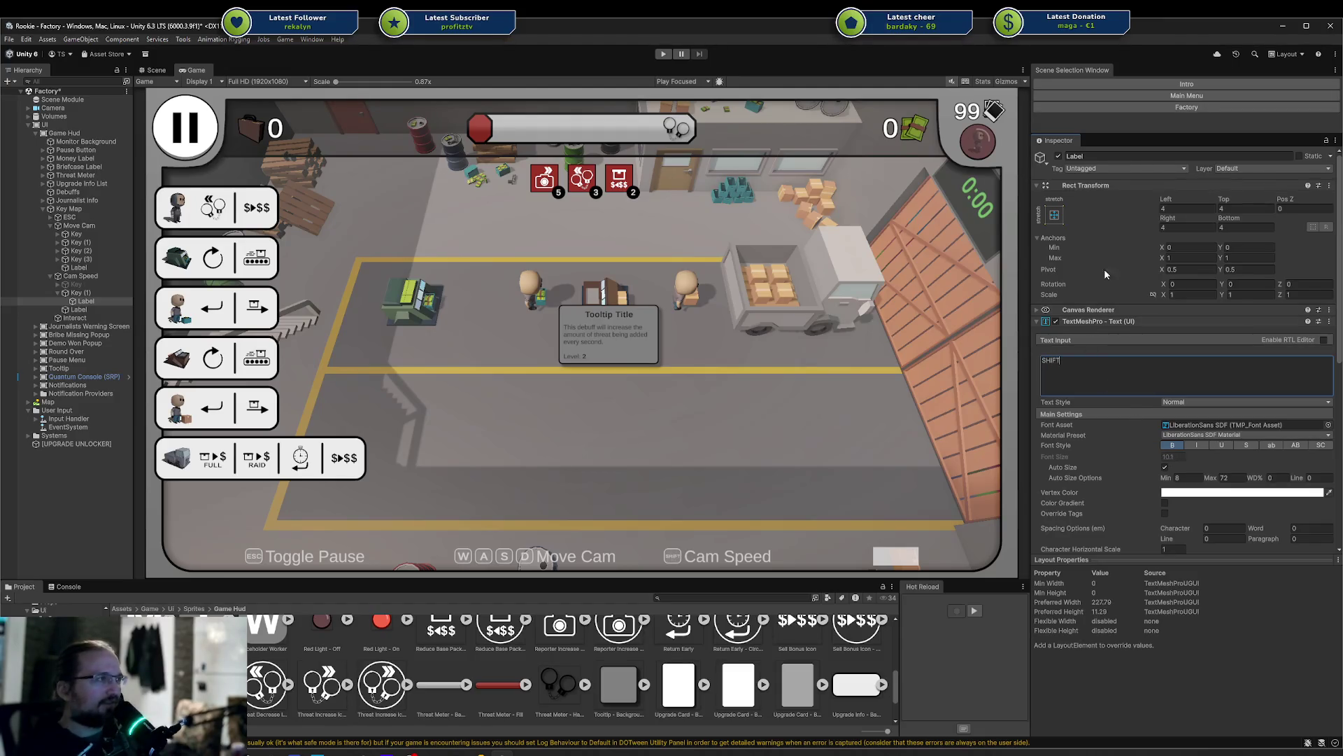
Set the SHIFT key's width to 80, then delete the extra SHIFT key
{"action": "left_click", "coordinate": [79, 293]}
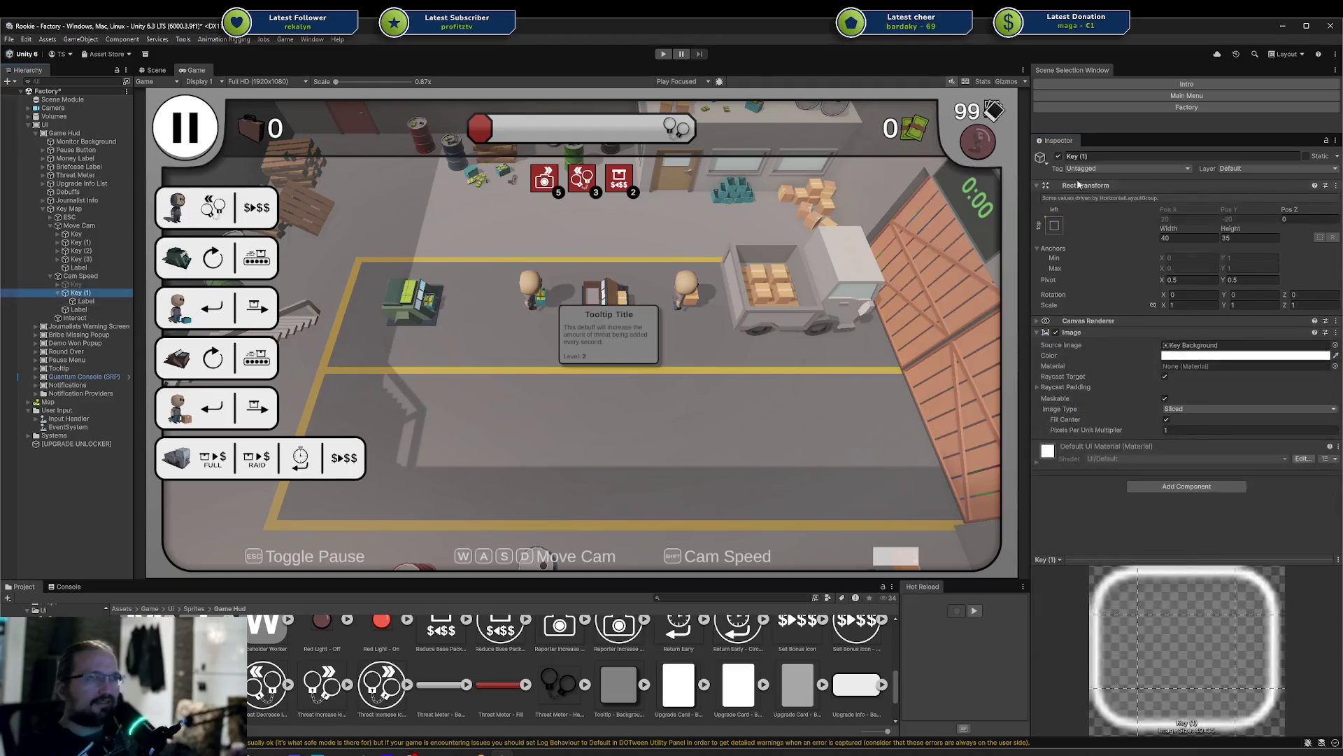
{"action": "left_click", "coordinate": [1180, 237]}
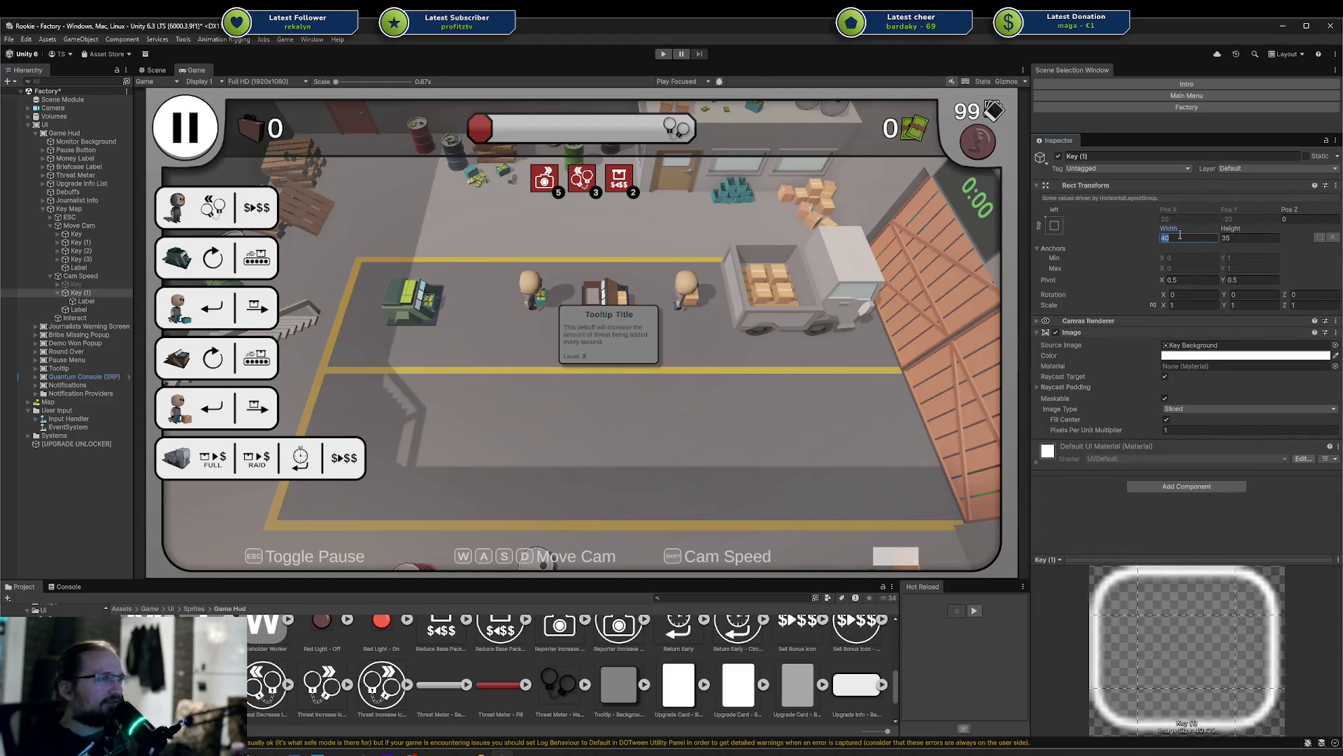
{"action": "type", "text": "80"}
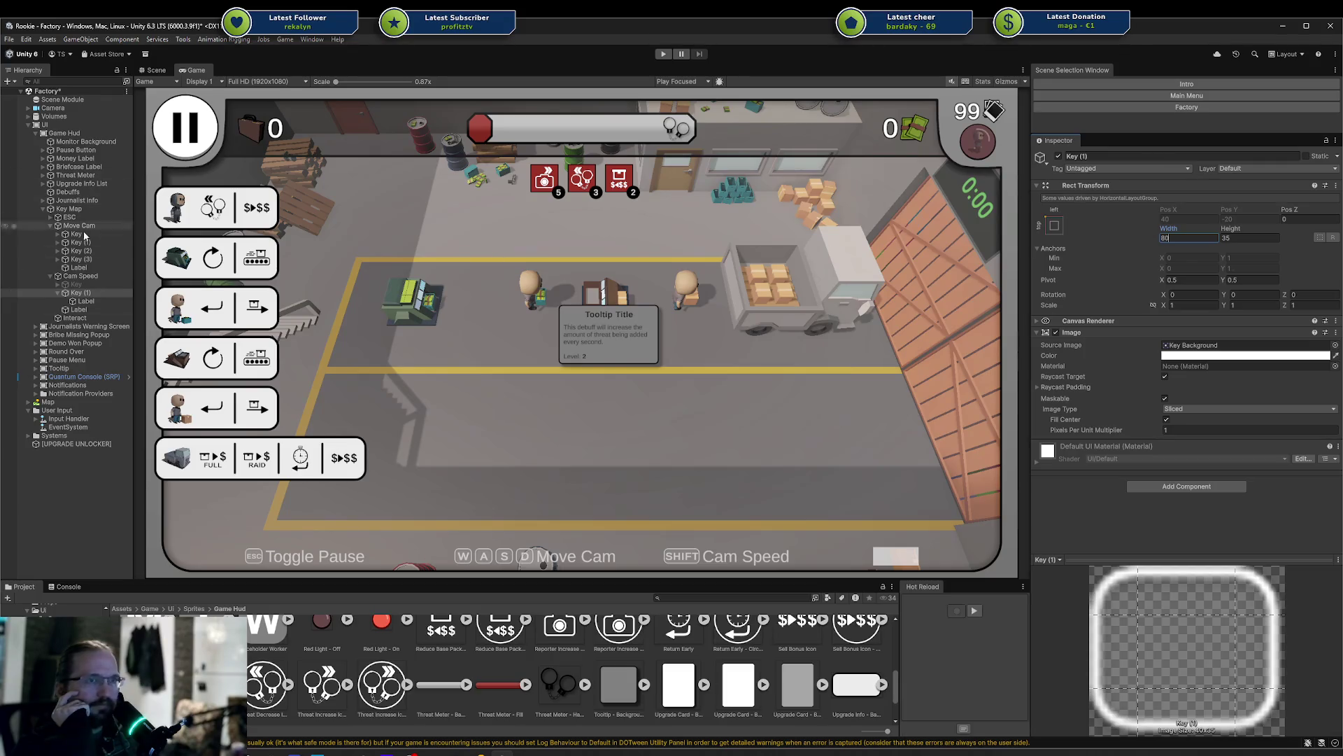
{"action": "left_click", "coordinate": [80, 292]}
{"action": "key", "text": "Delete"}
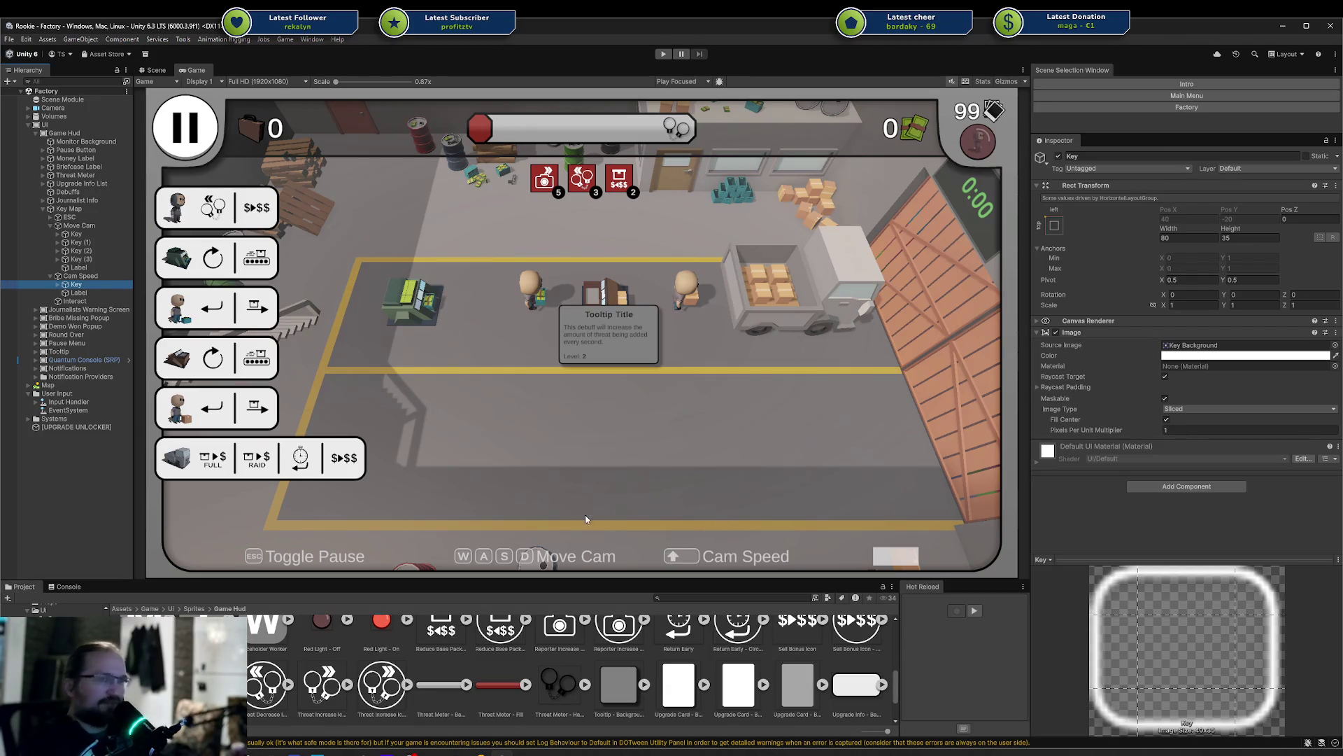
Collapse the Cam Speed and Move Cam entries and delete the old Interact hint
{"action": "left_click", "coordinate": [51, 276]}
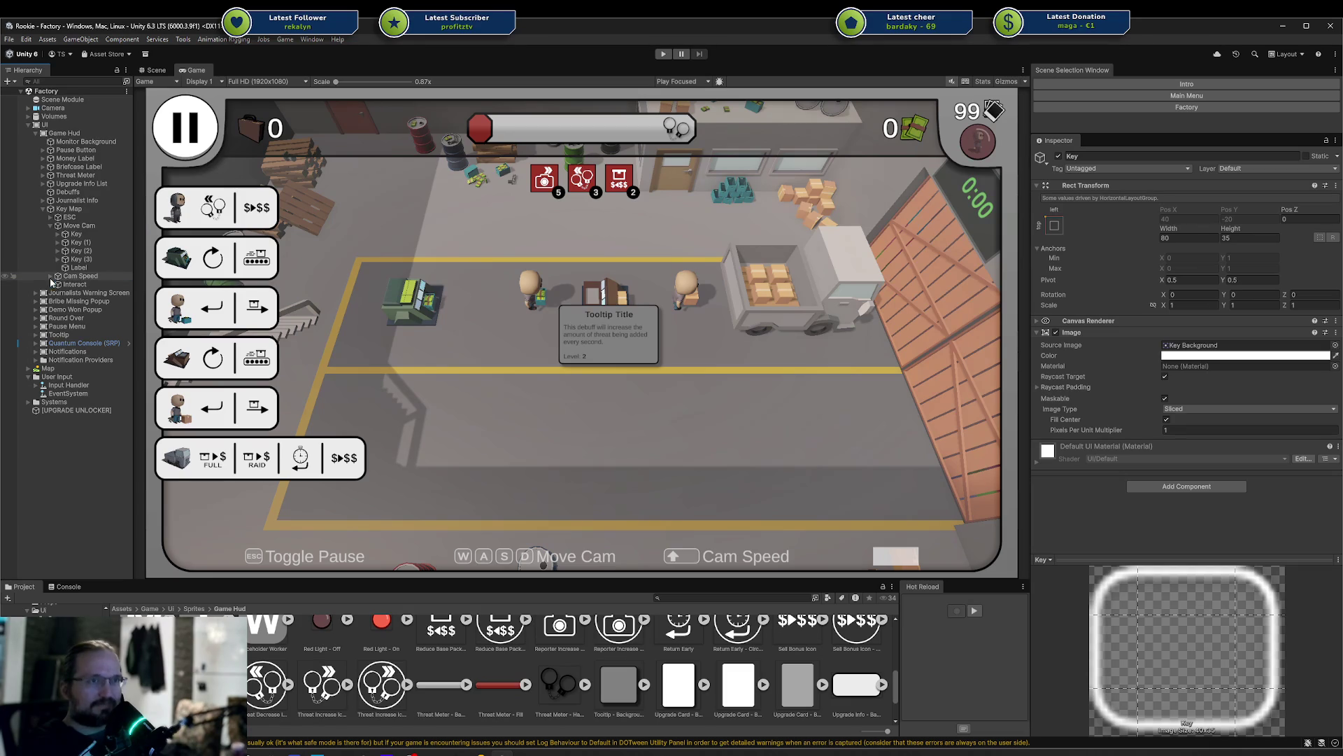
{"action": "left_click", "coordinate": [51, 226]}
{"action": "left_click", "coordinate": [64, 242]}
{"action": "key", "text": "Delete"}
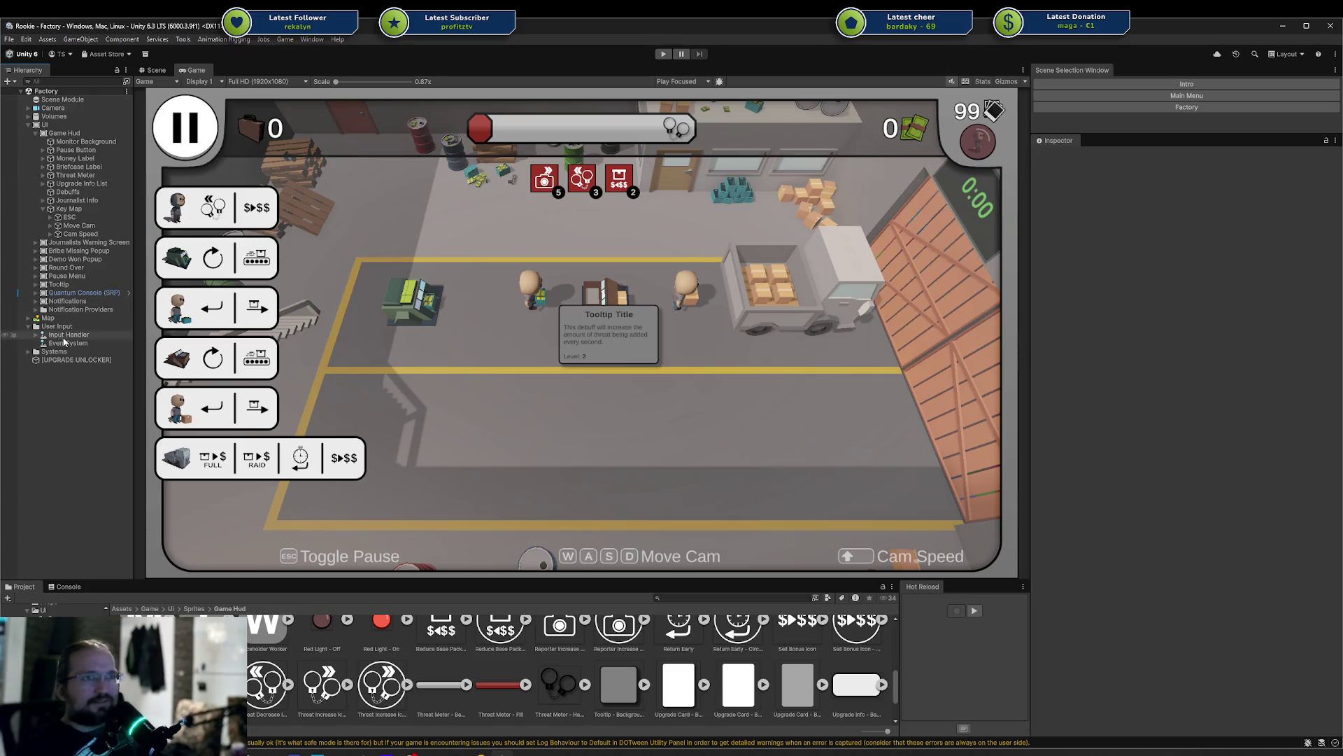
Duplicate the Cam Speed hint and rename the copy Interact
{"action": "left_click", "coordinate": [84, 234]}
{"action": "key", "text": "ctrl+d"}
{"action": "key", "text": "F2"}
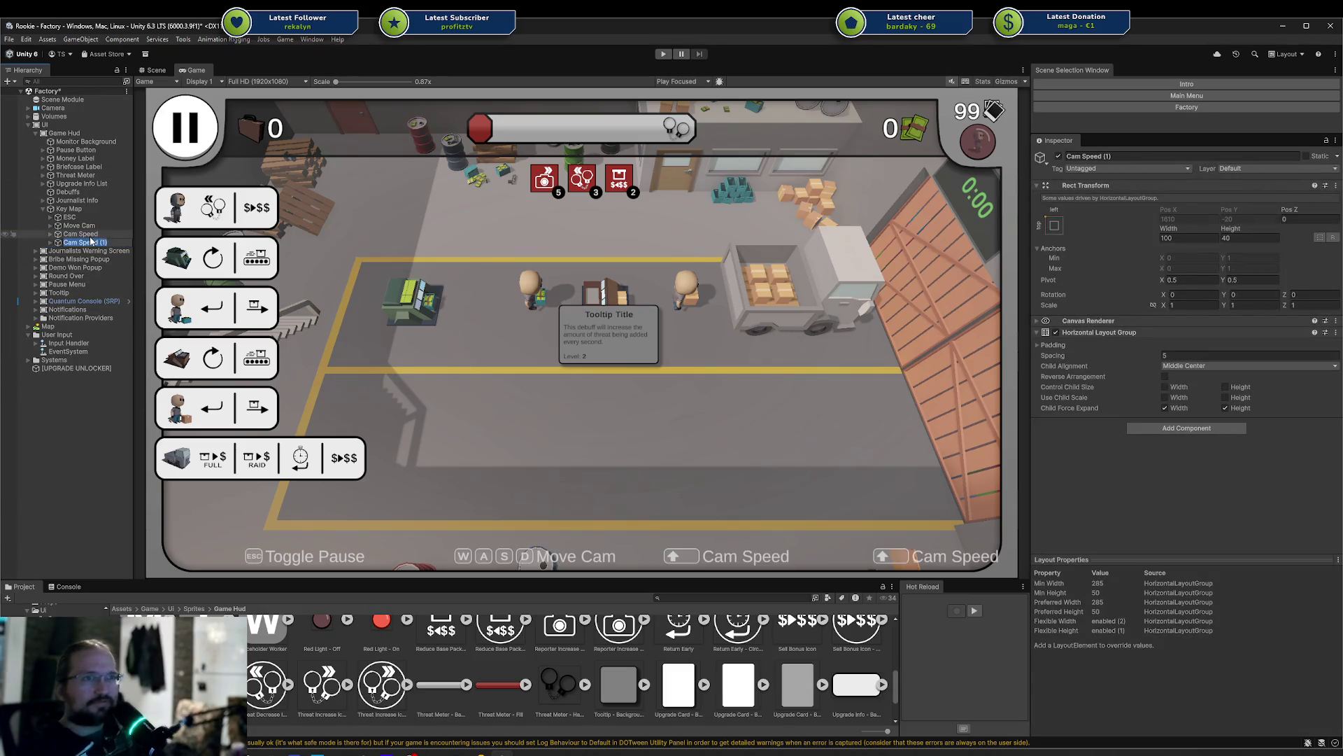
{"action": "type", "text": "Interact"}
{"action": "key", "text": "Return"}
Remove the arrow graphic from the Interact hint's key
{"action": "key", "text": "Right"}
{"action": "key", "text": "Down"}
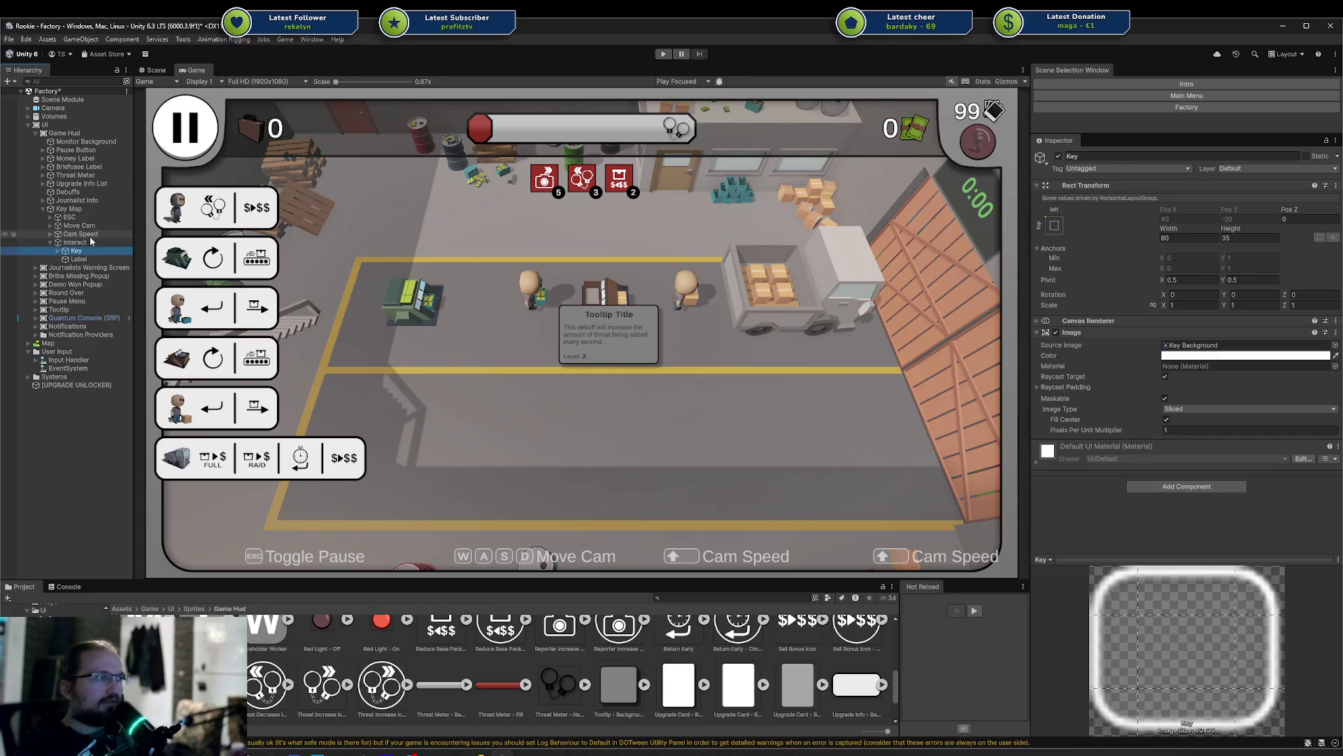
{"action": "key", "text": "Right"}
{"action": "key", "text": "Down"}
{"action": "key", "text": "Delete"}
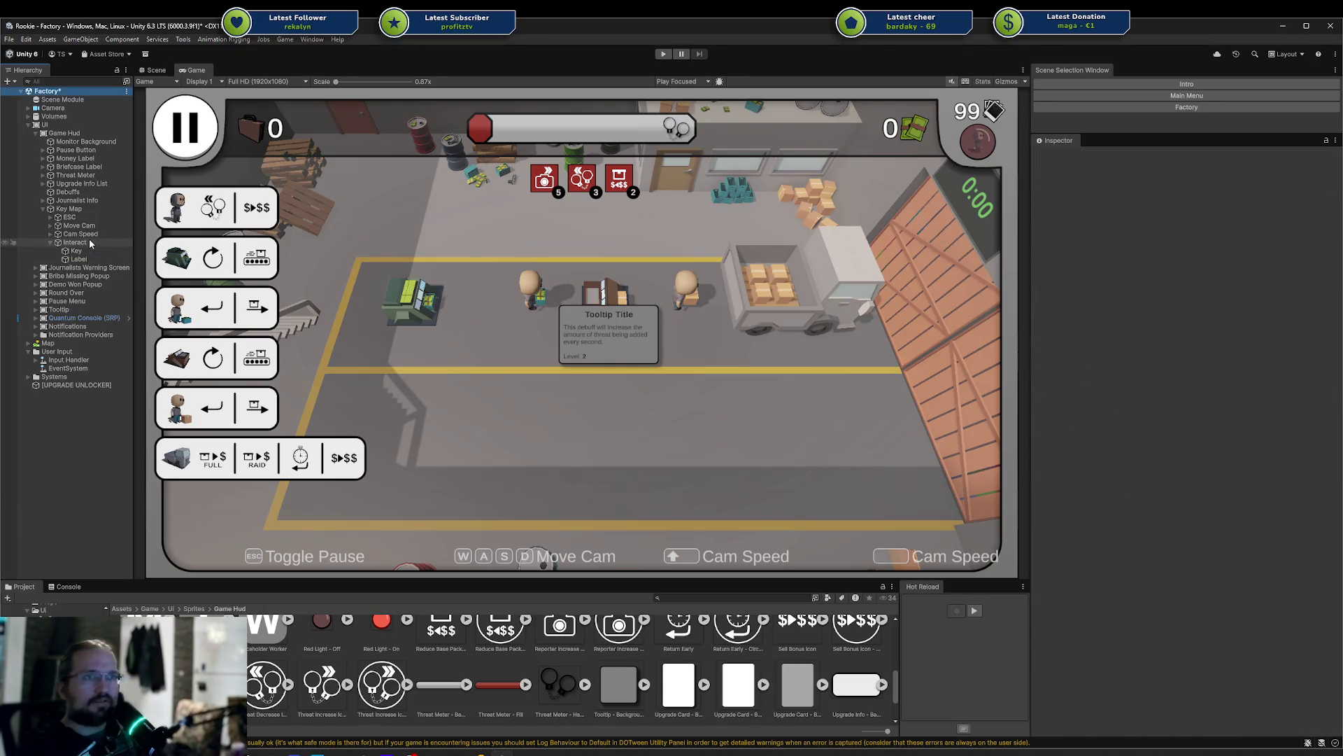
Rename the Interact hint's key object to Icon
{"action": "left_click", "coordinate": [98, 251]}
{"action": "key", "text": "F2"}
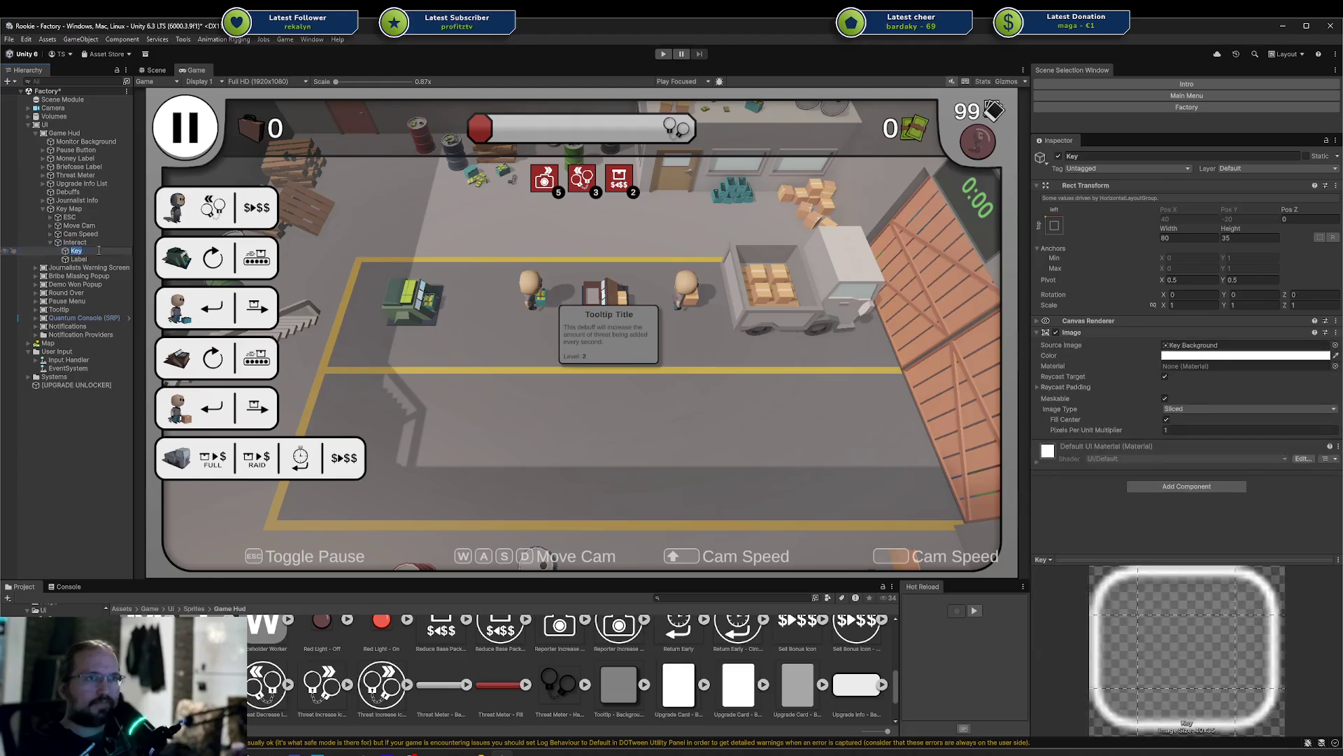
{"action": "type", "text": "Icon"}
{"action": "key", "text": "Return"}
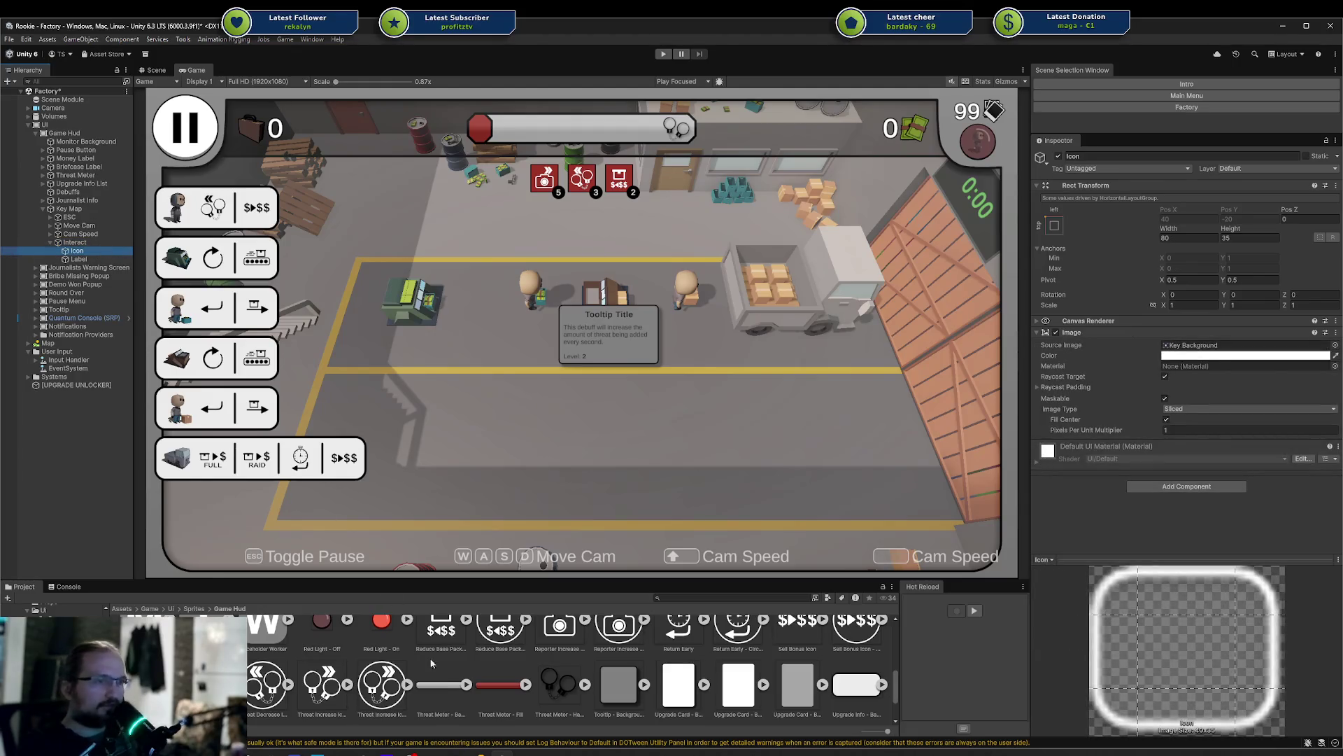
Give the Icon the Mouse - Left Button sprite at its native size
{"action": "scroll", "coordinate": [475, 683], "scroll_direction": "up", "scroll_amount": 1}
{"action": "scroll", "coordinate": [475, 684], "scroll_direction": "up", "scroll_amount": 1}
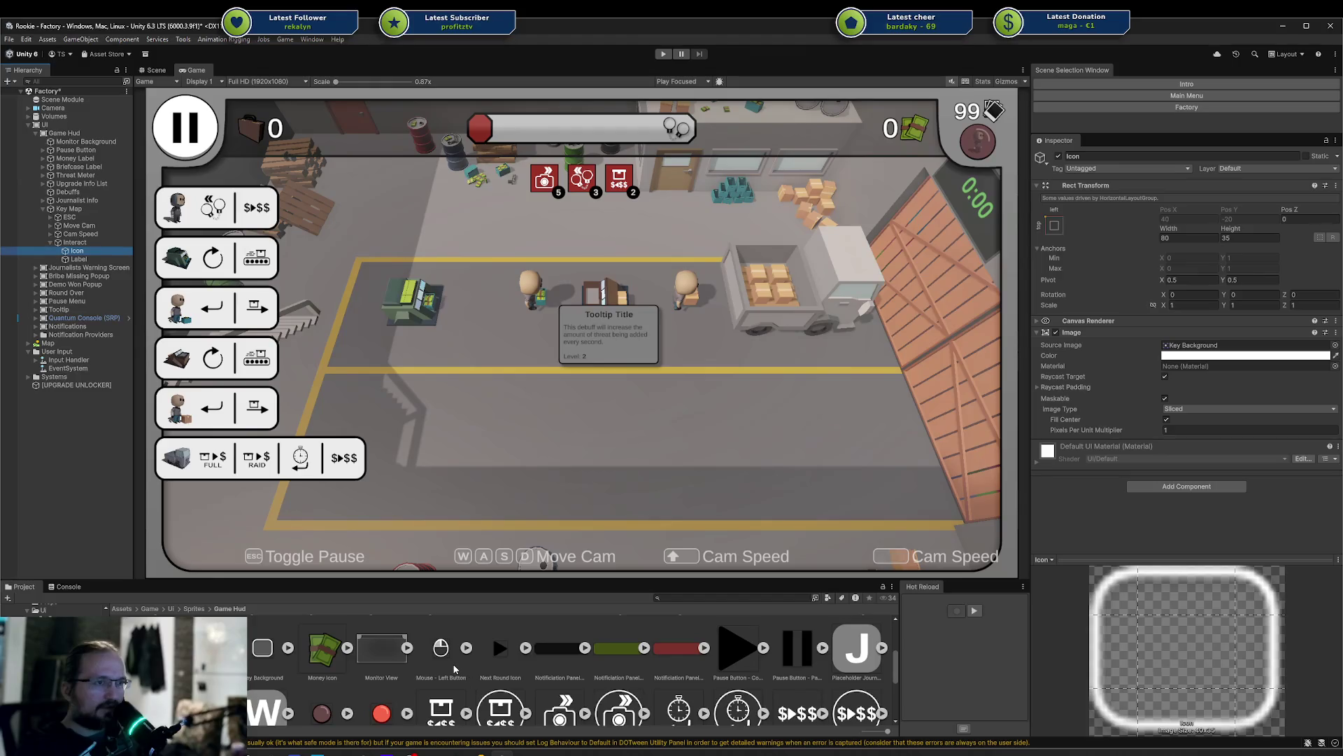
{"action": "mouse_move", "coordinate": [441, 649]}
{"action": "left_mouse_down"}
{"action": "mouse_move", "coordinate": [910, 490]}
{"action": "mouse_move", "coordinate": [1192, 347]}
{"action": "left_mouse_up"}
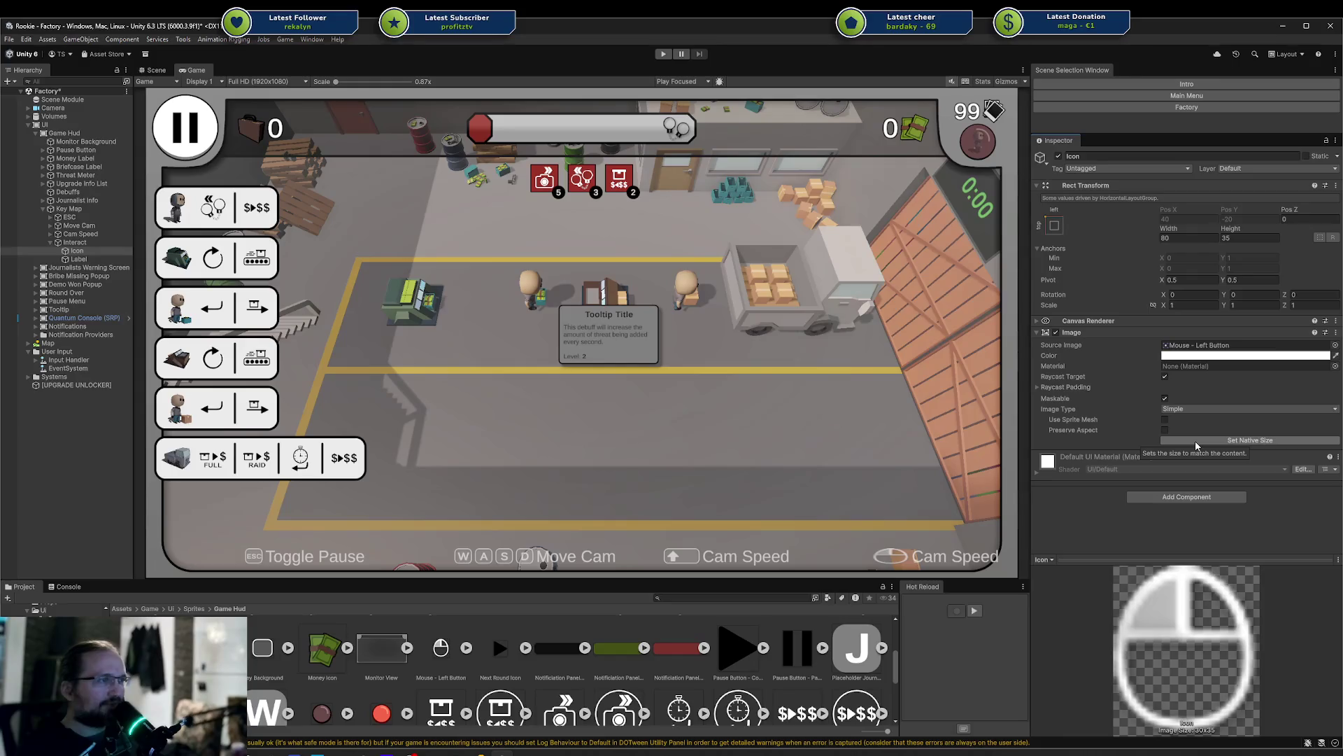
{"action": "left_click", "coordinate": [1195, 441]}
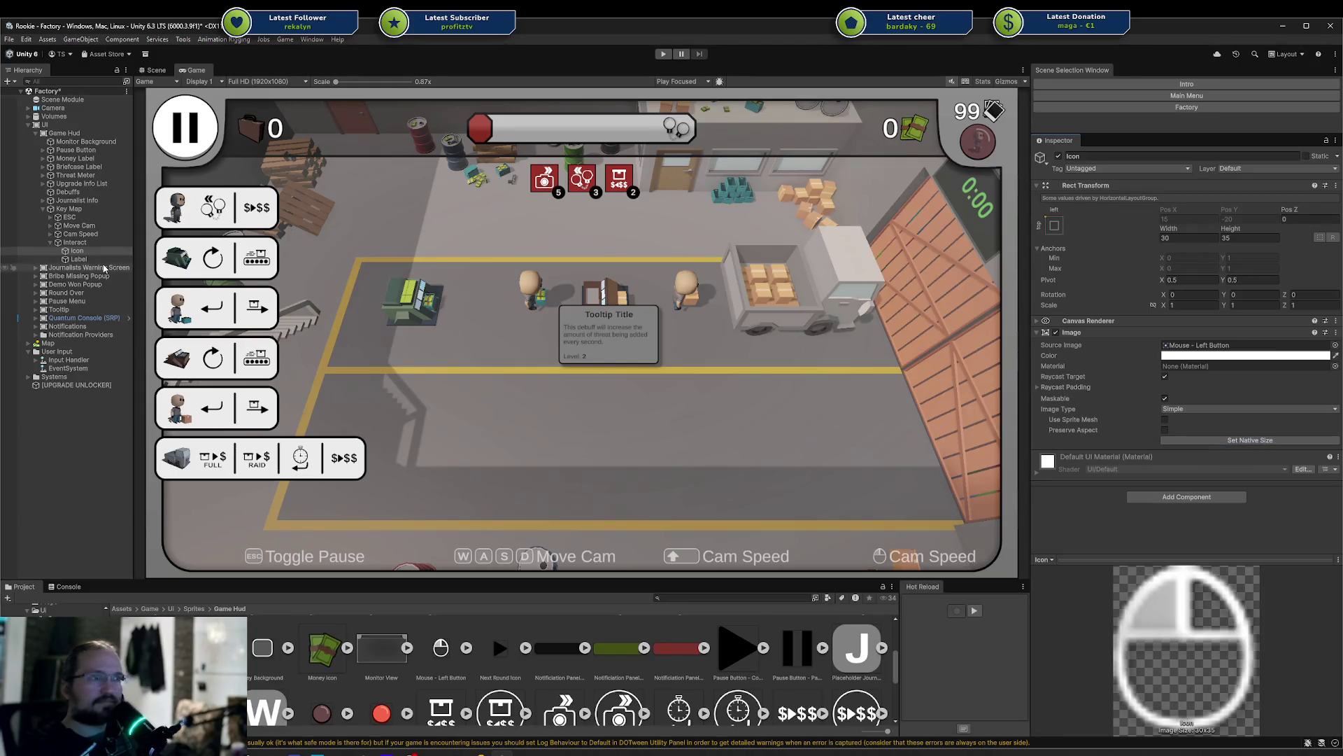
Change the Interact hint's label text to Interact
{"action": "left_click", "coordinate": [79, 258]}
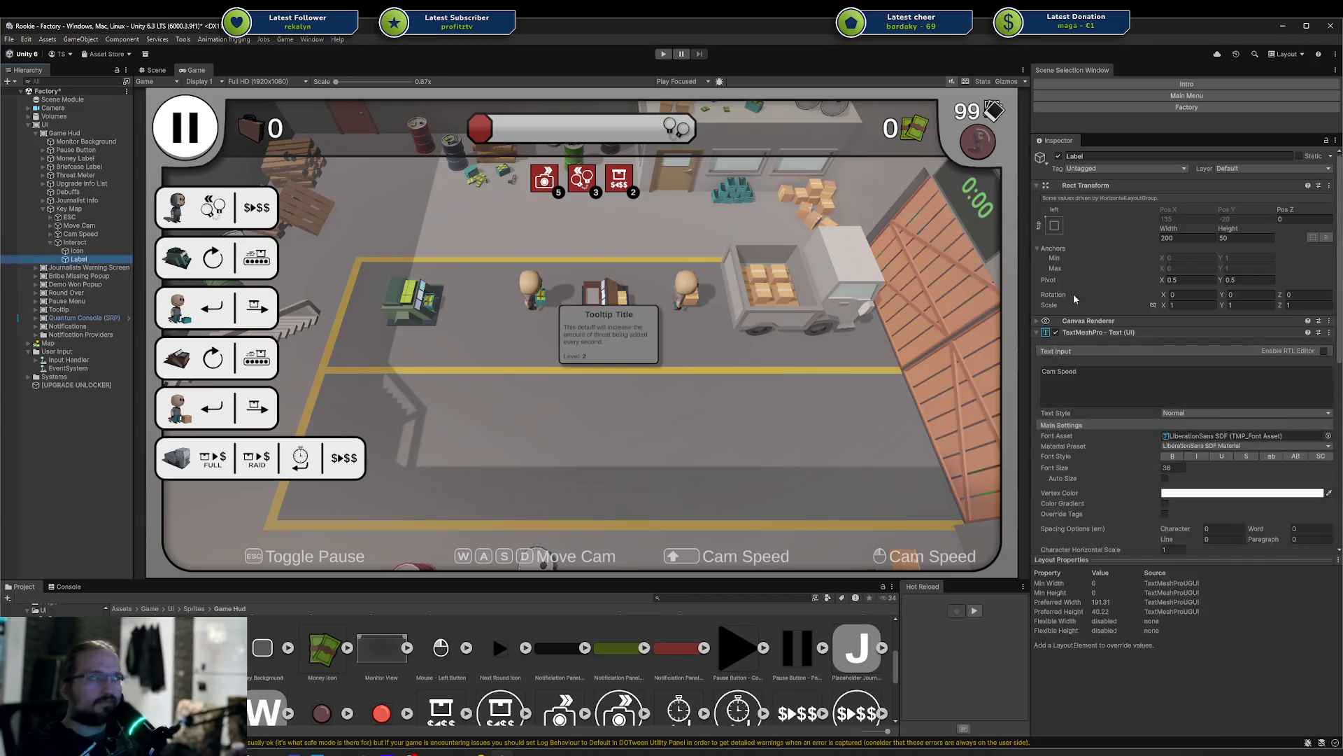
{"action": "left_click", "coordinate": [1127, 371]}
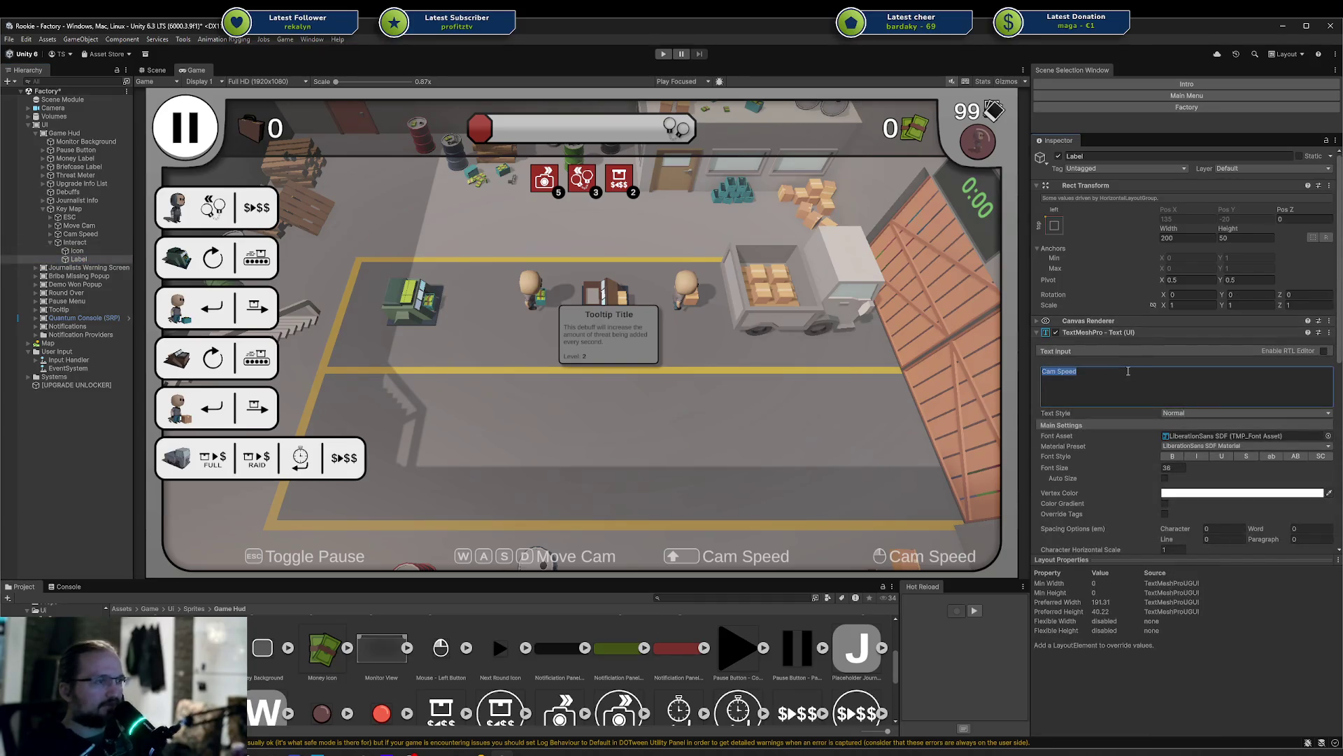
{"action": "type", "text": "Interact"}
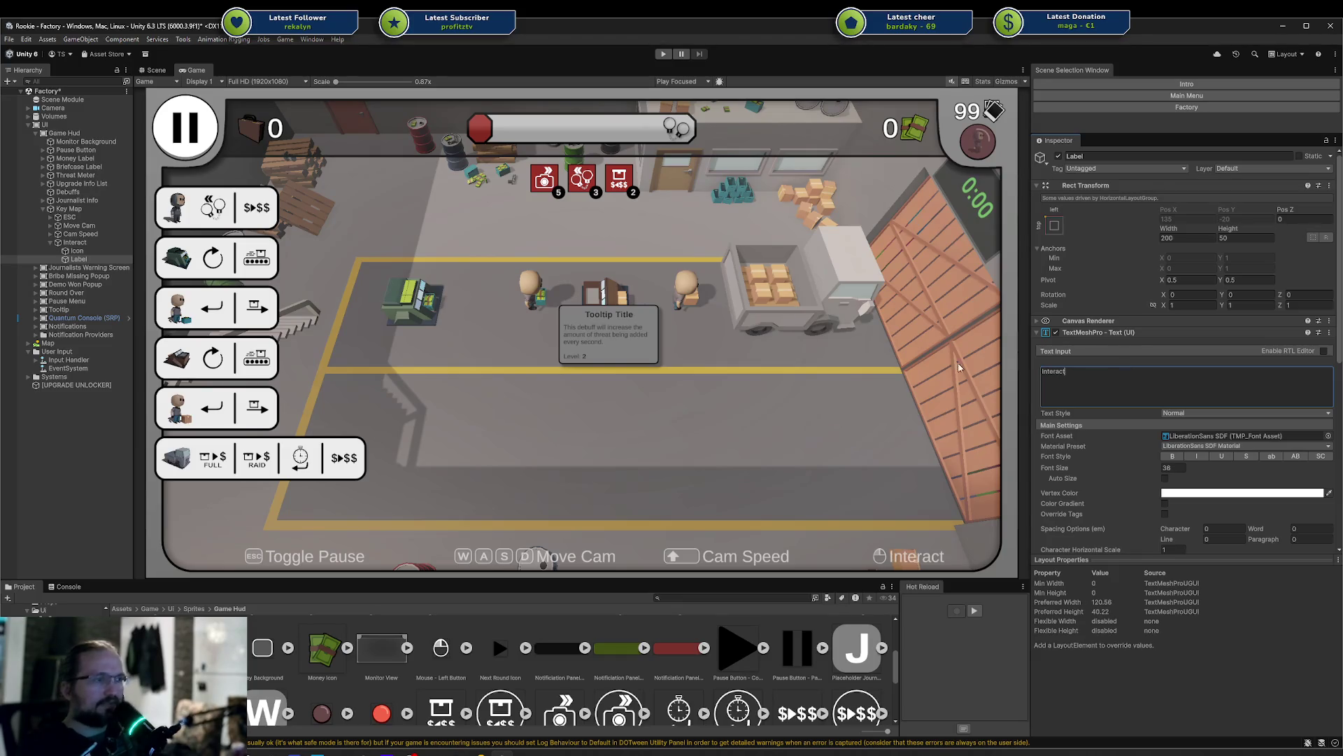
Check the Cam Speed label text, save the scene, and return to the Scene view
{"action": "left_click", "coordinate": [62, 234]}
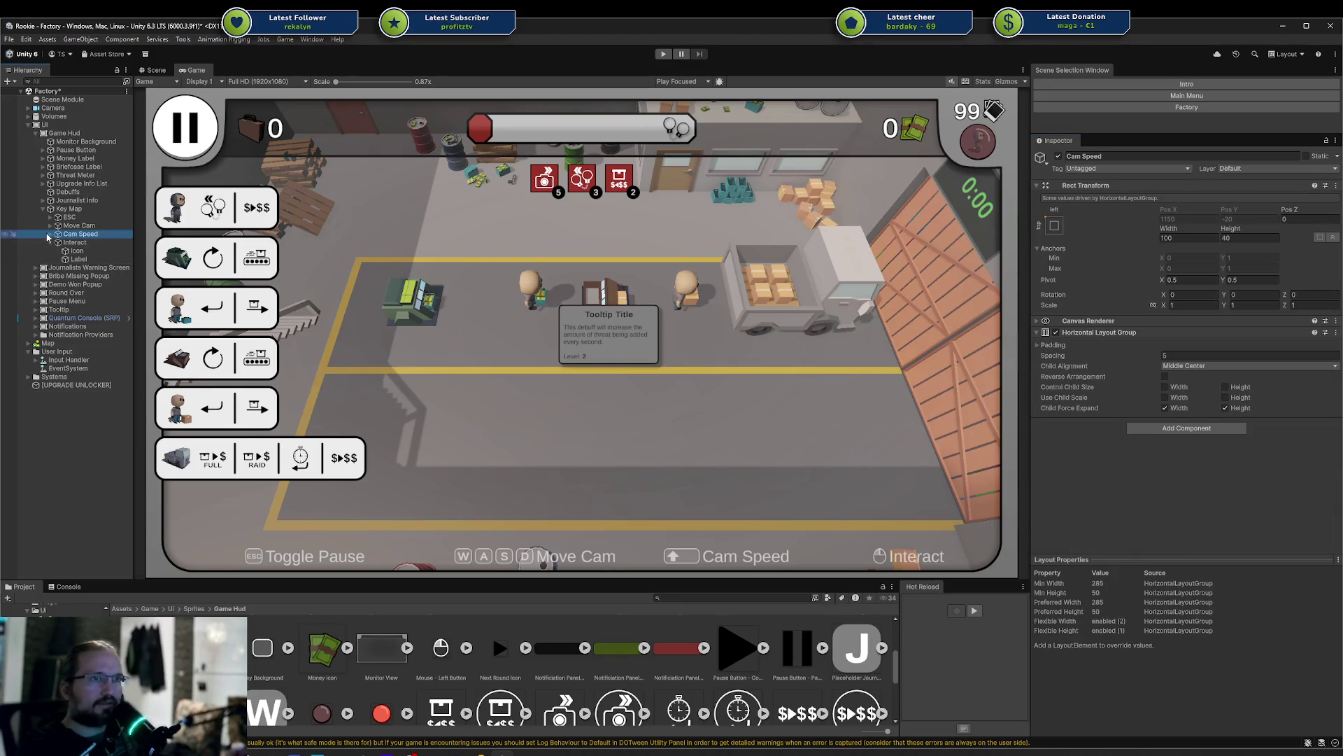
{"action": "left_click", "coordinate": [51, 234]}
{"action": "left_click", "coordinate": [78, 251]}
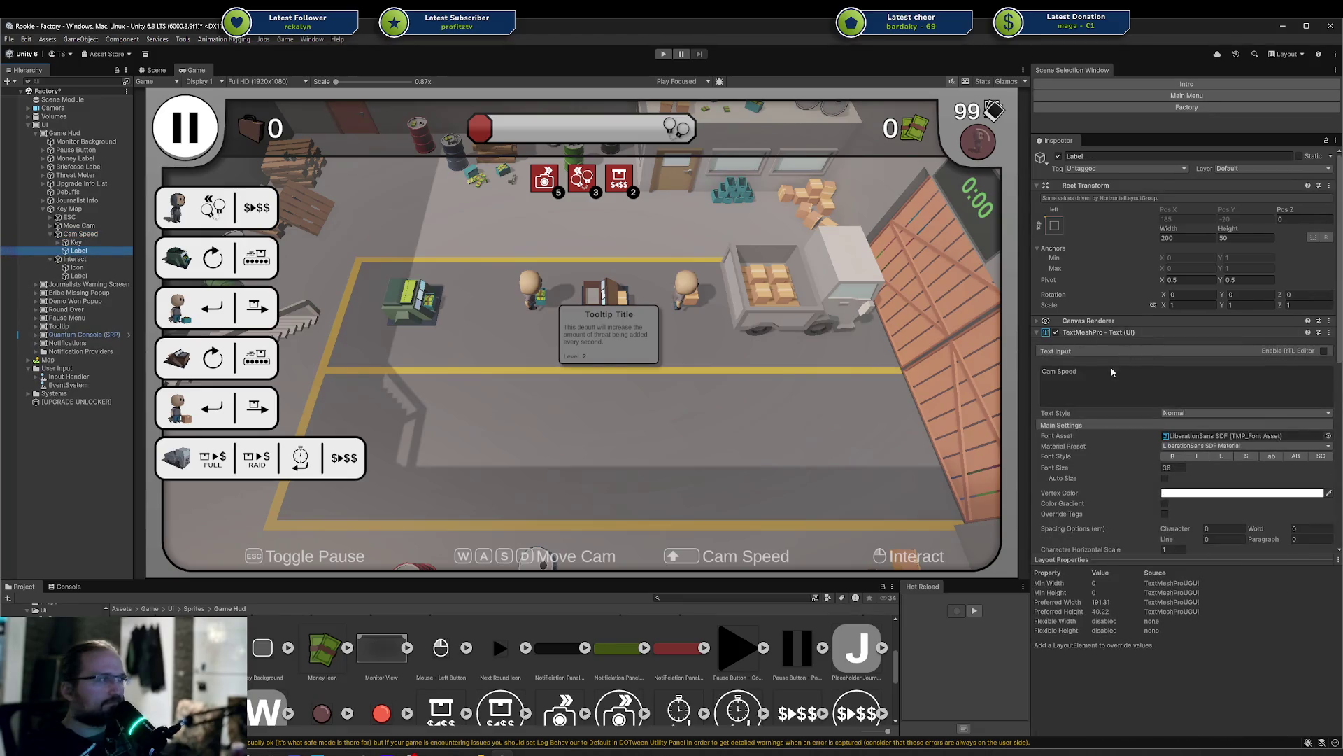
{"action": "left_click", "coordinate": [1113, 376]}
{"action": "key", "text": "ctrl+s"}
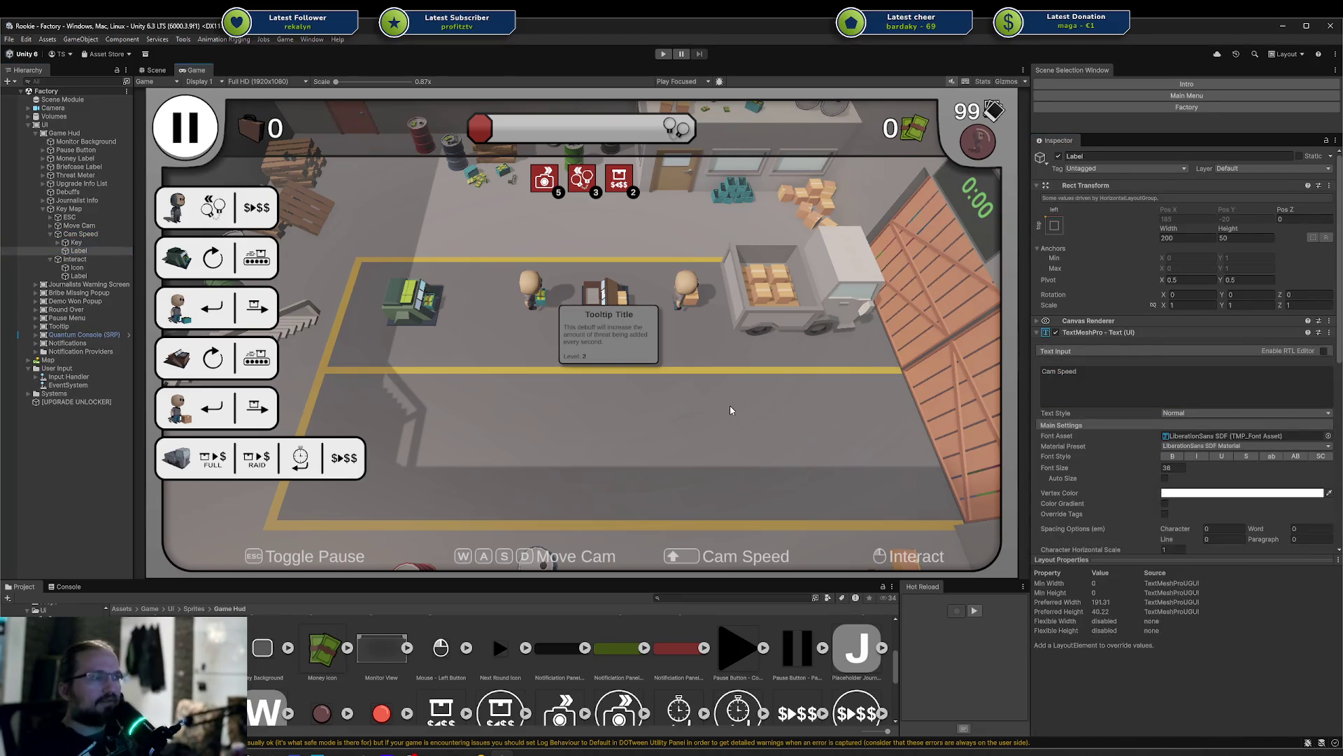
{"action": "left_click", "coordinate": [155, 70]}
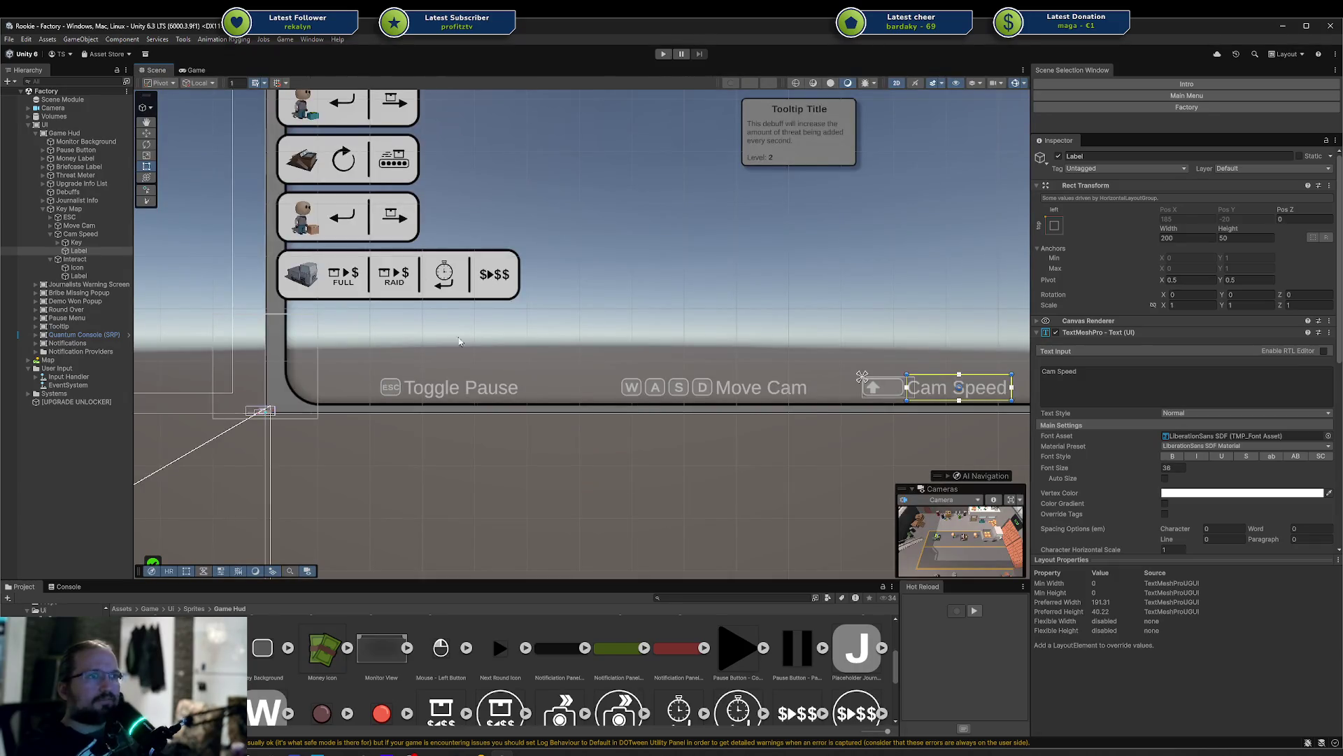
Select ESC, Move Cam, Cam Speed and Interact together and set their width to 350
{"action": "left_click", "coordinate": [51, 234]}
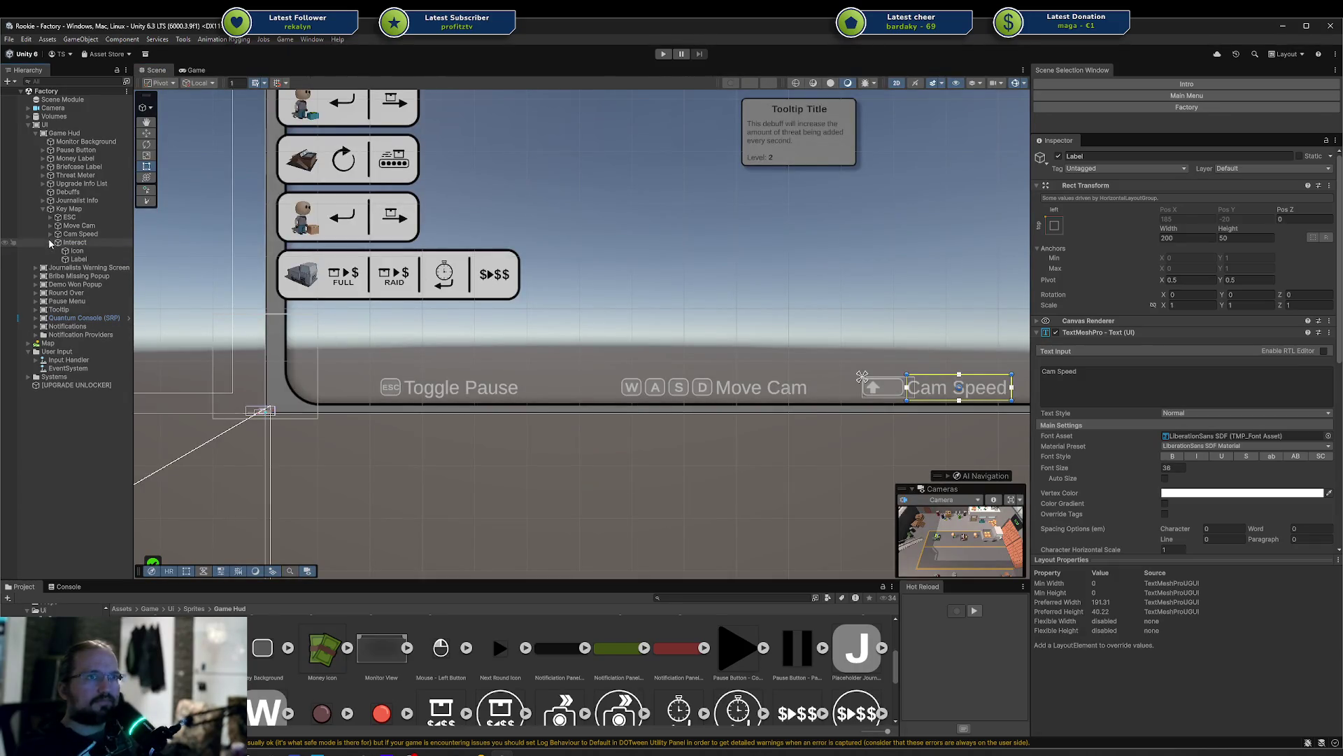
{"action": "left_click", "coordinate": [51, 243]}
{"action": "left_click", "coordinate": [75, 243]}
{"action": "left_click", "coordinate": [69, 216], "text": "shift"}
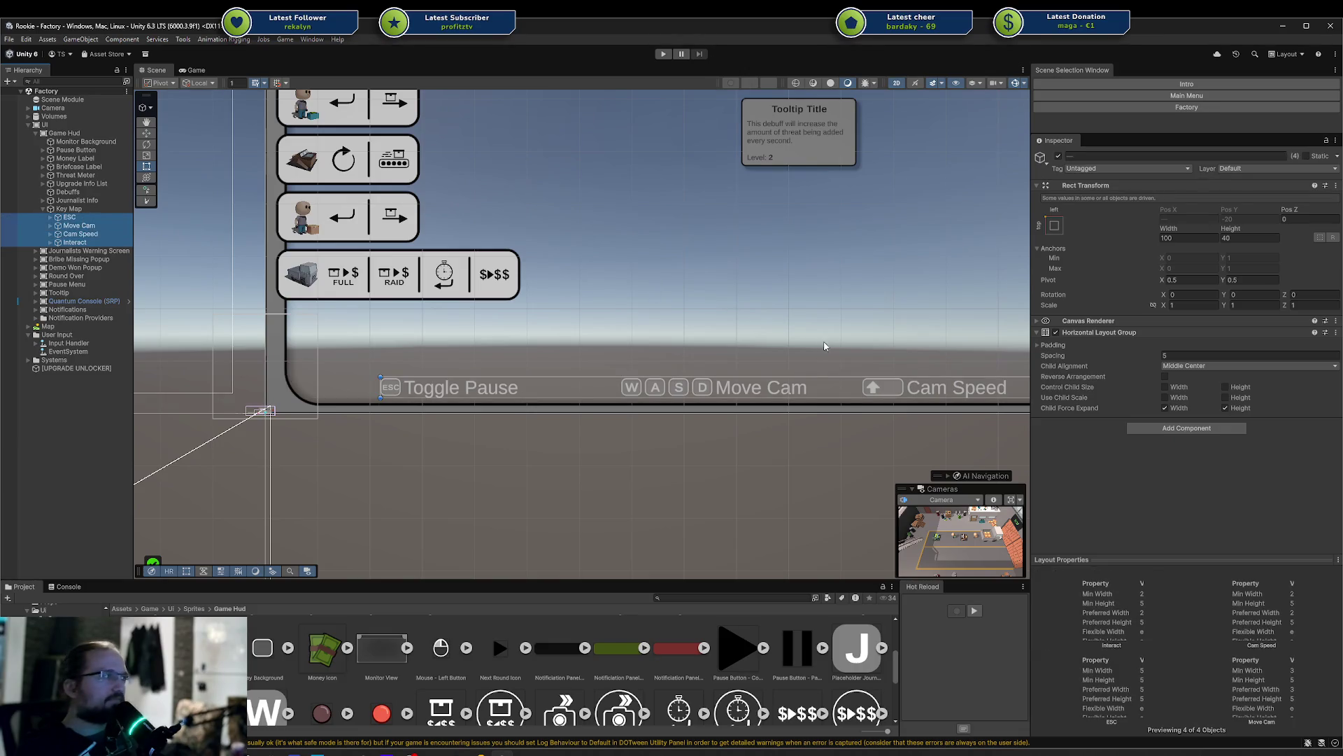
{"action": "mouse_move", "coordinate": [824, 345]}
{"action": "left_mouse_down"}
{"action": "mouse_move", "coordinate": [686, 336]}
{"action": "mouse_move", "coordinate": [539, 354]}
{"action": "mouse_move", "coordinate": [567, 346]}
{"action": "left_mouse_up"}
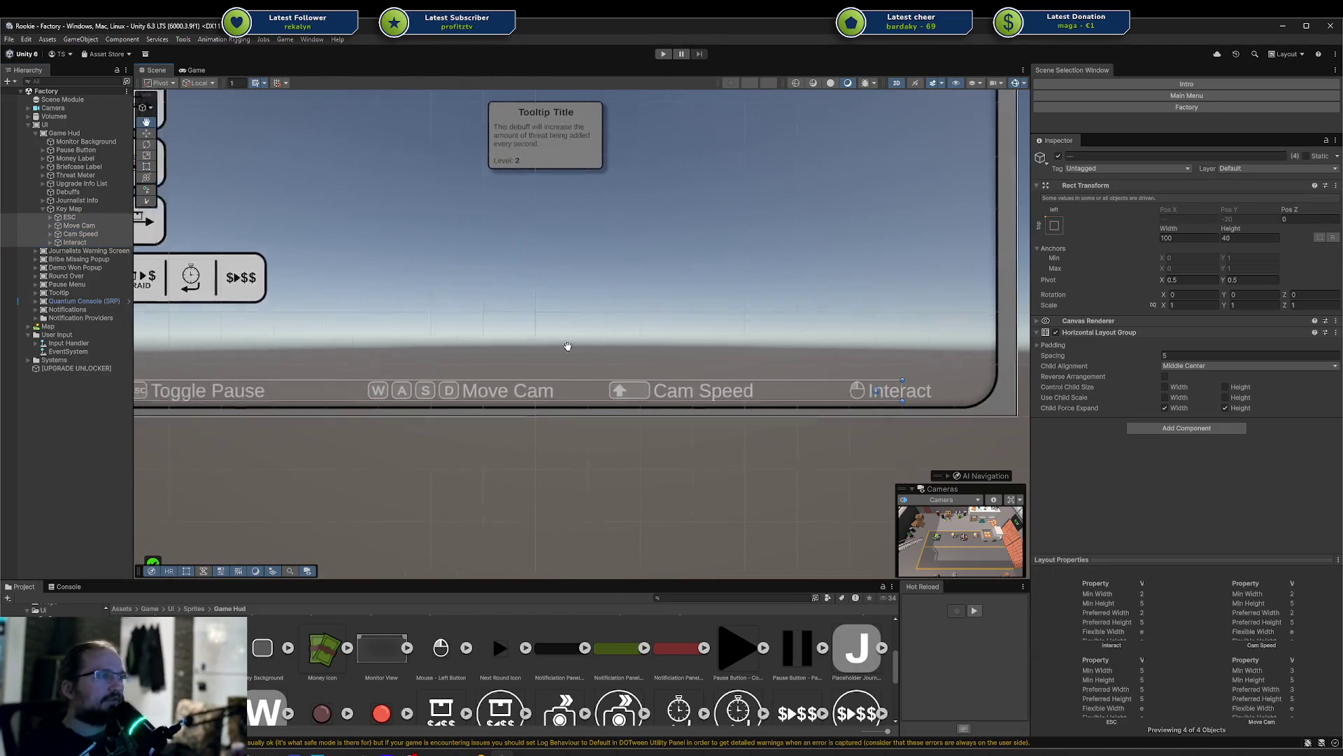
{"action": "scroll", "coordinate": [678, 357], "scroll_direction": "down", "scroll_amount": 5}
{"action": "left_click", "coordinate": [1053, 249]}
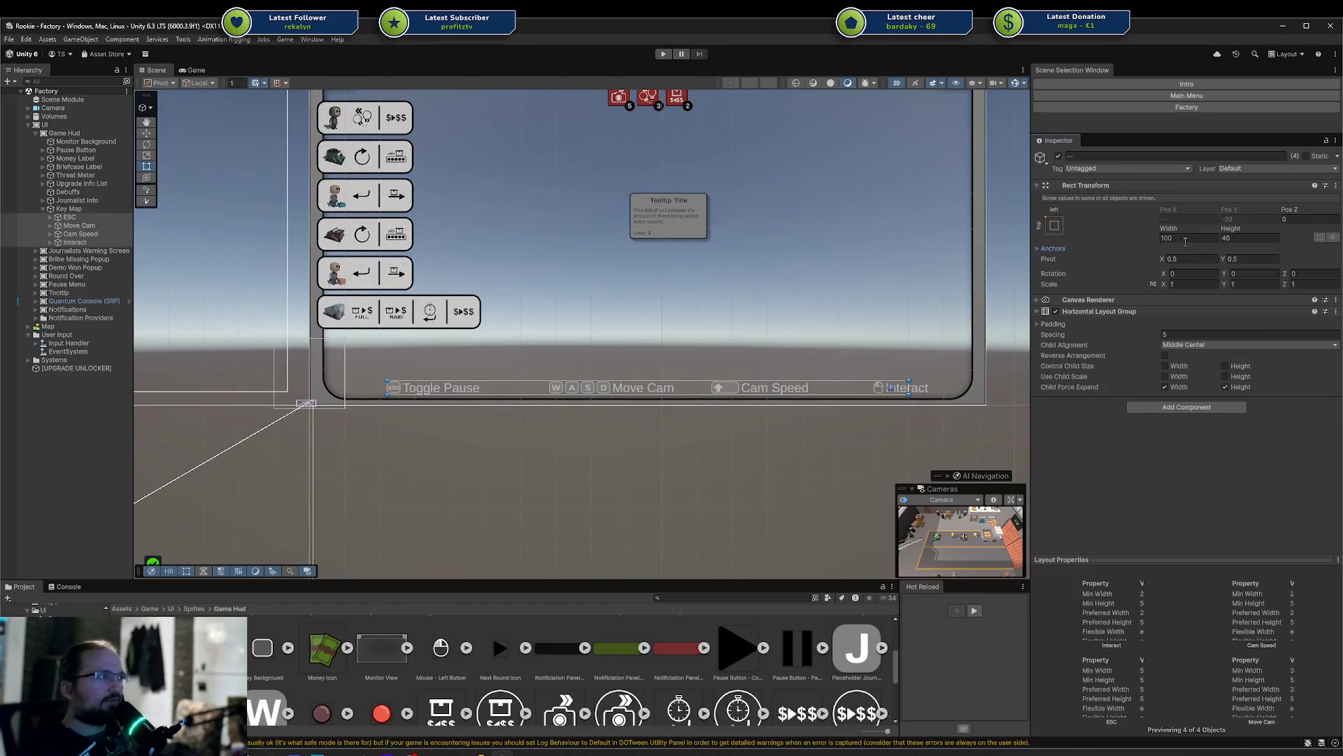
{"action": "left_click", "coordinate": [1186, 238]}
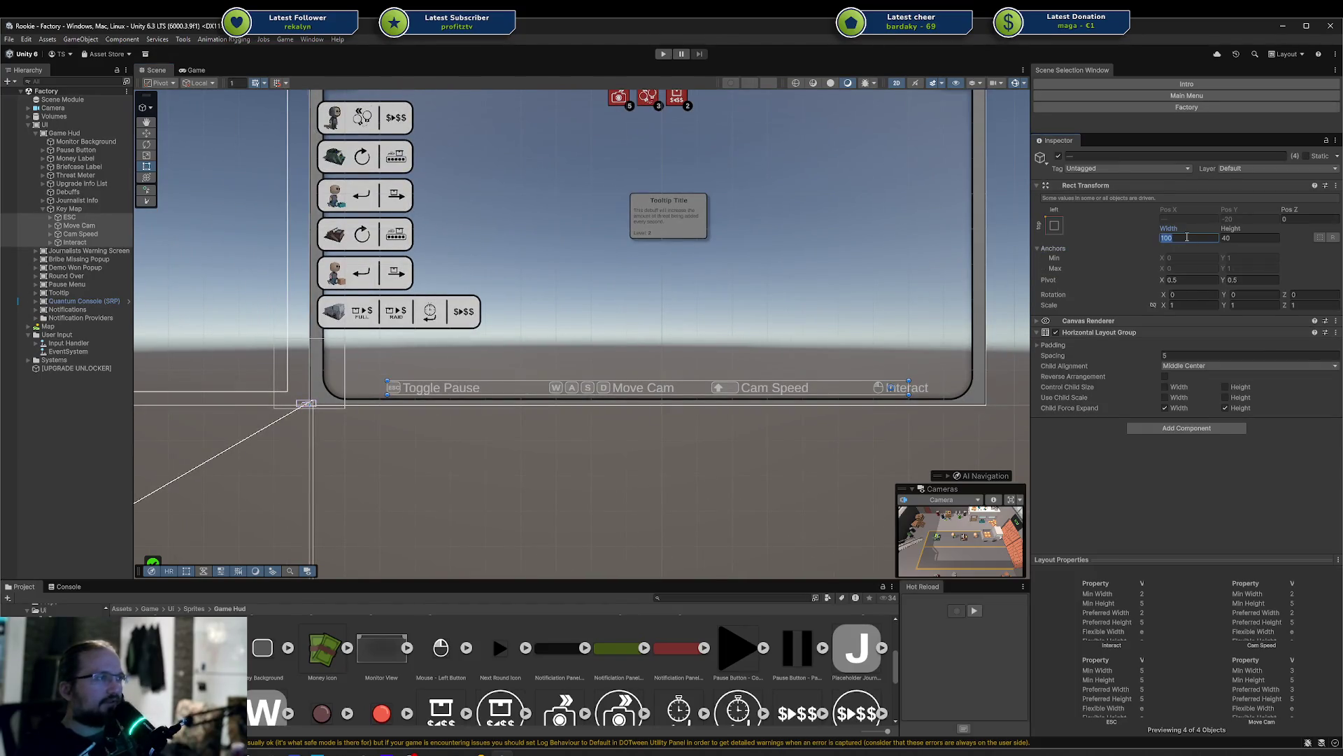
{"action": "type", "text": "200"}
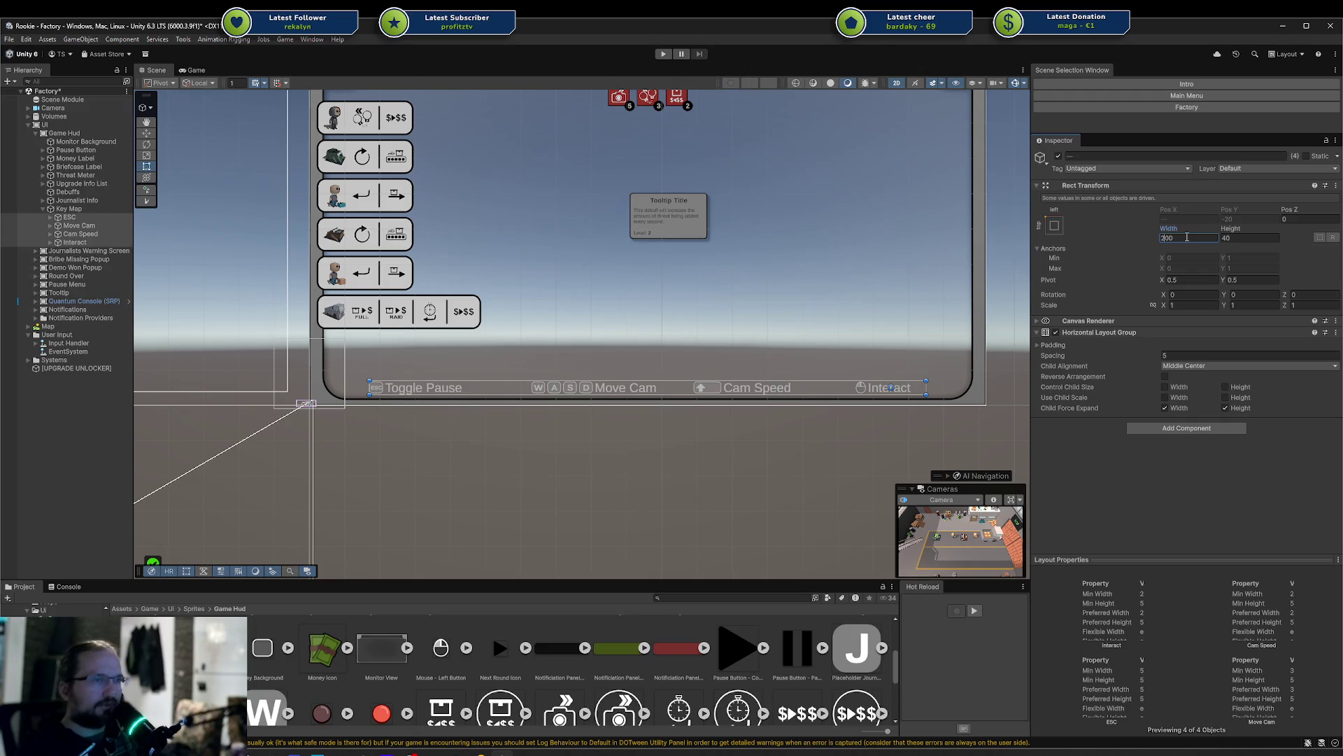
{"action": "type", "text": "4"}
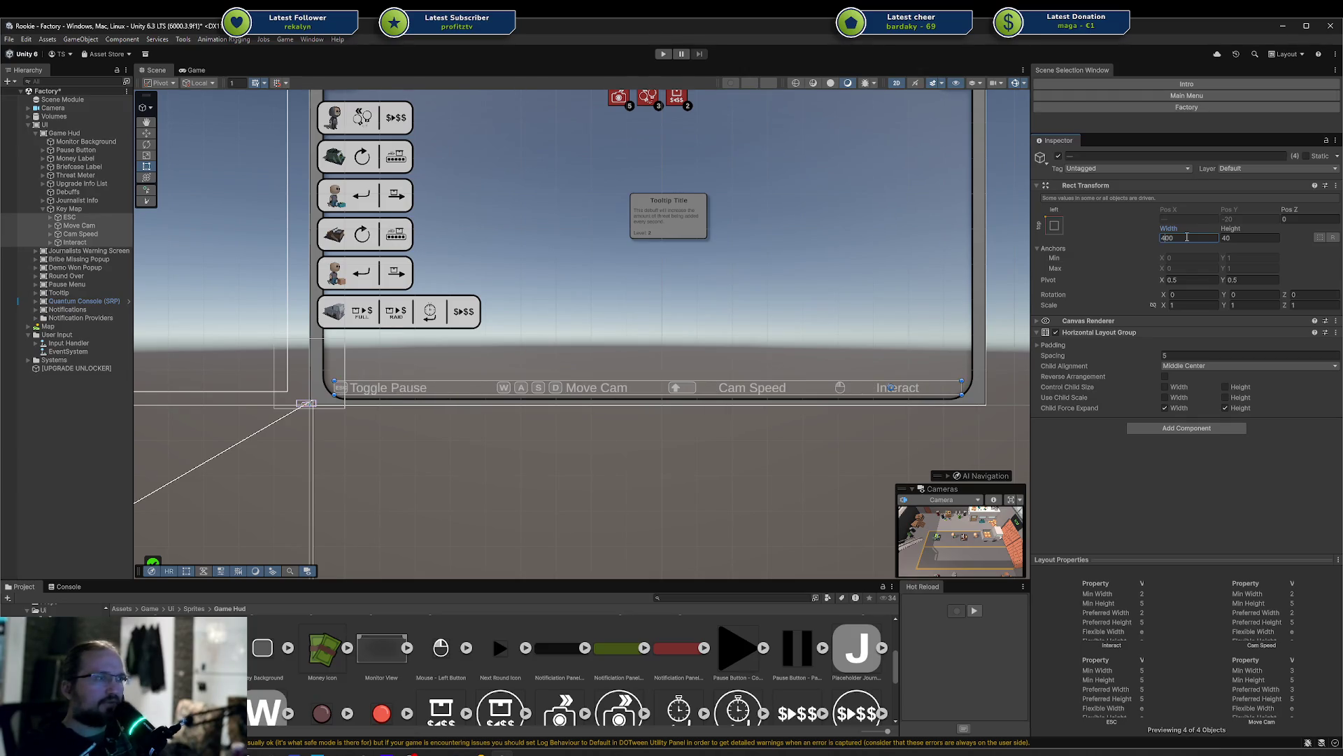
{"action": "type", "text": "3"}
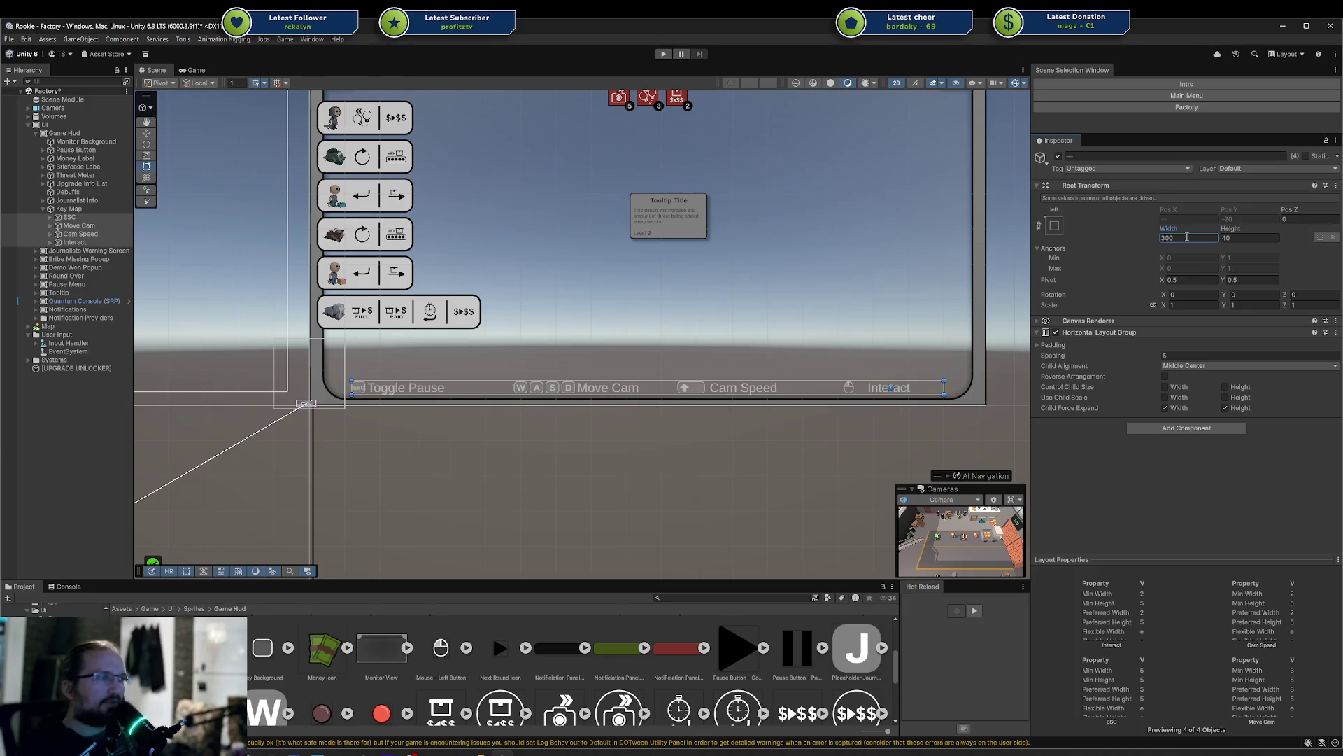
{"action": "type", "text": "4"}
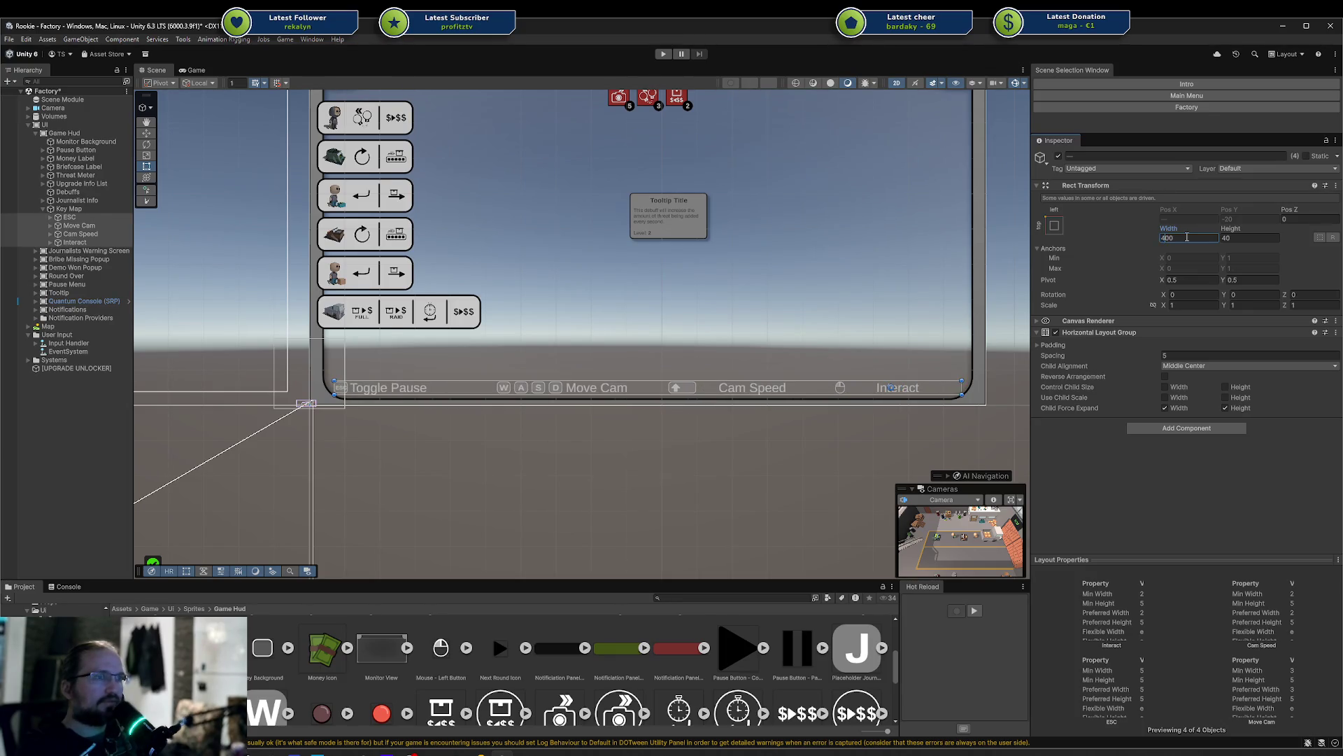
{"action": "type", "text": "350"}
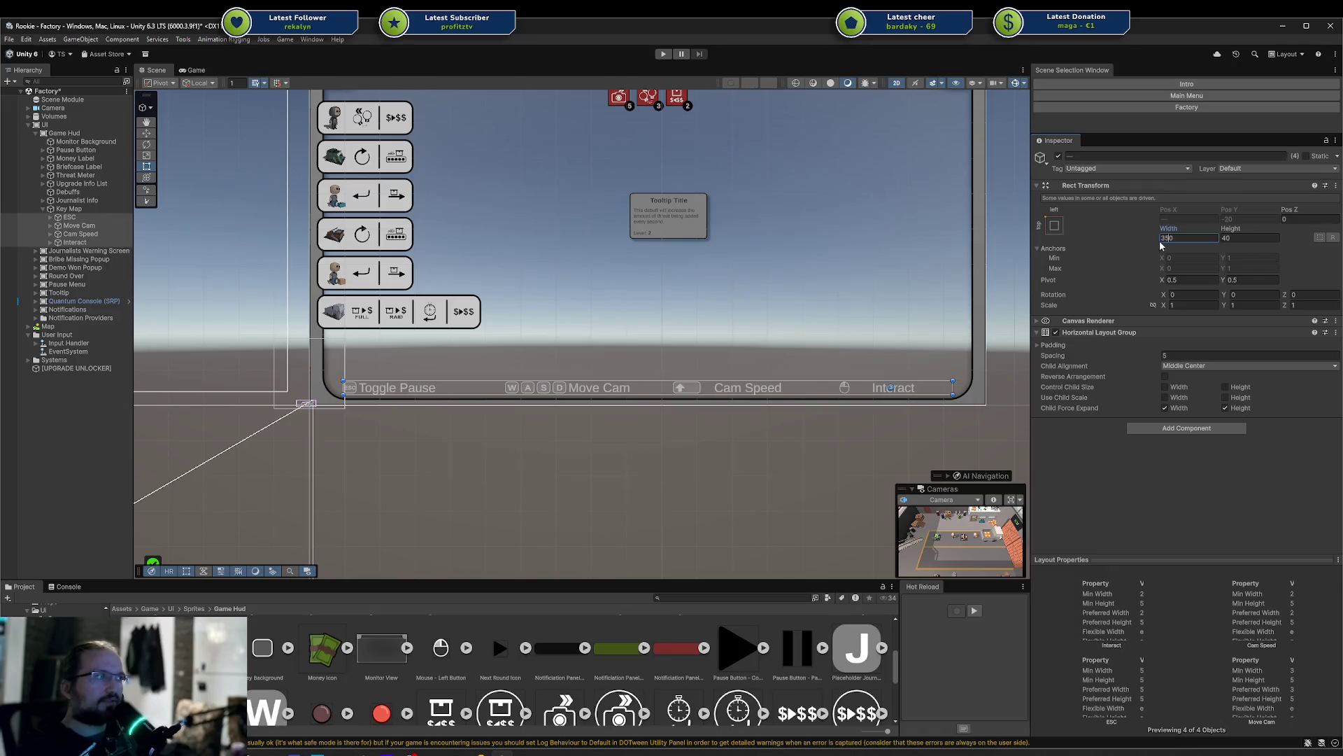
{"action": "mouse_move", "coordinate": [1170, 229]}
{"action": "left_mouse_down"}
{"action": "mouse_move", "coordinate": [703, 231]}
{"action": "mouse_move", "coordinate": [1170, 231]}
{"action": "left_mouse_up"}
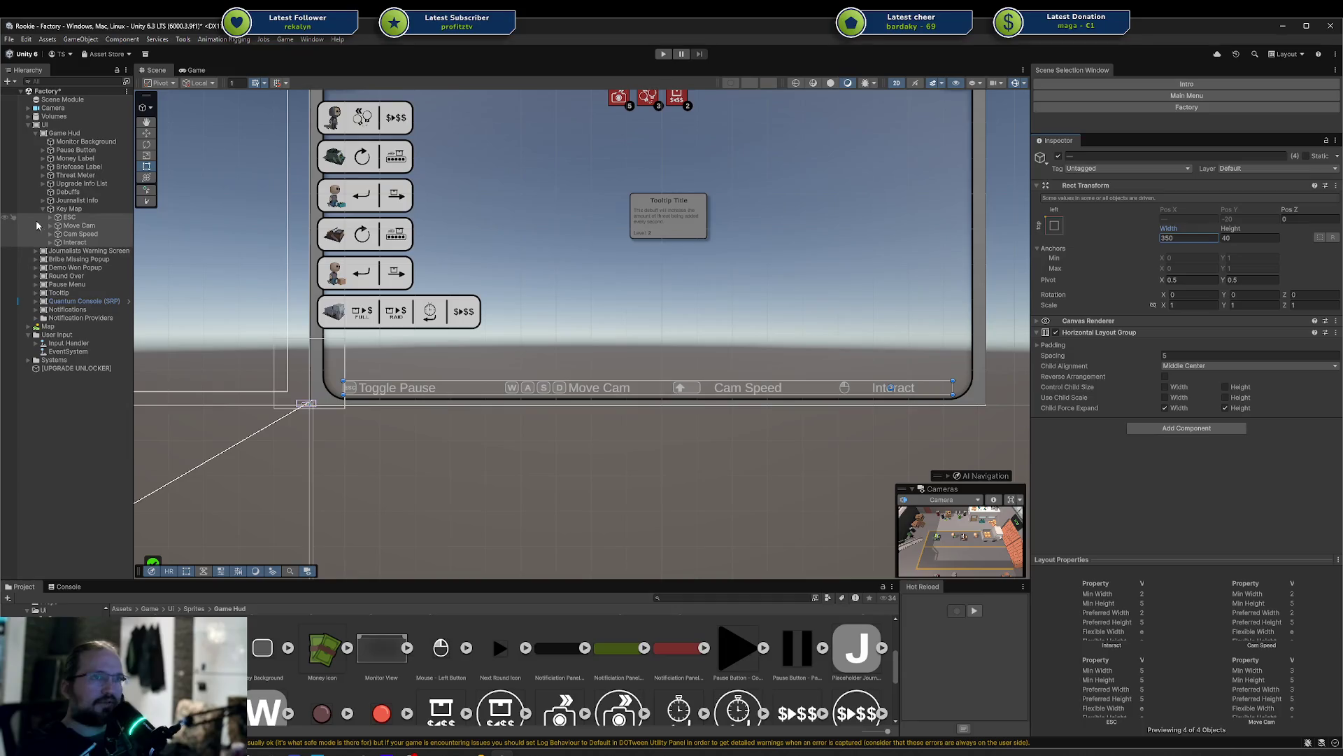
{"action": "left_click", "coordinate": [74, 209]}
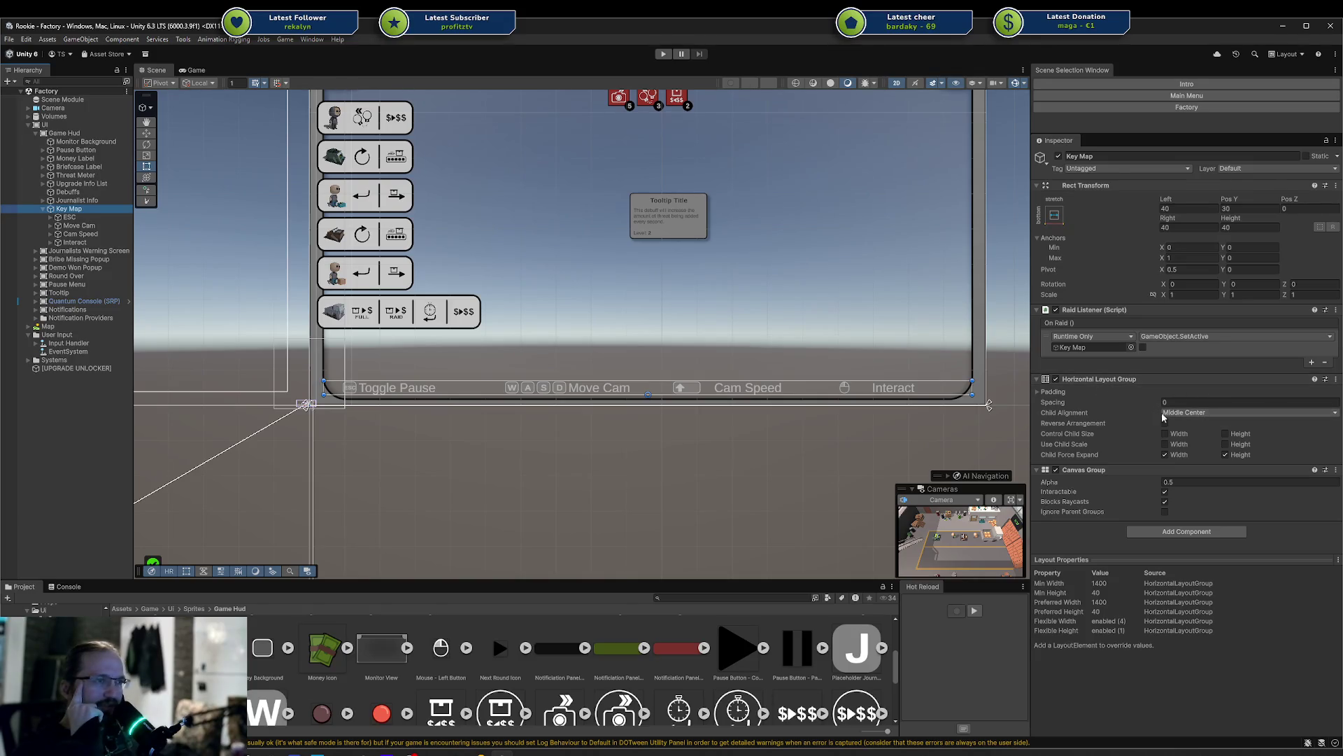
Expand ESC, inspect its Key icon and Toggle Pause label (font size 38), then reselect ESC
{"action": "left_click", "coordinate": [70, 217]}
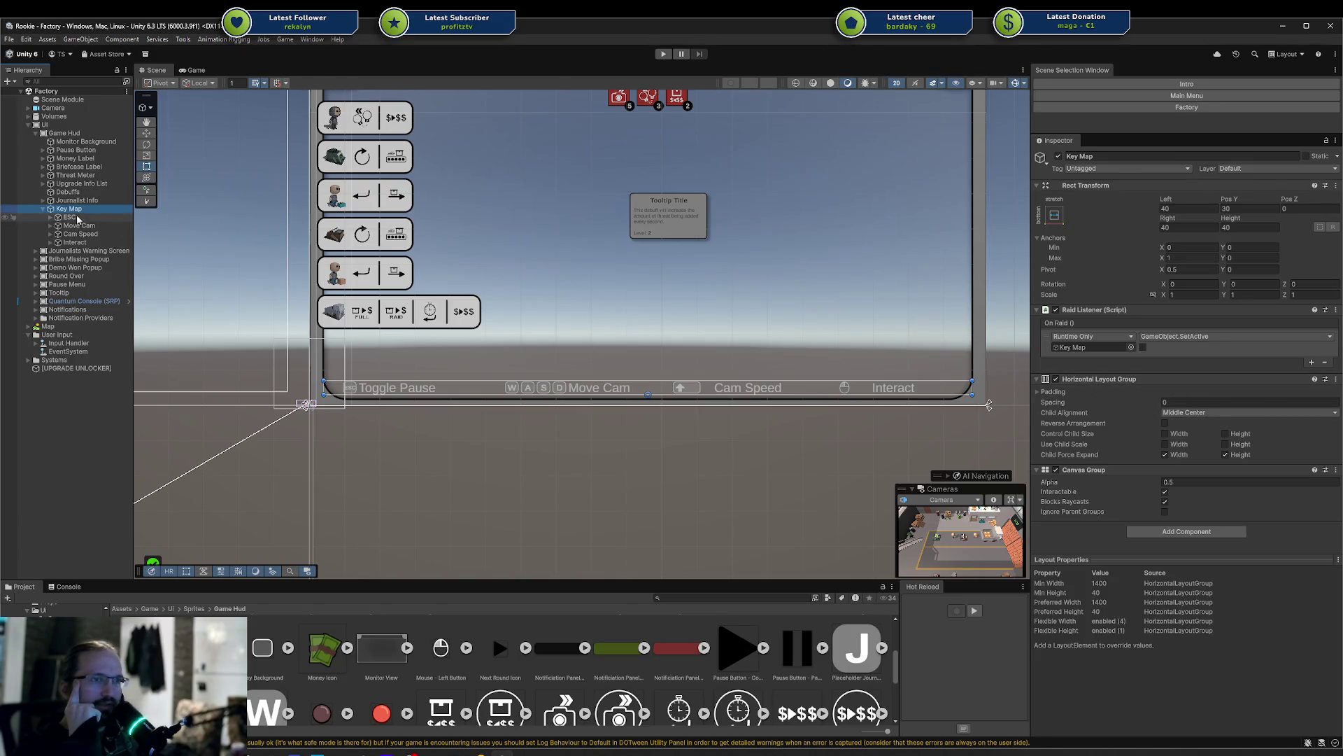
{"action": "left_click", "coordinate": [51, 217]}
{"action": "left_click", "coordinate": [51, 218]}
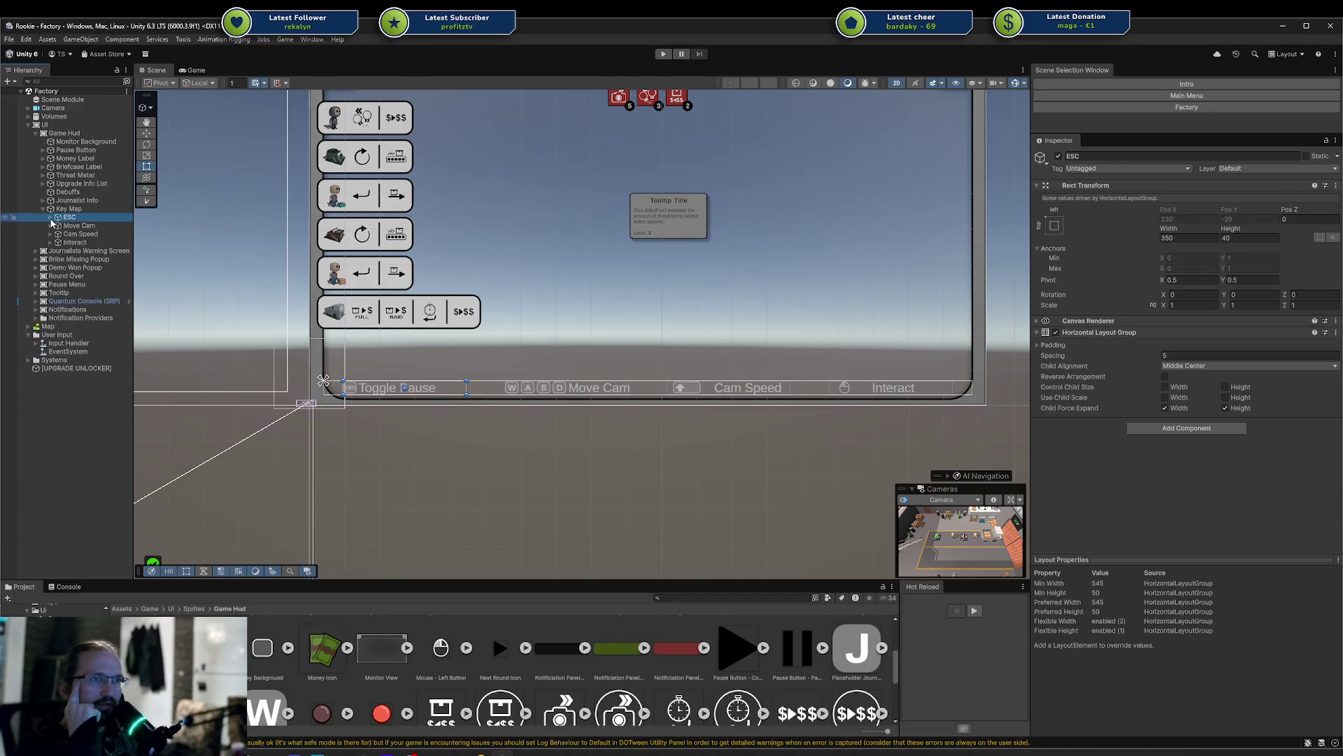
{"action": "left_click", "coordinate": [51, 218]}
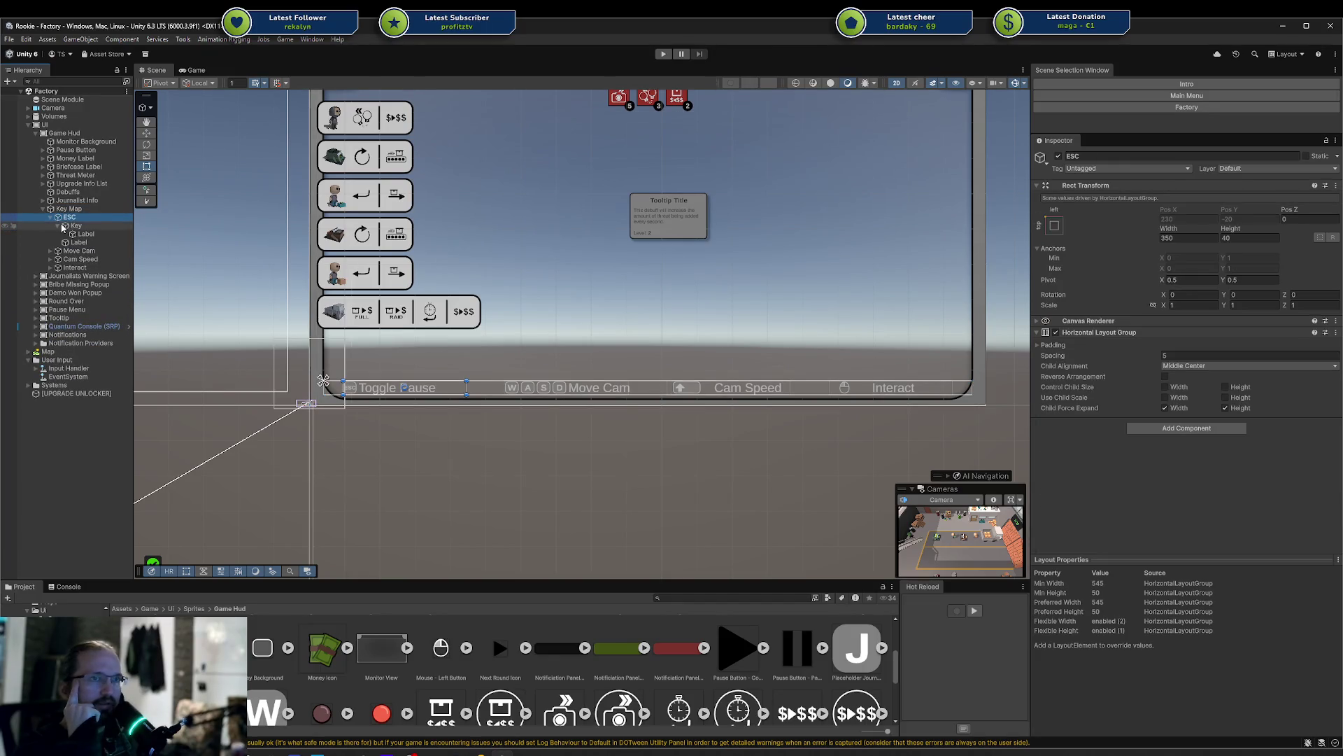
{"action": "left_click", "coordinate": [58, 226]}
{"action": "left_click", "coordinate": [73, 226]}
{"action": "left_click", "coordinate": [78, 234]}
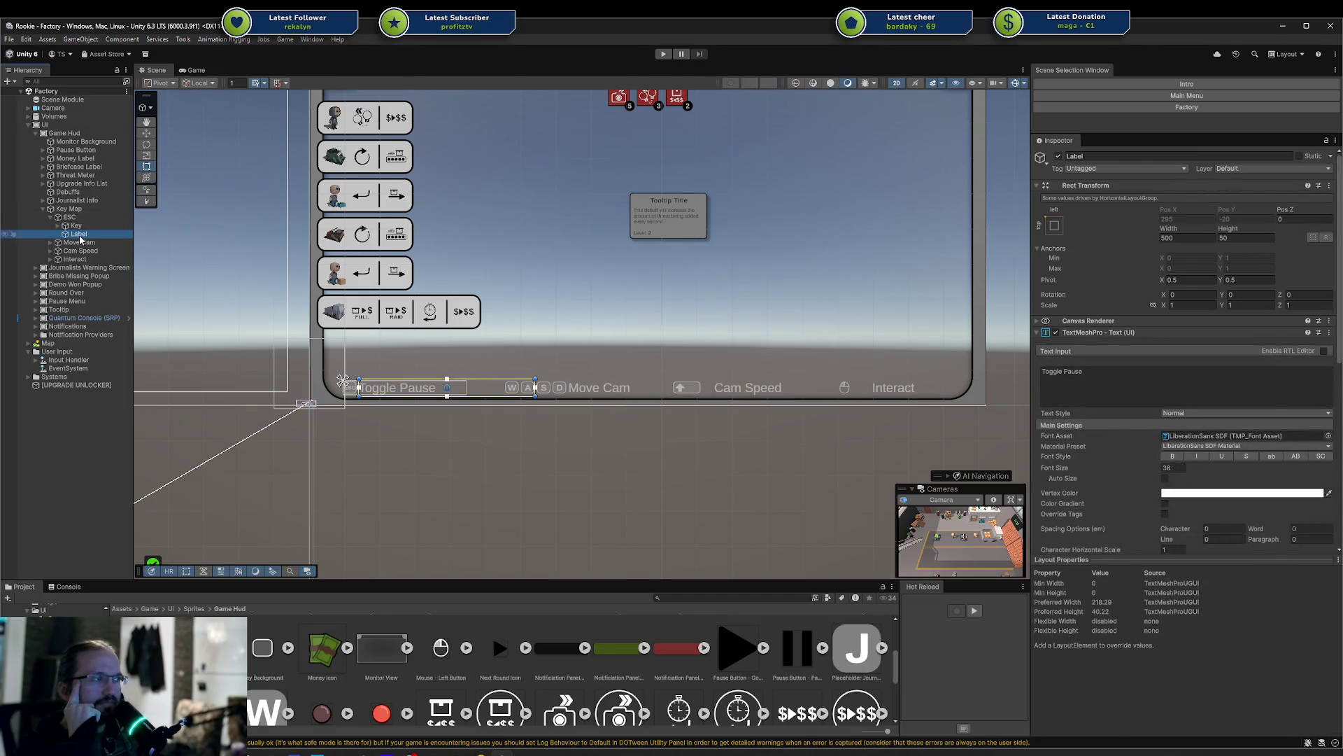
{"action": "left_click", "coordinate": [77, 226]}
{"action": "left_click", "coordinate": [79, 218]}
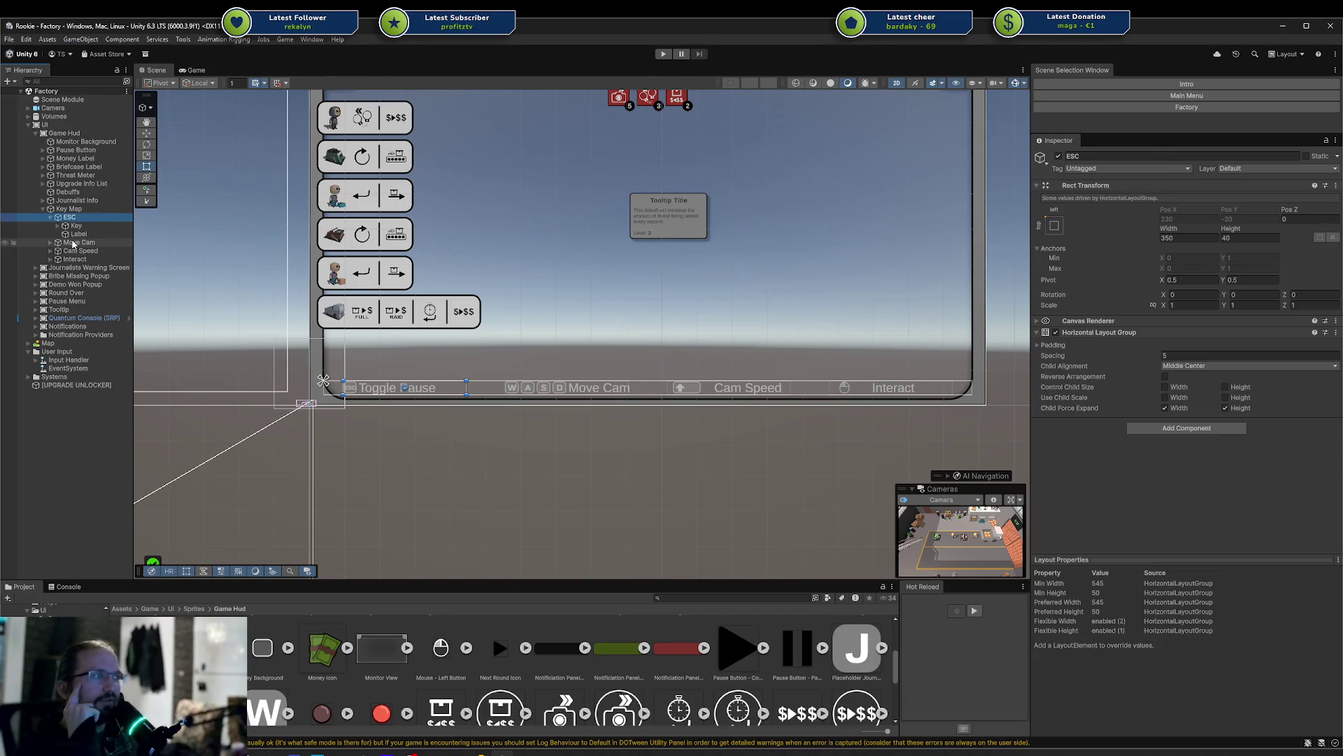
Turn off Child Force Expand Width and set Middle Left alignment on Interact and Cam Speed
{"action": "left_click", "coordinate": [73, 242]}
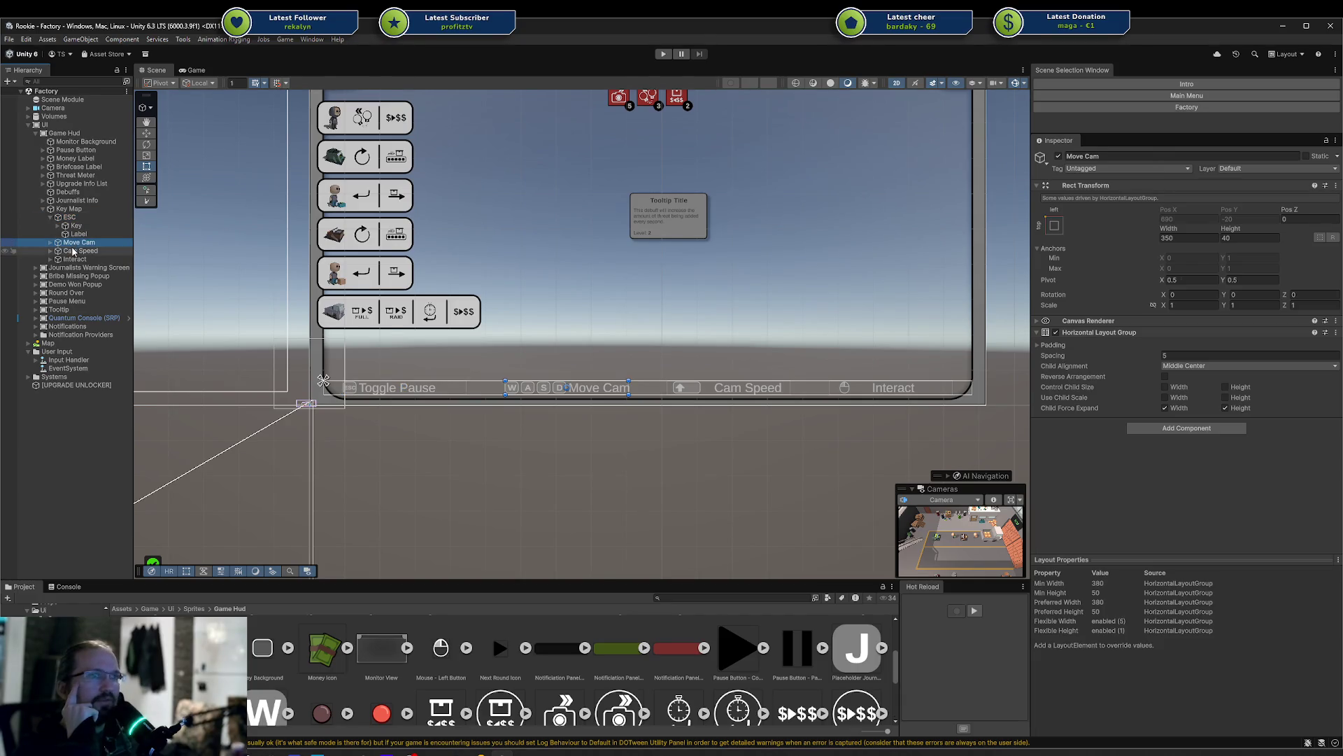
{"action": "left_click", "coordinate": [72, 251]}
{"action": "left_click", "coordinate": [73, 260]}
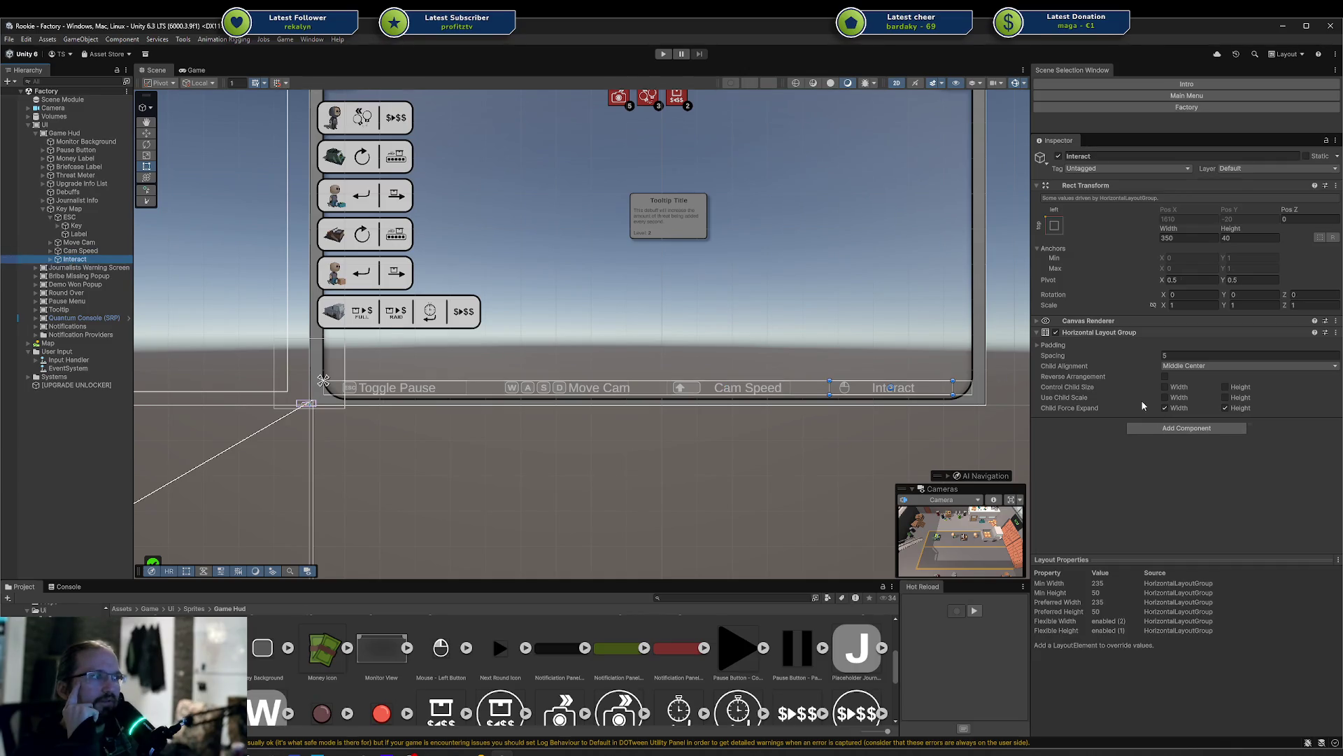
{"action": "left_click", "coordinate": [1164, 408]}
{"action": "left_click", "coordinate": [1189, 365]}
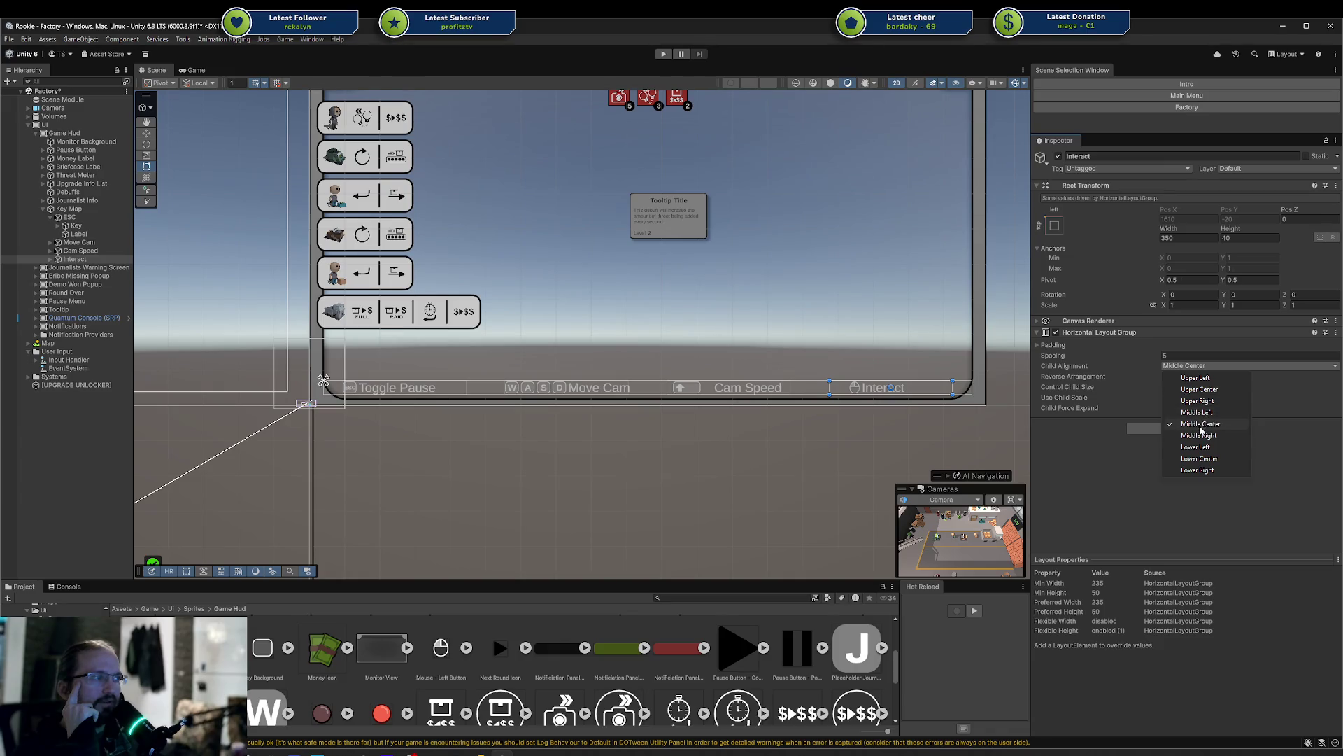
{"action": "left_click", "coordinate": [1198, 412]}
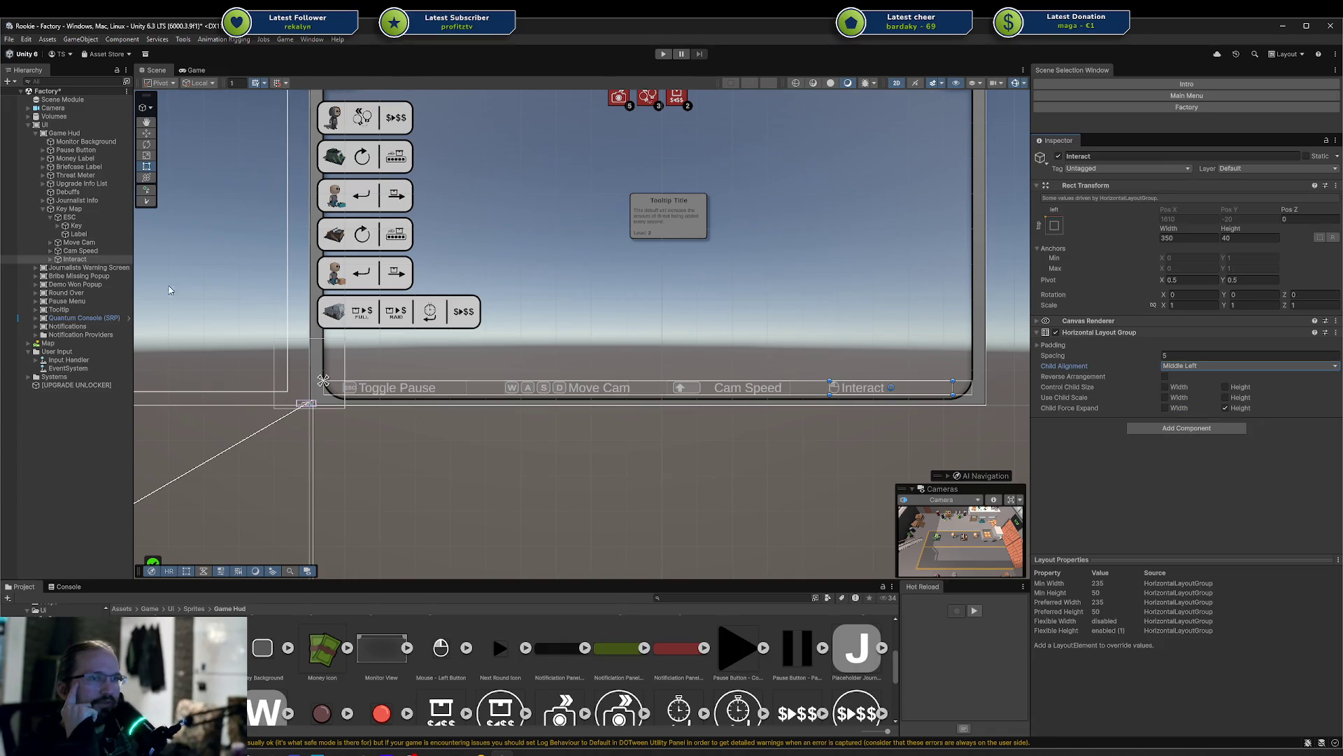
{"action": "left_click", "coordinate": [78, 251]}
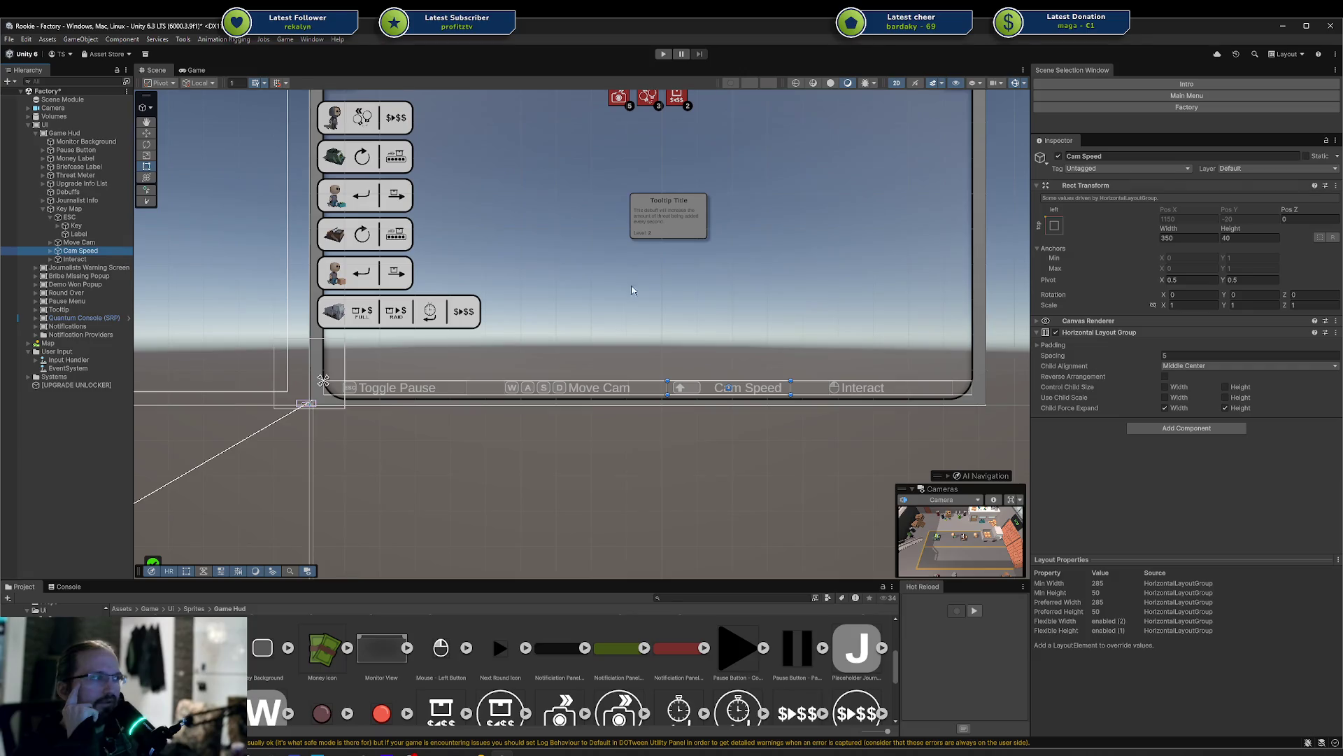
{"action": "left_click", "coordinate": [1173, 409]}
{"action": "left_click", "coordinate": [1189, 365]}
{"action": "left_click", "coordinate": [1198, 414]}
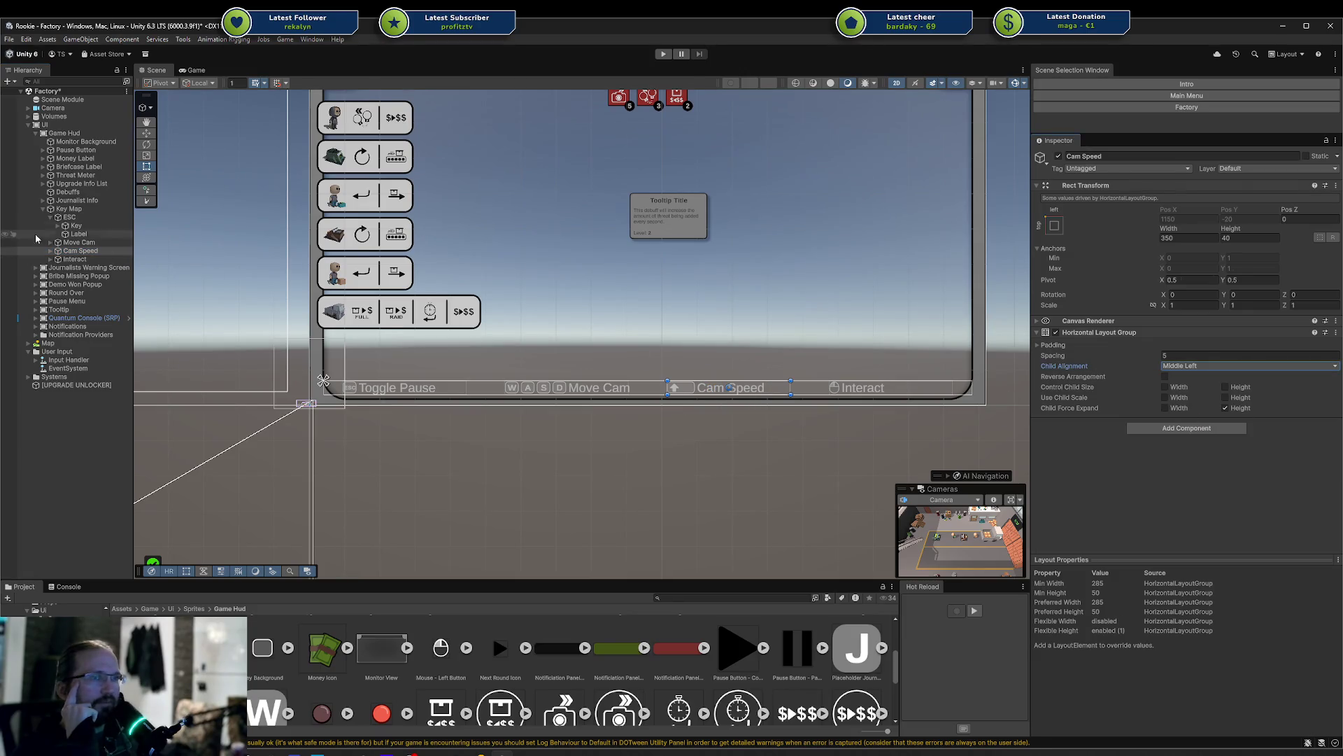
Turn off Child Force Expand Width and set Middle Left alignment on Move Cam and ESC
{"action": "left_click", "coordinate": [79, 242]}
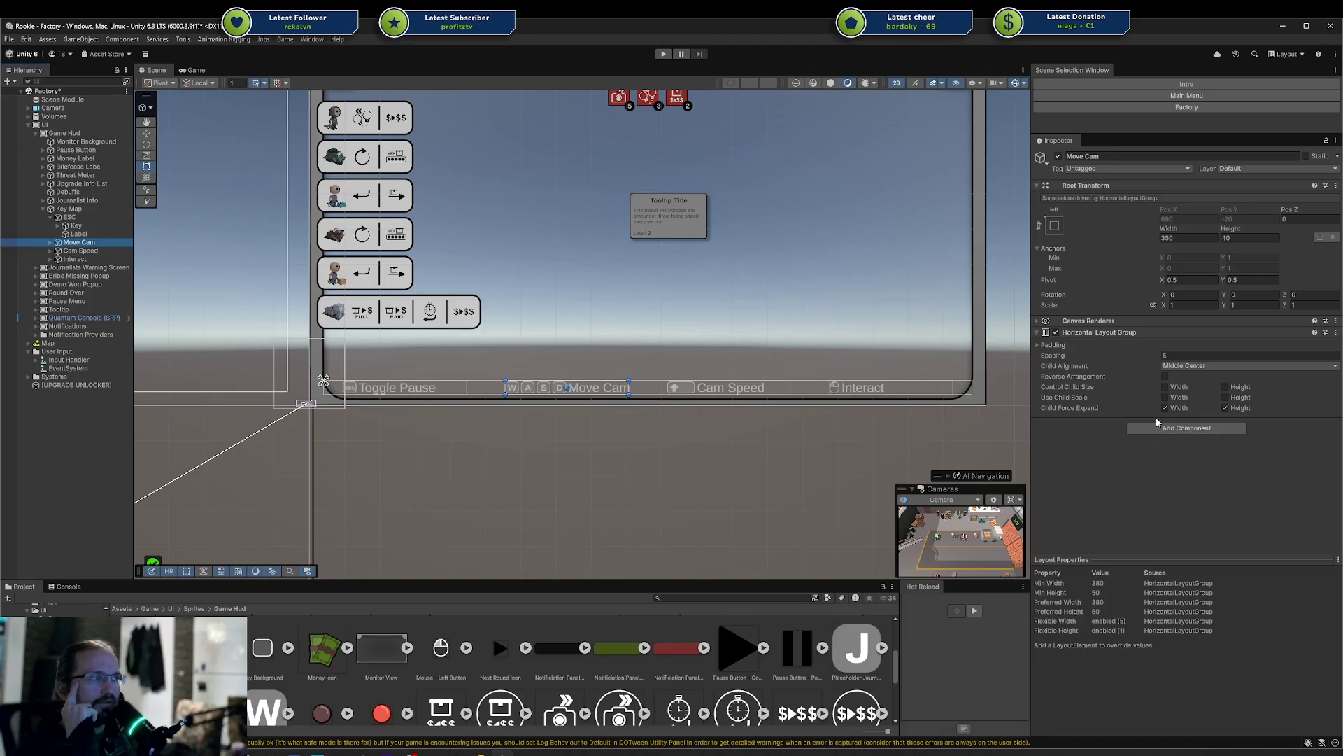
{"action": "left_click", "coordinate": [1165, 408]}
{"action": "left_click", "coordinate": [1189, 365]}
{"action": "left_click", "coordinate": [1198, 413]}
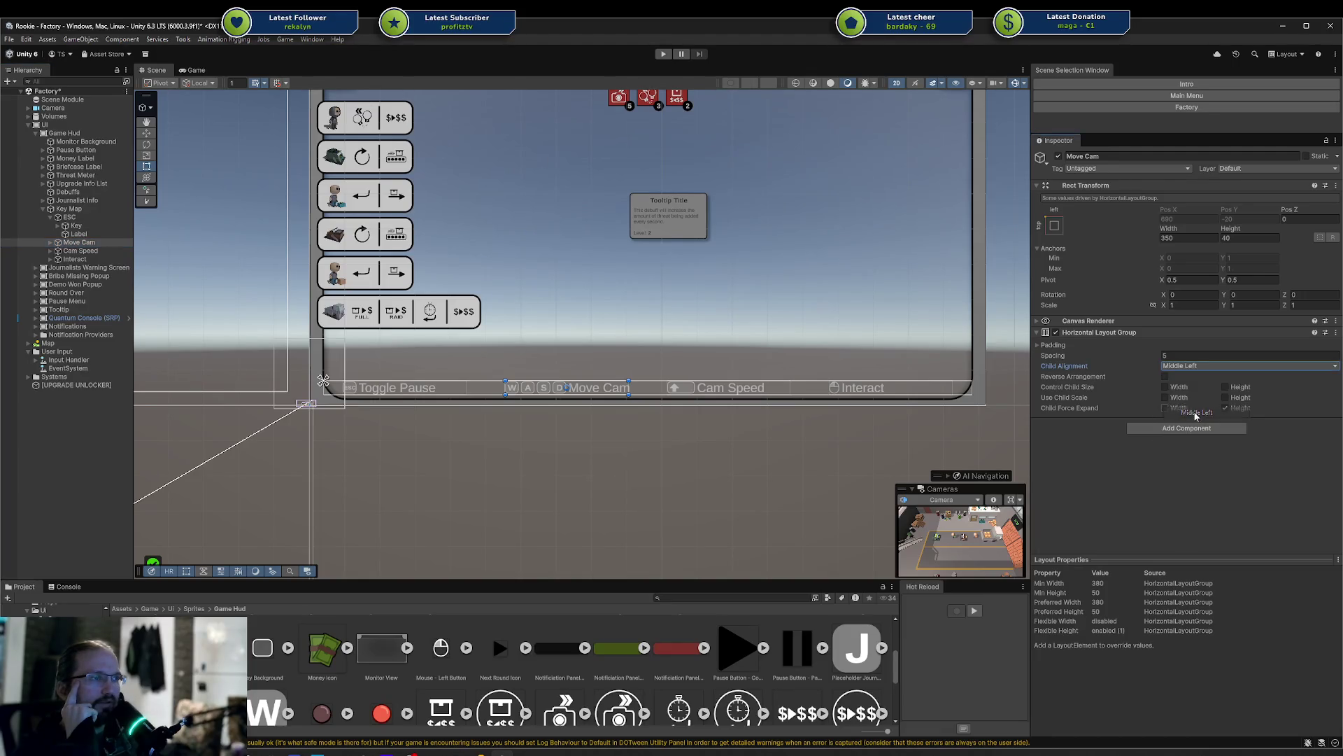
{"action": "left_click", "coordinate": [69, 217]}
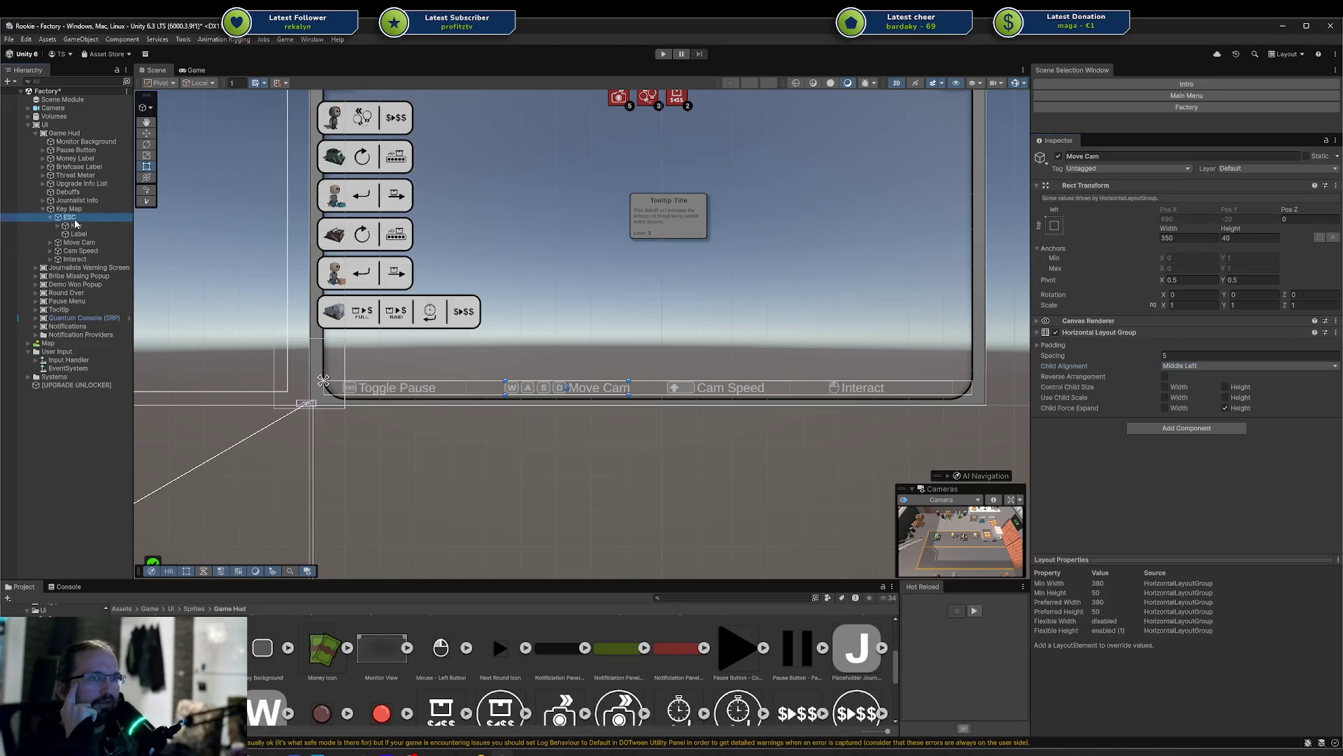
{"action": "left_click", "coordinate": [1165, 408]}
{"action": "left_click", "coordinate": [1194, 367]}
{"action": "left_click", "coordinate": [1198, 413]}
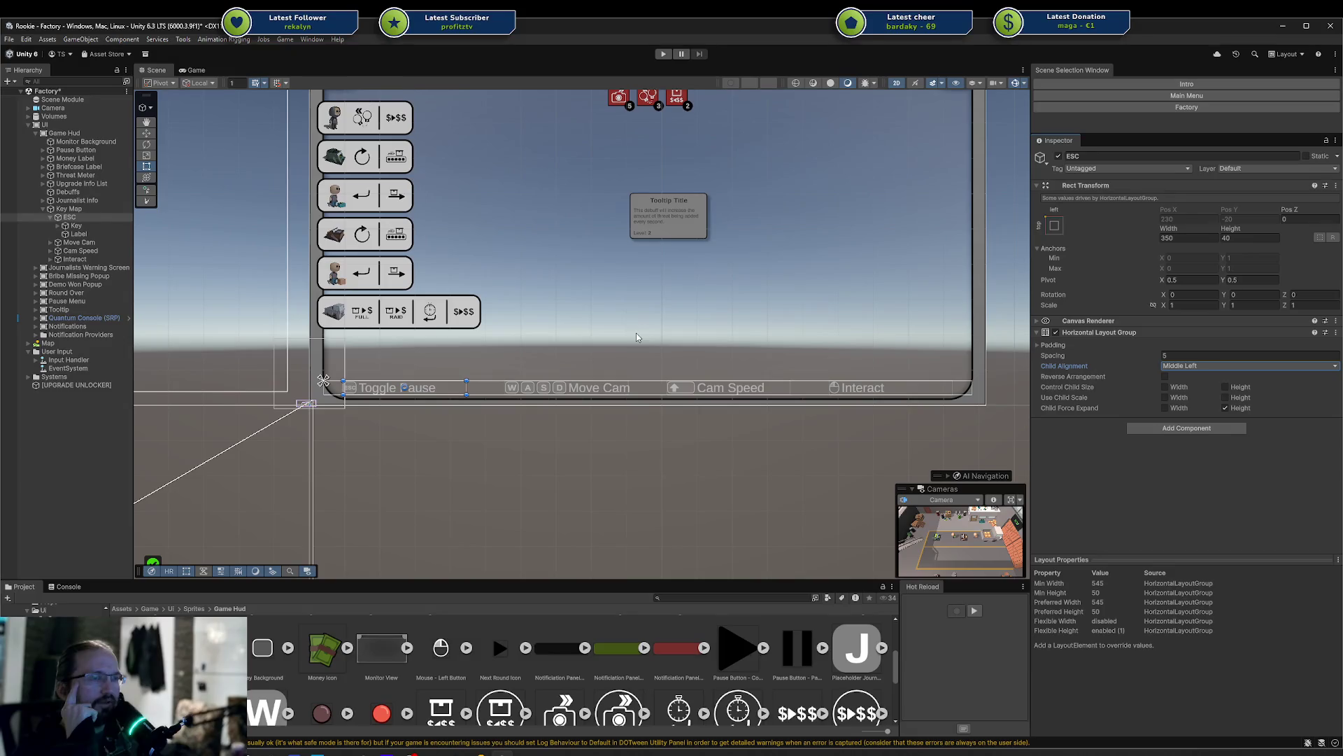
{"action": "left_click", "coordinate": [72, 217]}
{"action": "key", "text": "Left"}
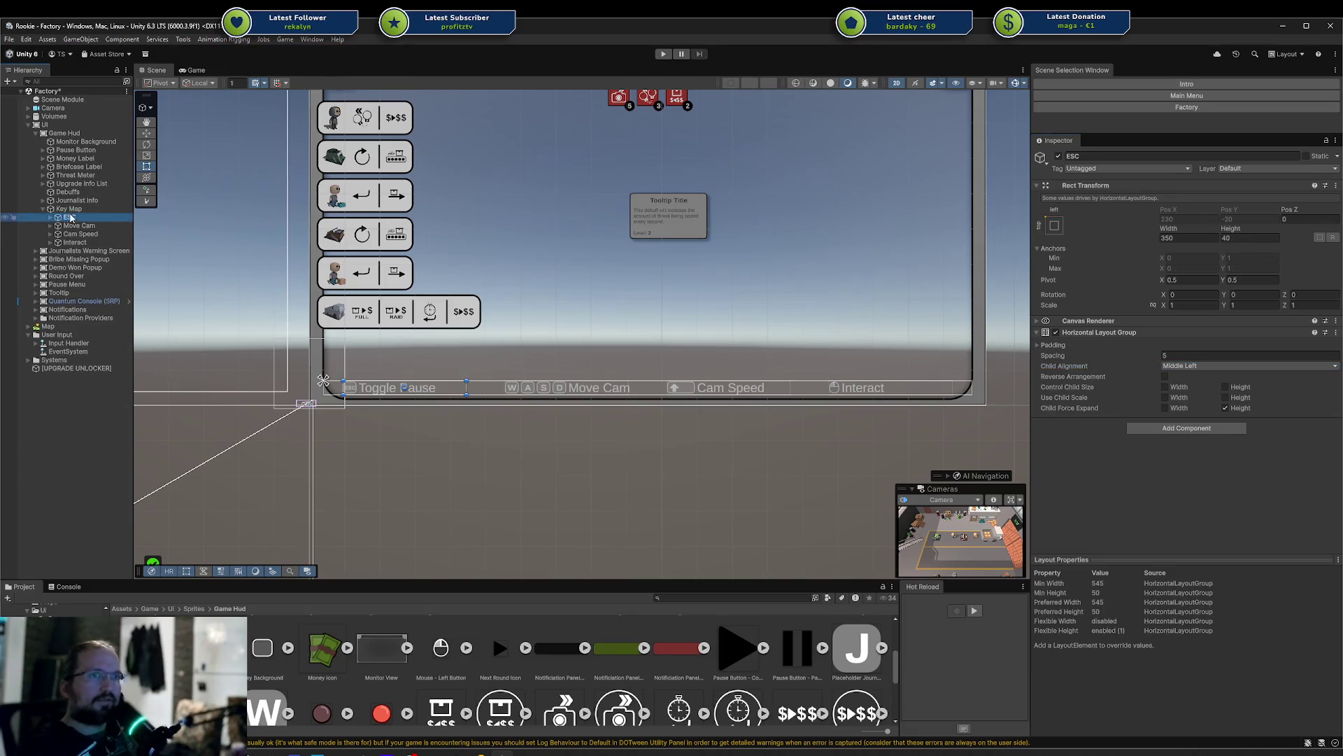
{"action": "key", "text": "Left"}
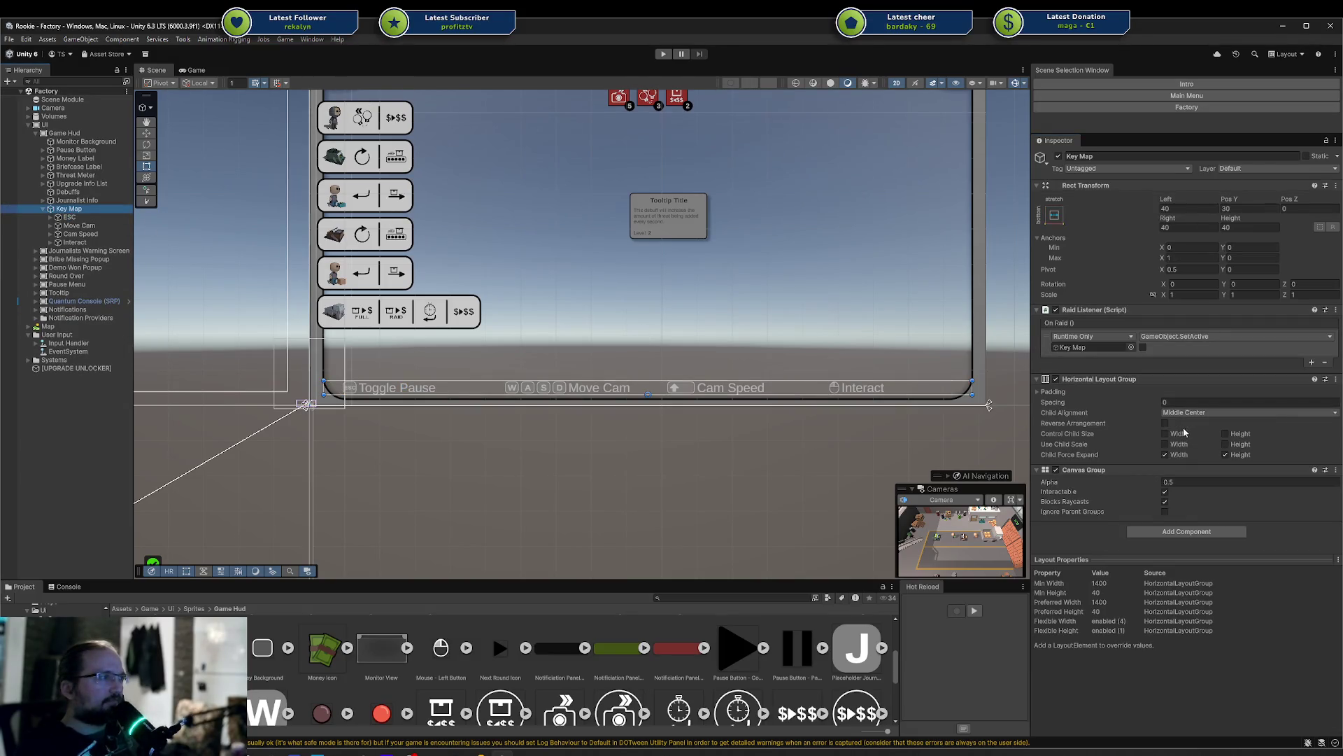
{"action": "left_click", "coordinate": [1176, 434]}
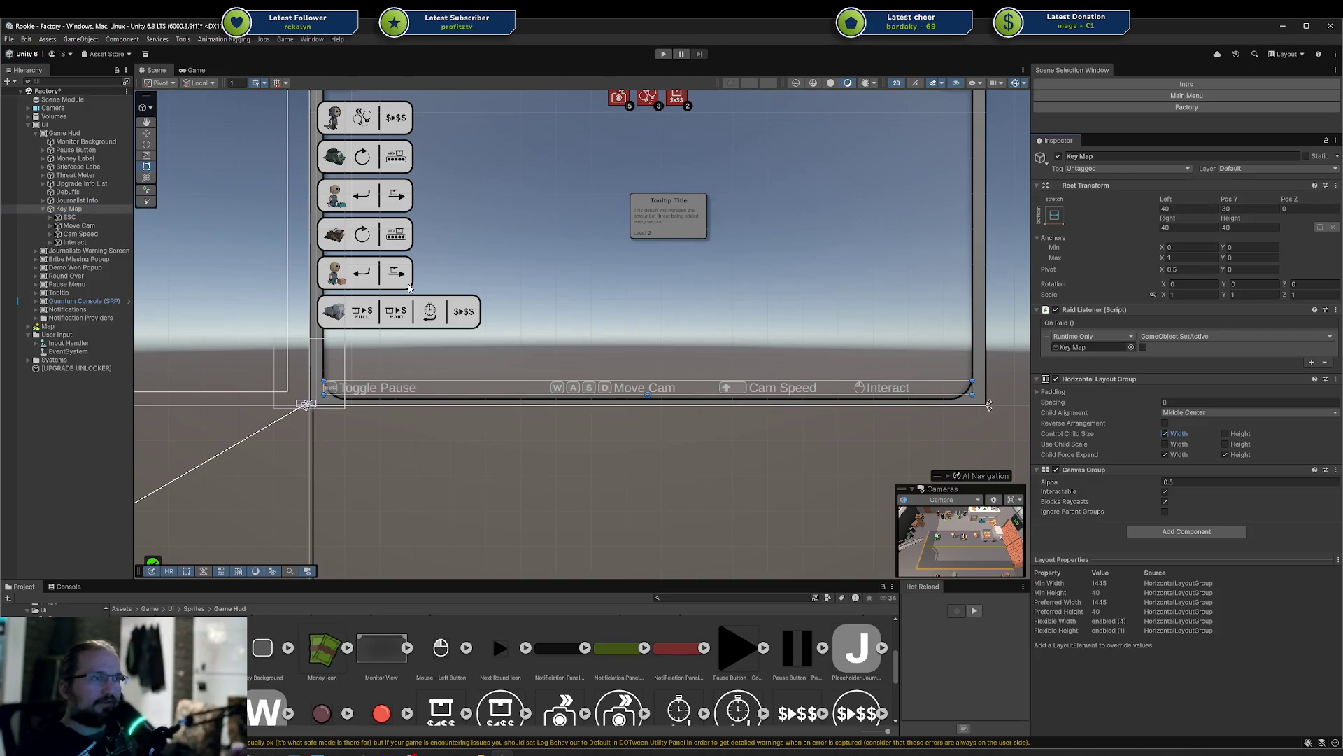
{"action": "key", "text": "ctrl+z"}
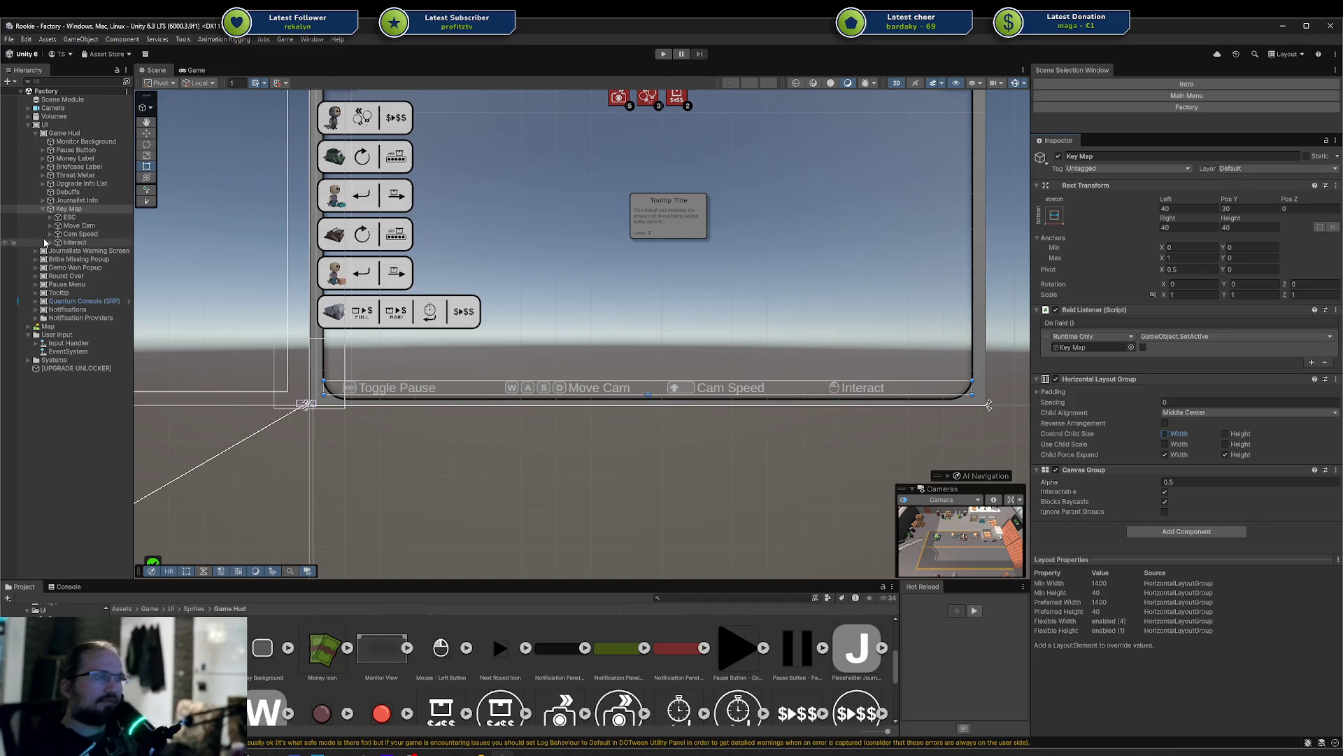
{"action": "left_click", "coordinate": [83, 226]}
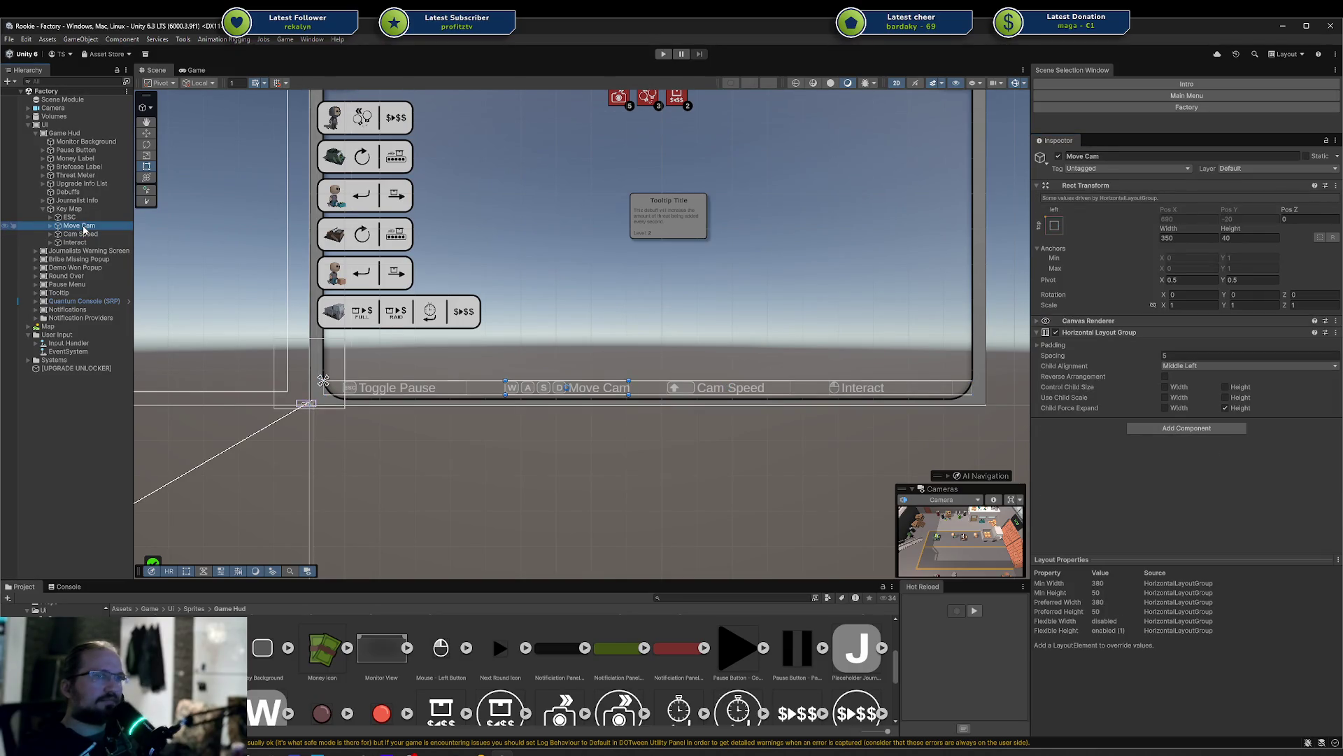
Set all four key-map entries to width 380 (after trying 400) and save the scene
{"action": "left_click", "coordinate": [69, 217]}
{"action": "left_click", "coordinate": [75, 242], "text": "shift"}
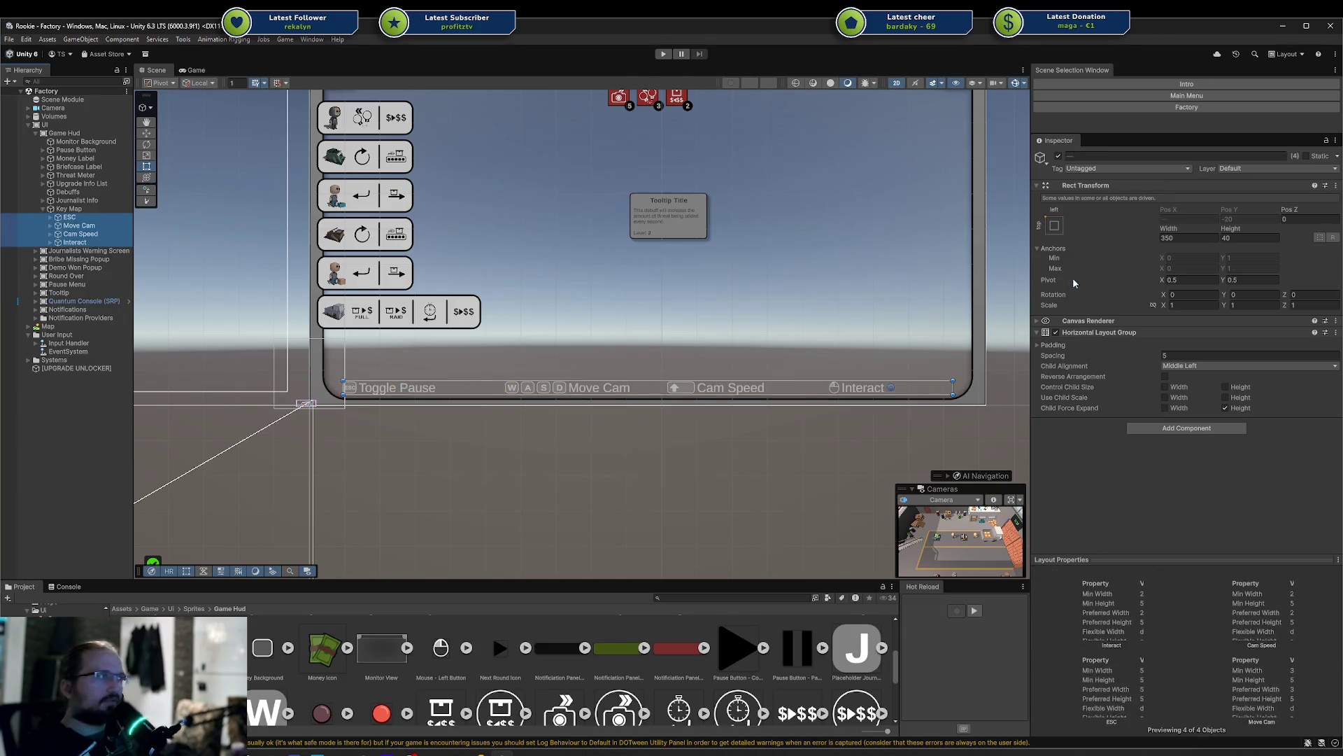
{"action": "left_click", "coordinate": [1194, 239]}
{"action": "type", "text": "400"}
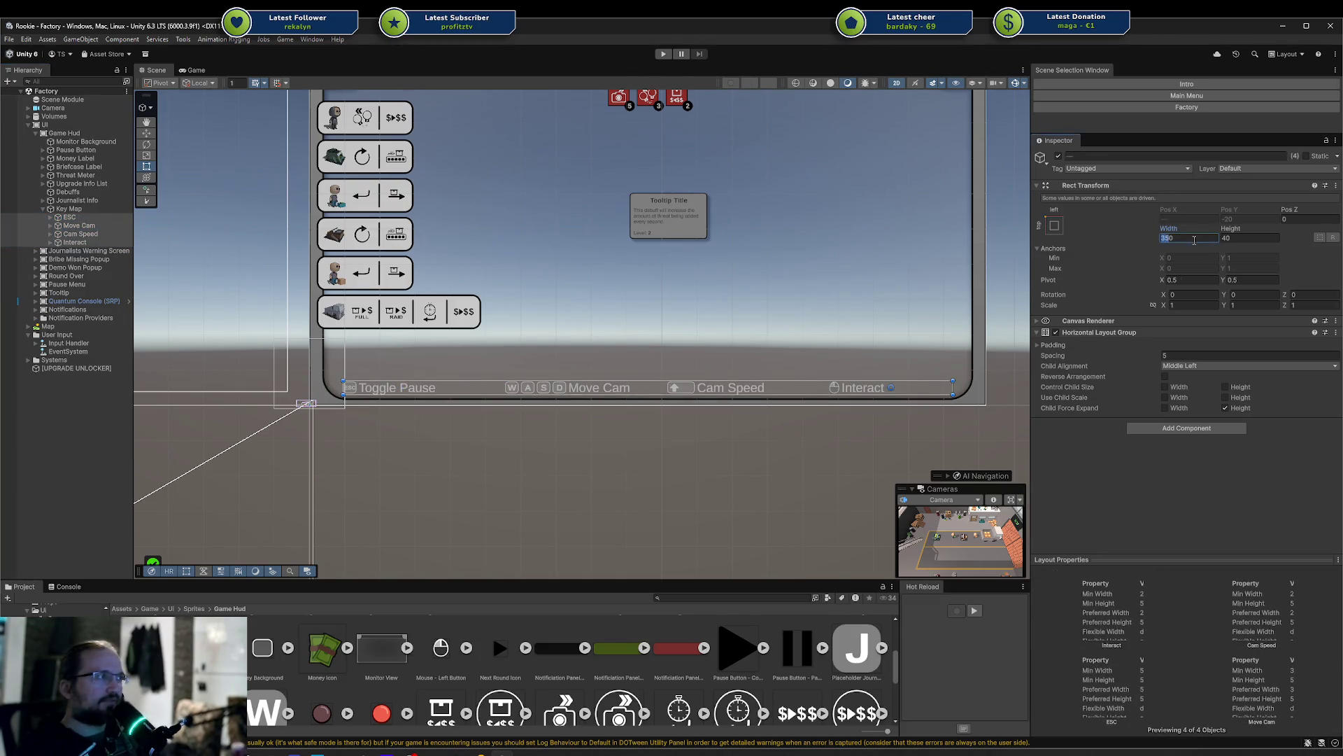
{"action": "key", "text": "Return"}
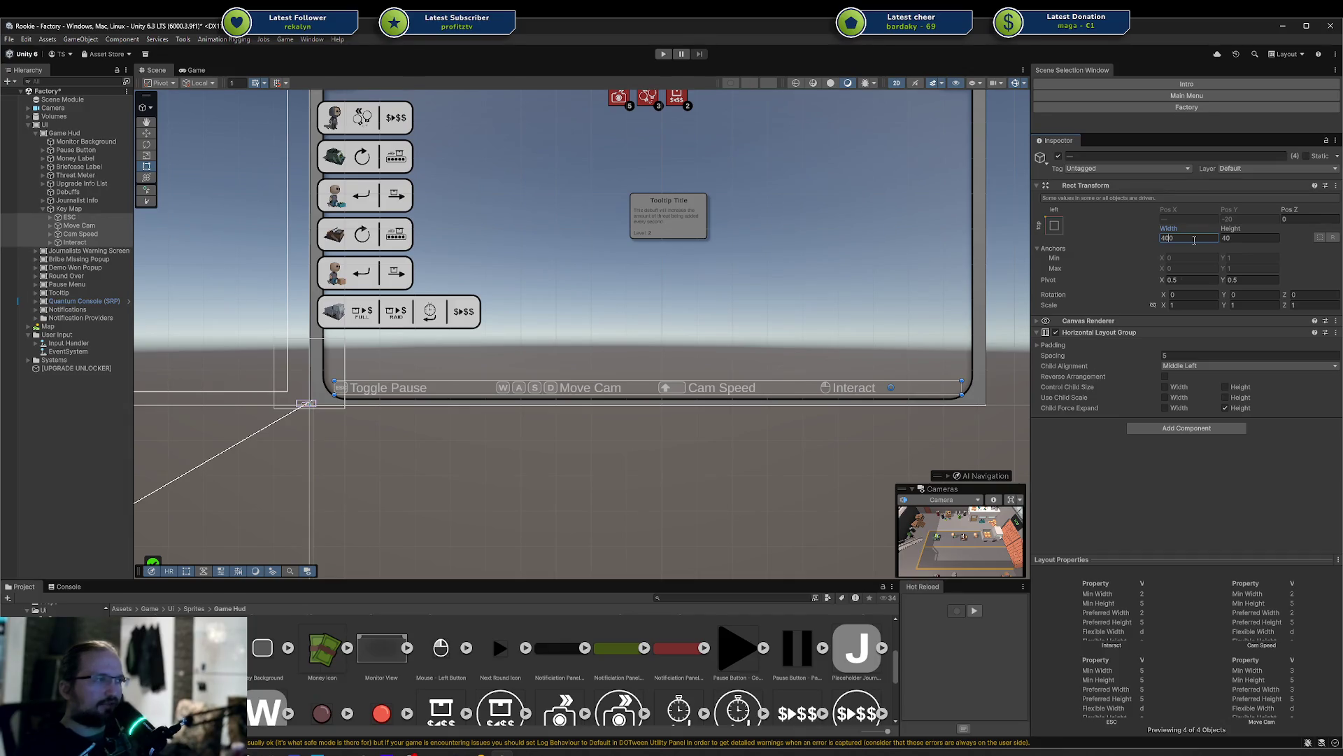
{"action": "type", "text": "380"}
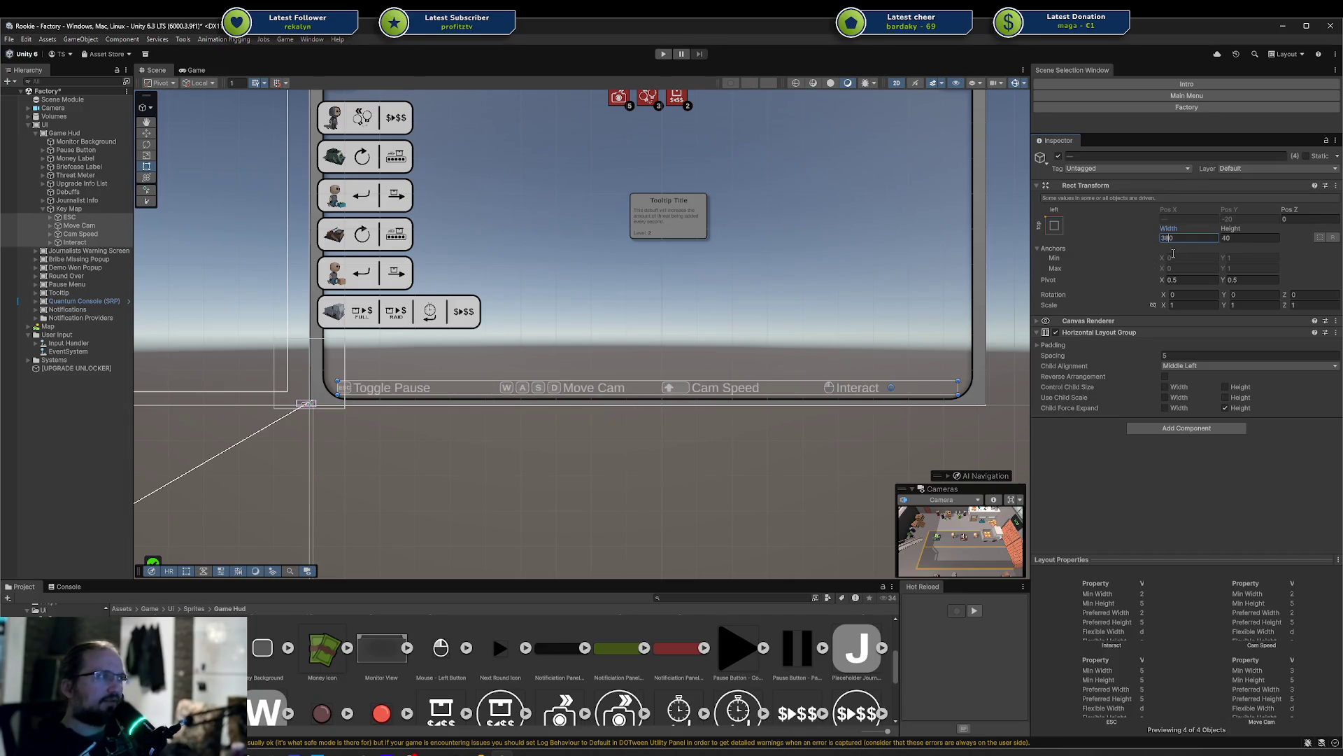
{"action": "key", "text": "ctrl+s"}
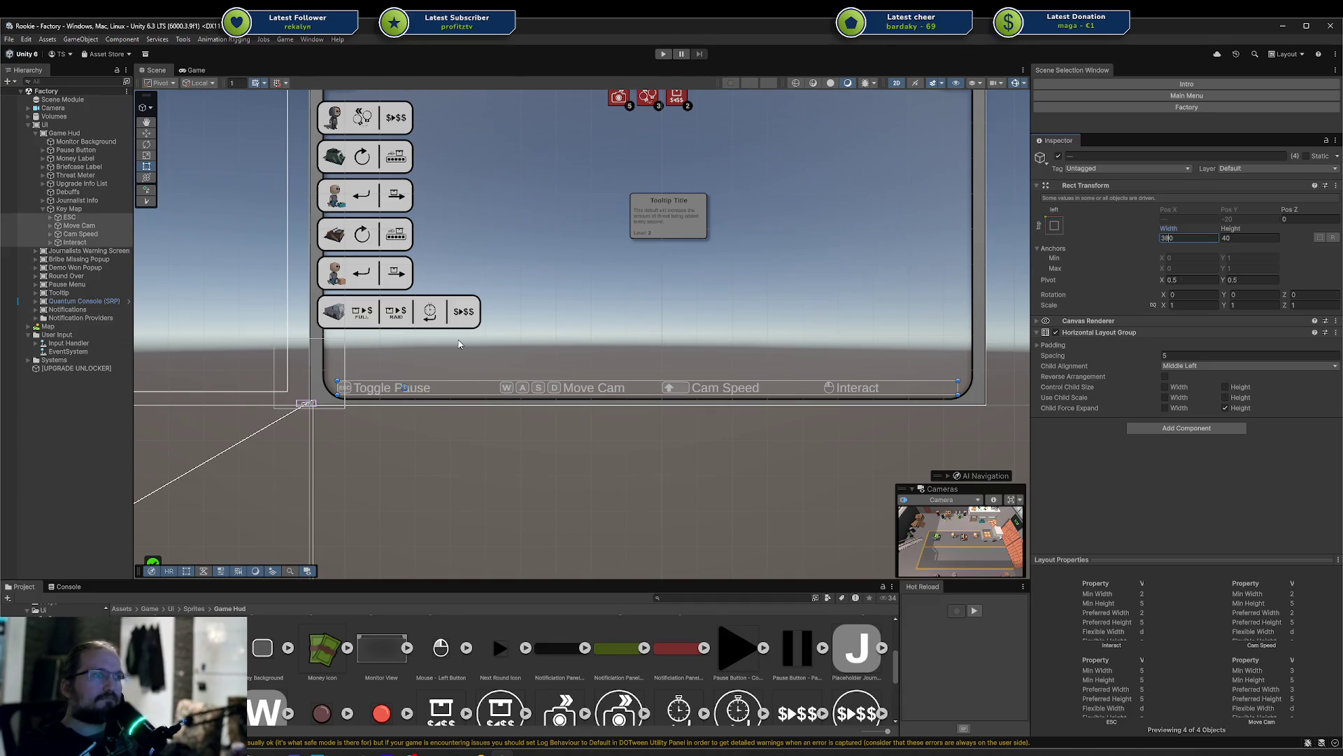
{"action": "scroll", "coordinate": [459, 344], "scroll_direction": "down", "scroll_amount": 3}
{"action": "left_click", "coordinate": [193, 70]}
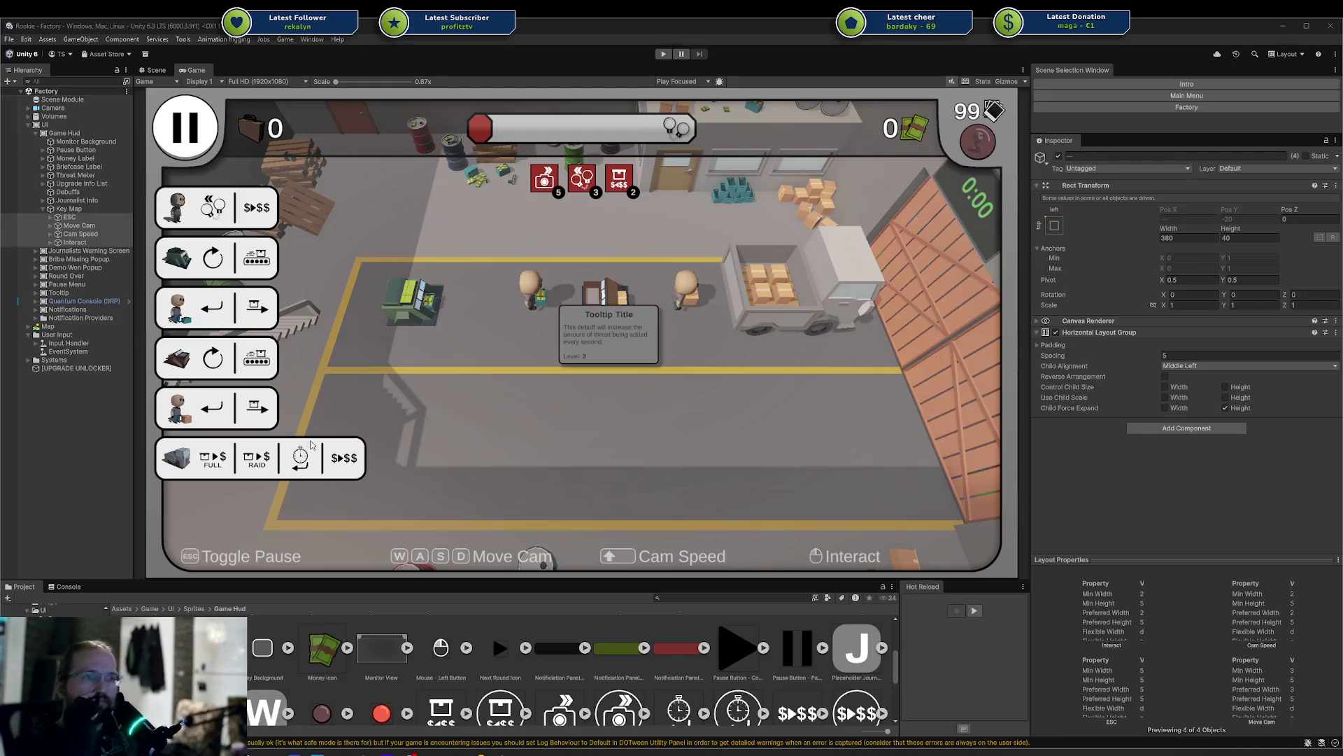
{"action": "left_click", "coordinate": [70, 209]}
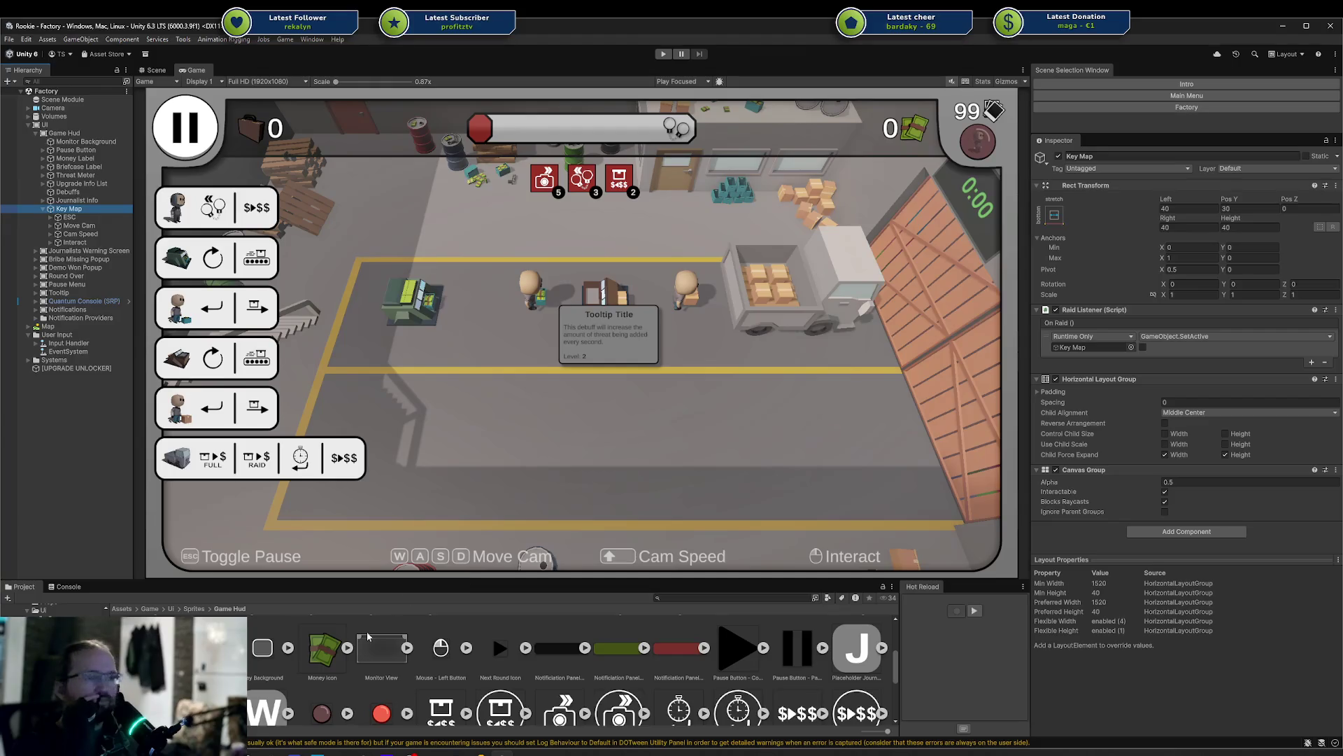
{"action": "key", "text": "alt+Tab"}
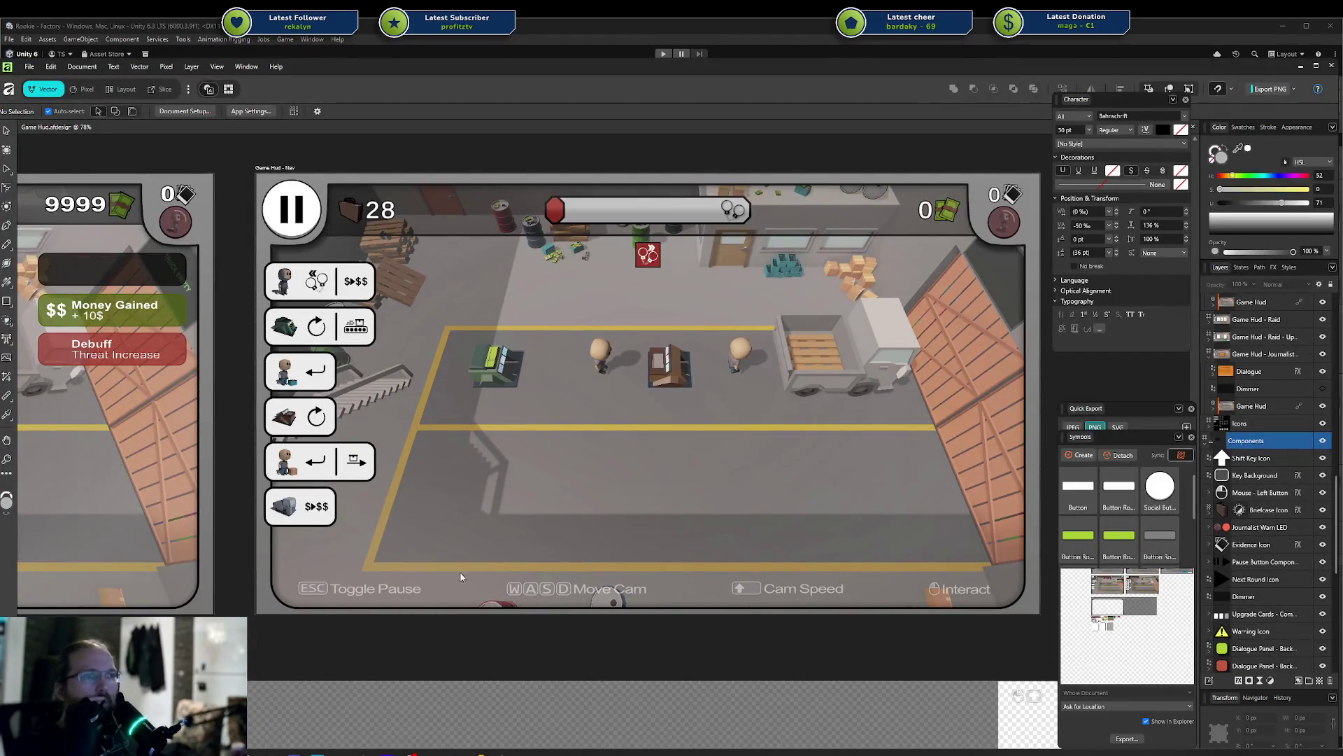
{"action": "key", "text": "alt+Tab"}
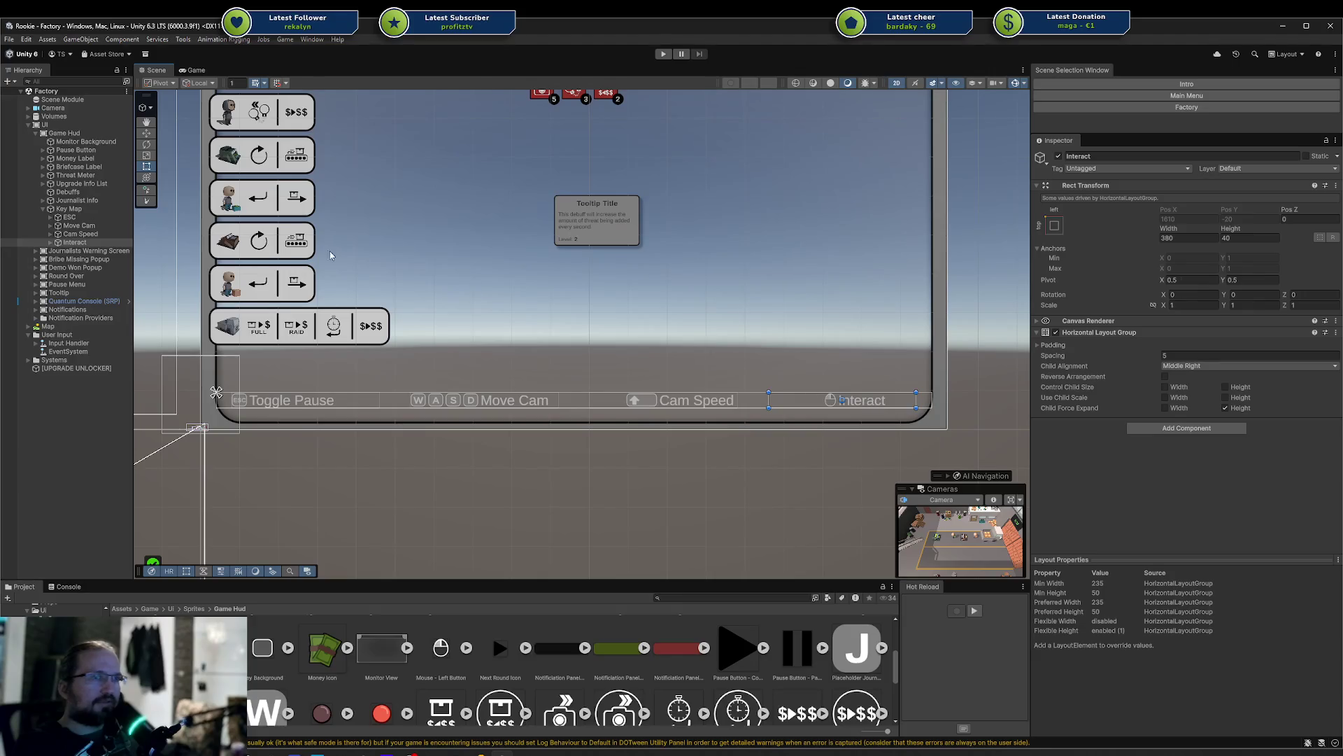
Add a Layout Element to Interact's Label, leaving Ignore Layout switched off
{"action": "left_click", "coordinate": [51, 242]}
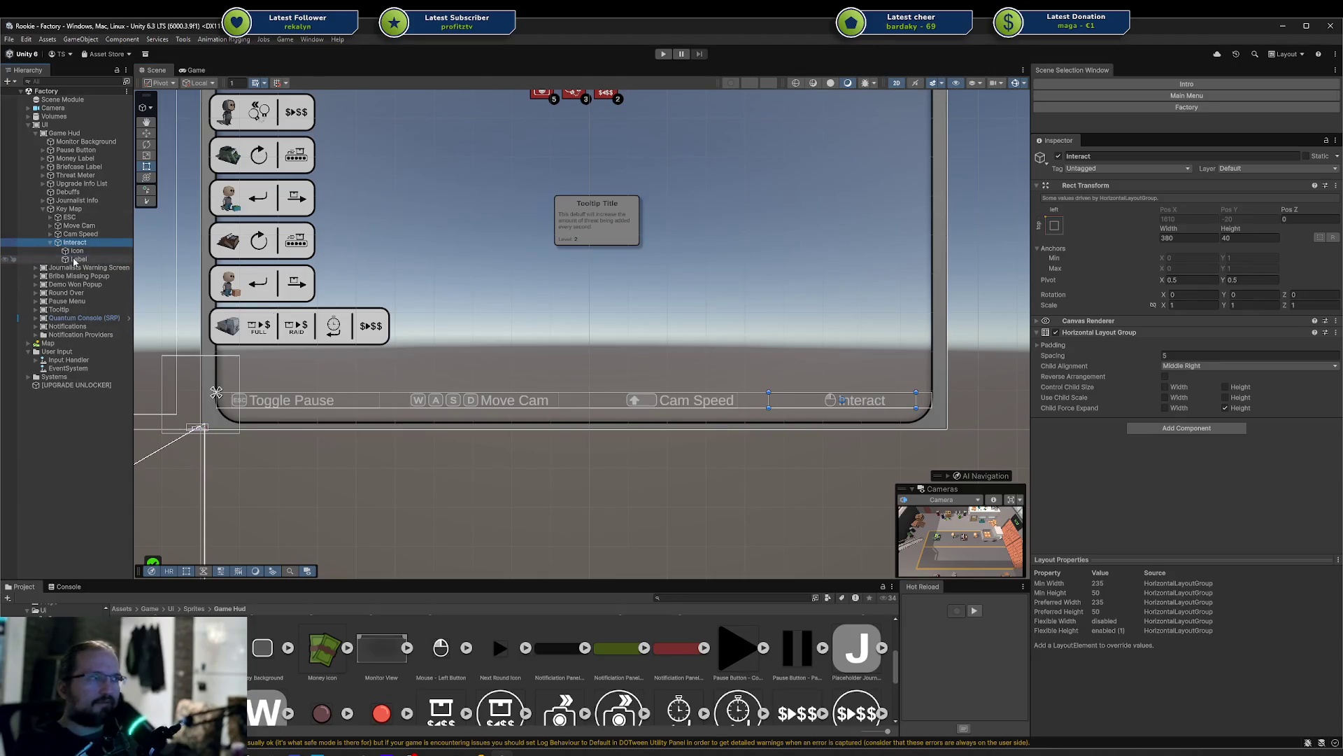
{"action": "left_click", "coordinate": [75, 260]}
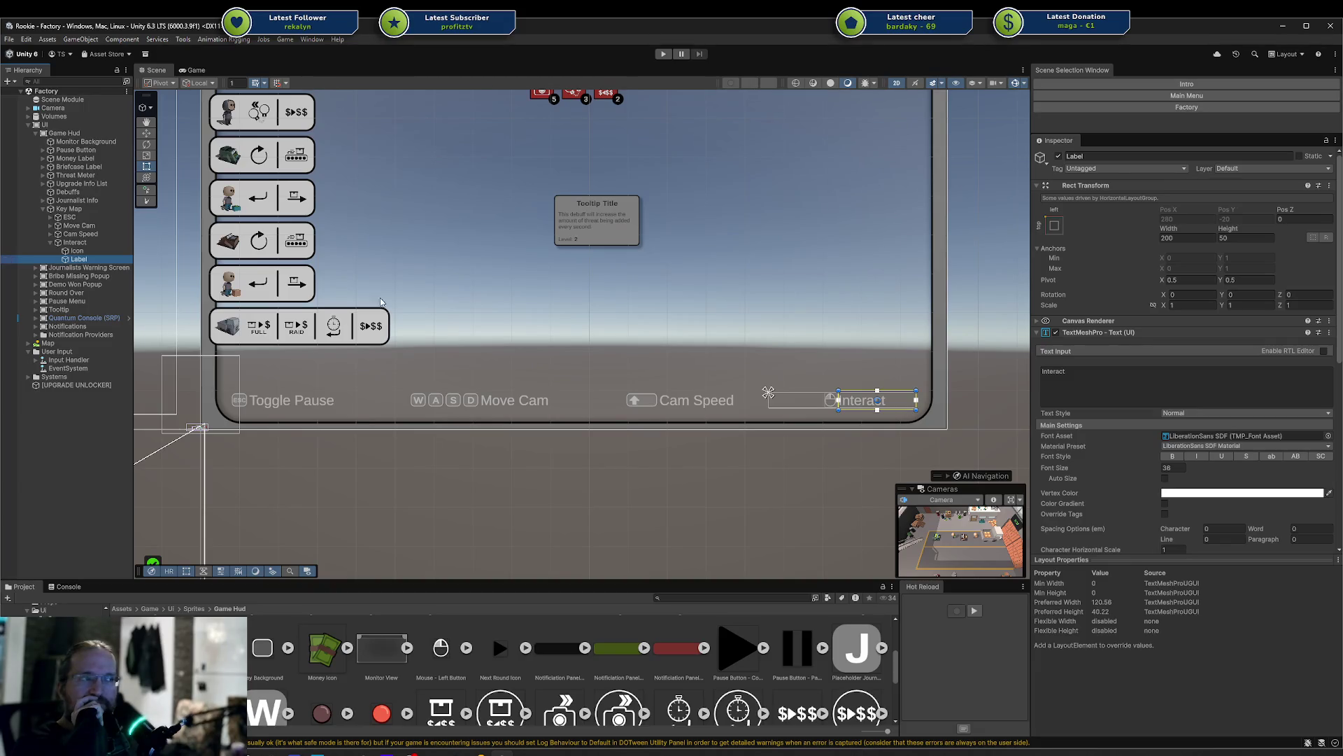
{"action": "scroll", "coordinate": [1164, 502], "scroll_direction": "down", "scroll_amount": 10}
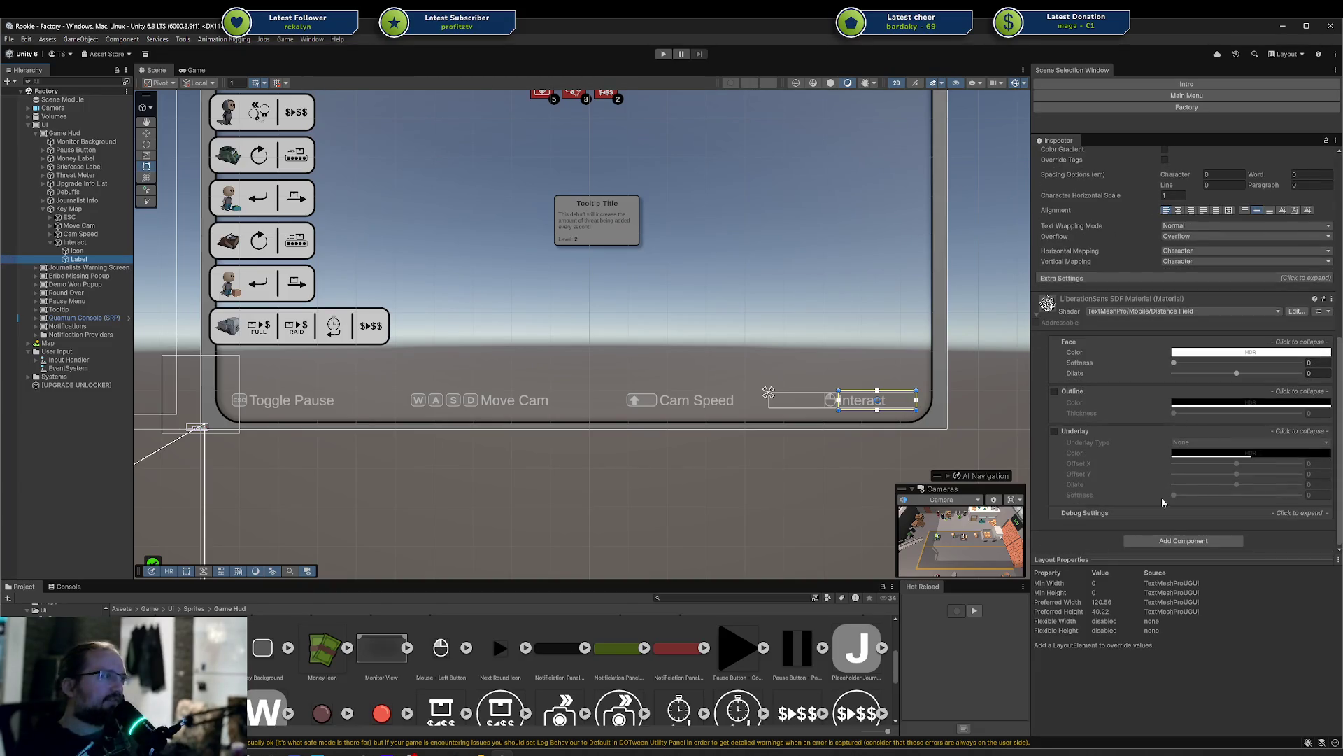
{"action": "left_click", "coordinate": [1169, 541]}
{"action": "type", "text": "Igno"}
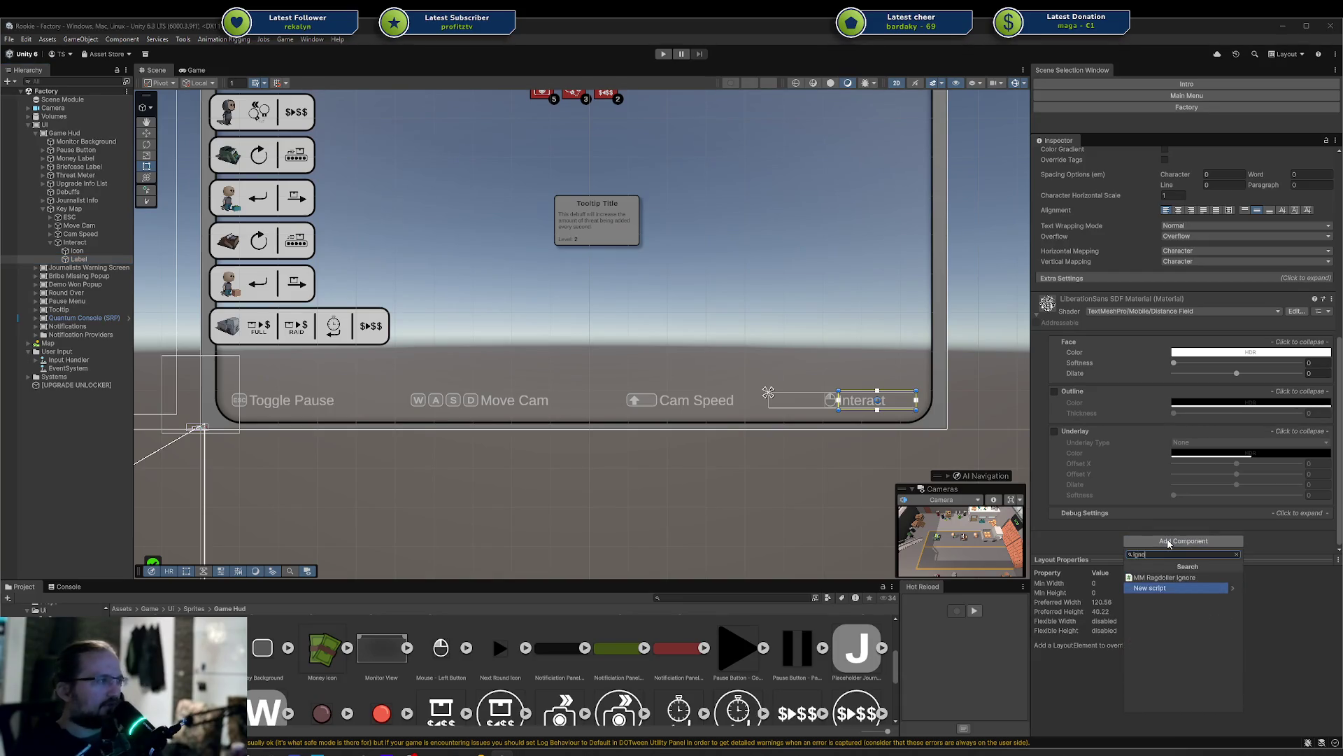
{"action": "key", "text": "Escape"}
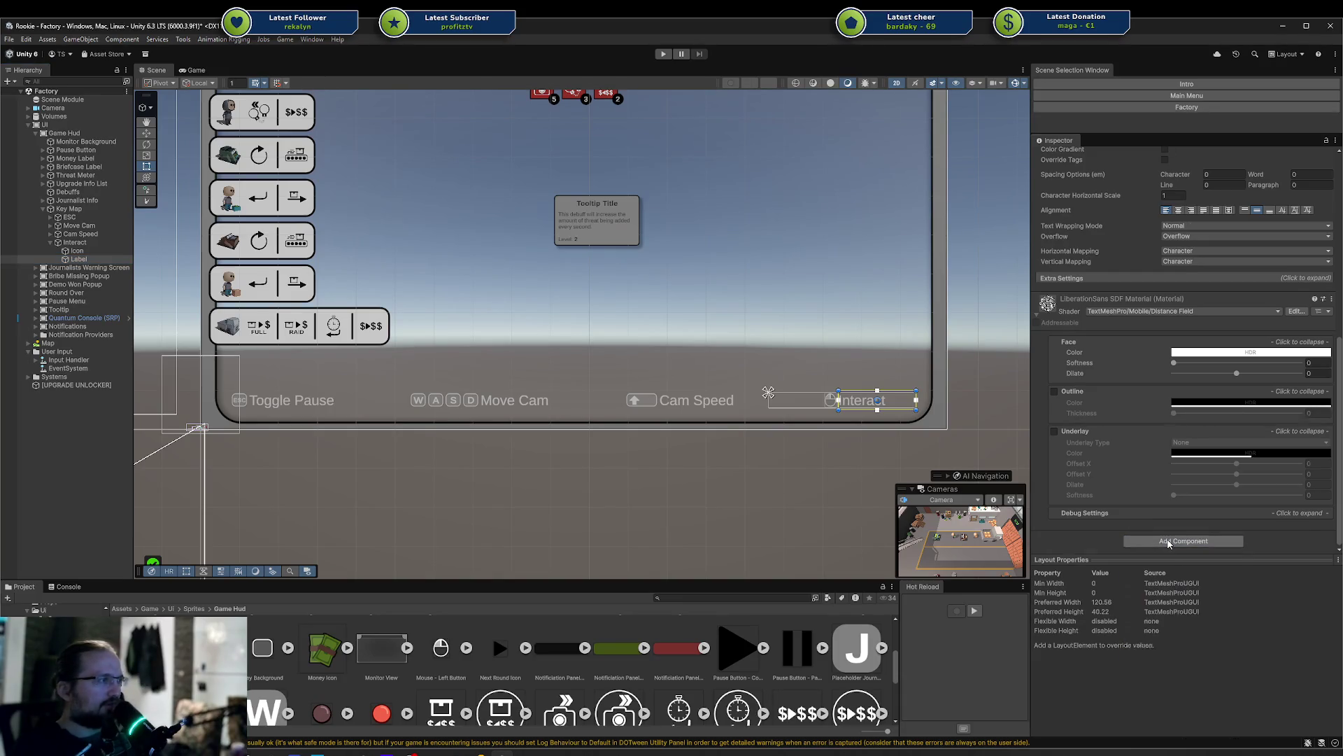
{"action": "left_click", "coordinate": [1165, 403]}
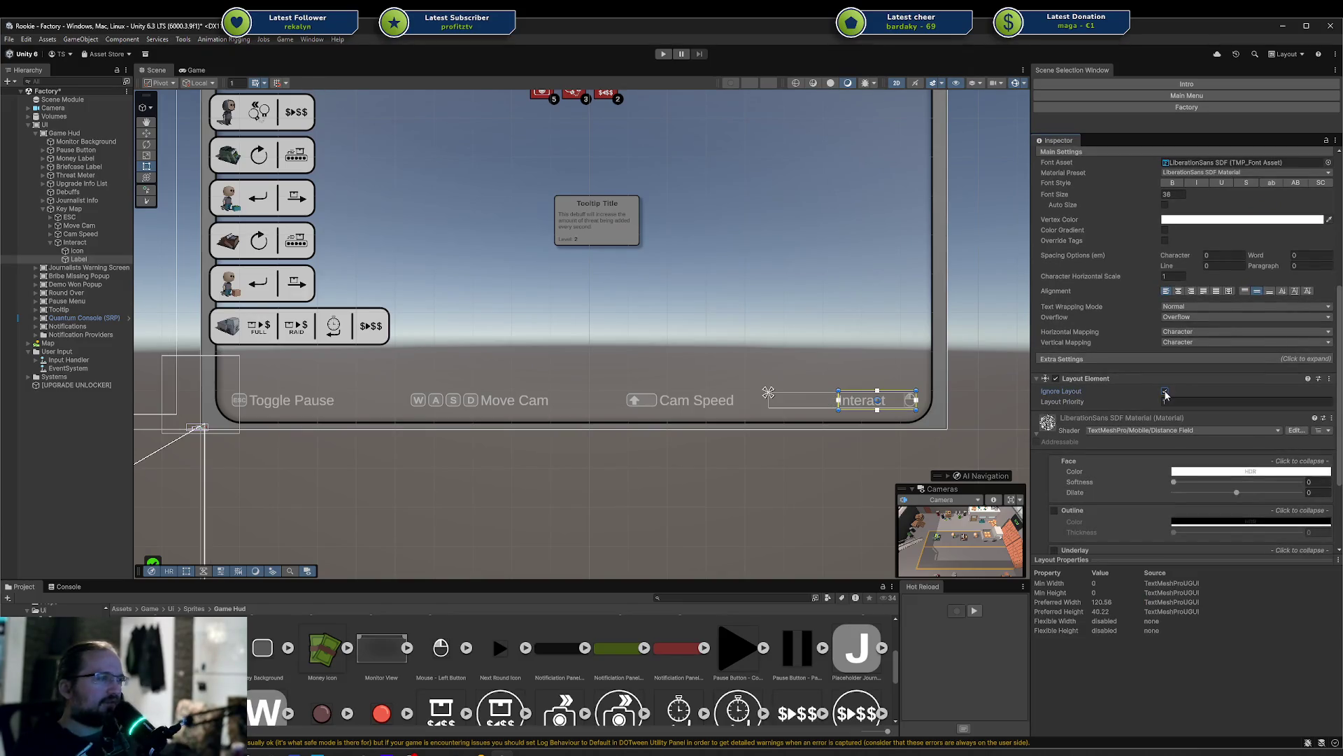
{"action": "left_click", "coordinate": [1165, 391]}
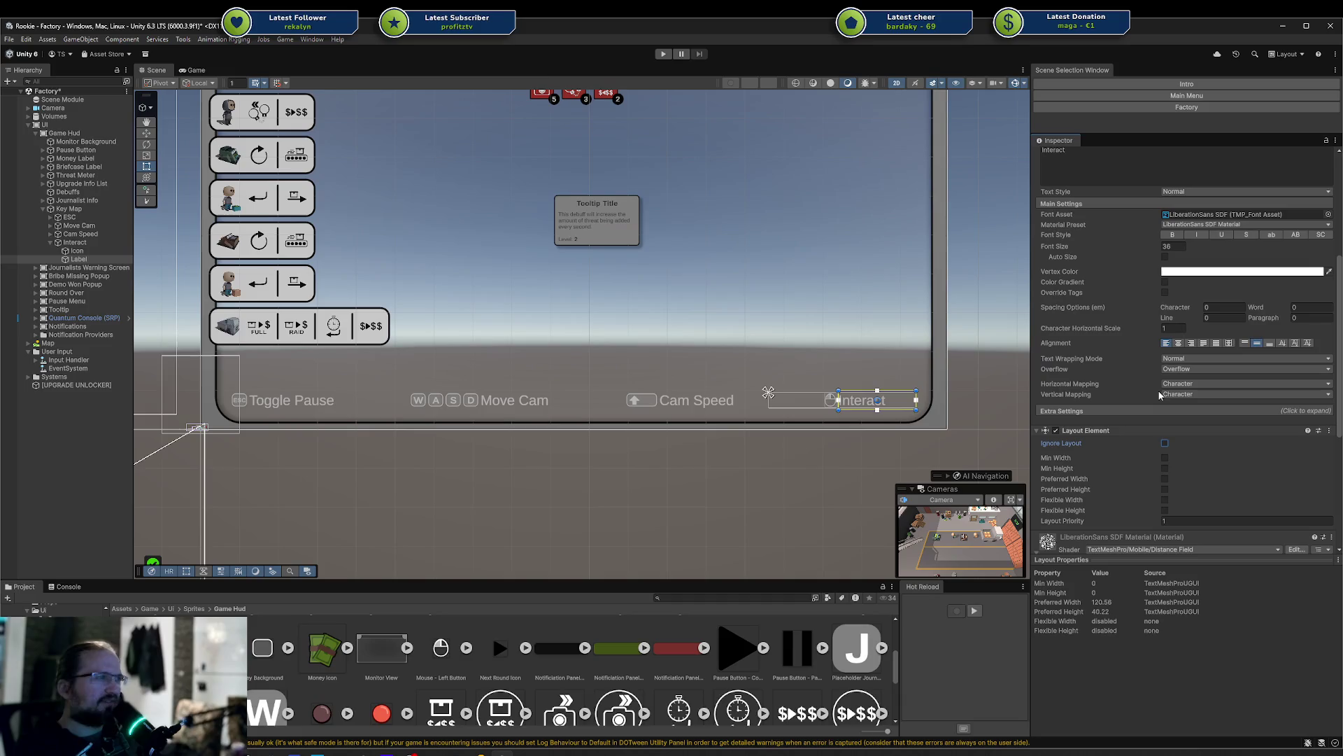
Try shrinking the Interact entry's width, then undo back to 380
{"action": "left_click", "coordinate": [72, 243]}
{"action": "mouse_move", "coordinate": [1170, 222]}
{"action": "left_mouse_down"}
{"action": "mouse_move", "coordinate": [342, 245]}
{"action": "mouse_move", "coordinate": [77, 234]}
{"action": "mouse_move", "coordinate": [435, 228]}
{"action": "left_mouse_up"}
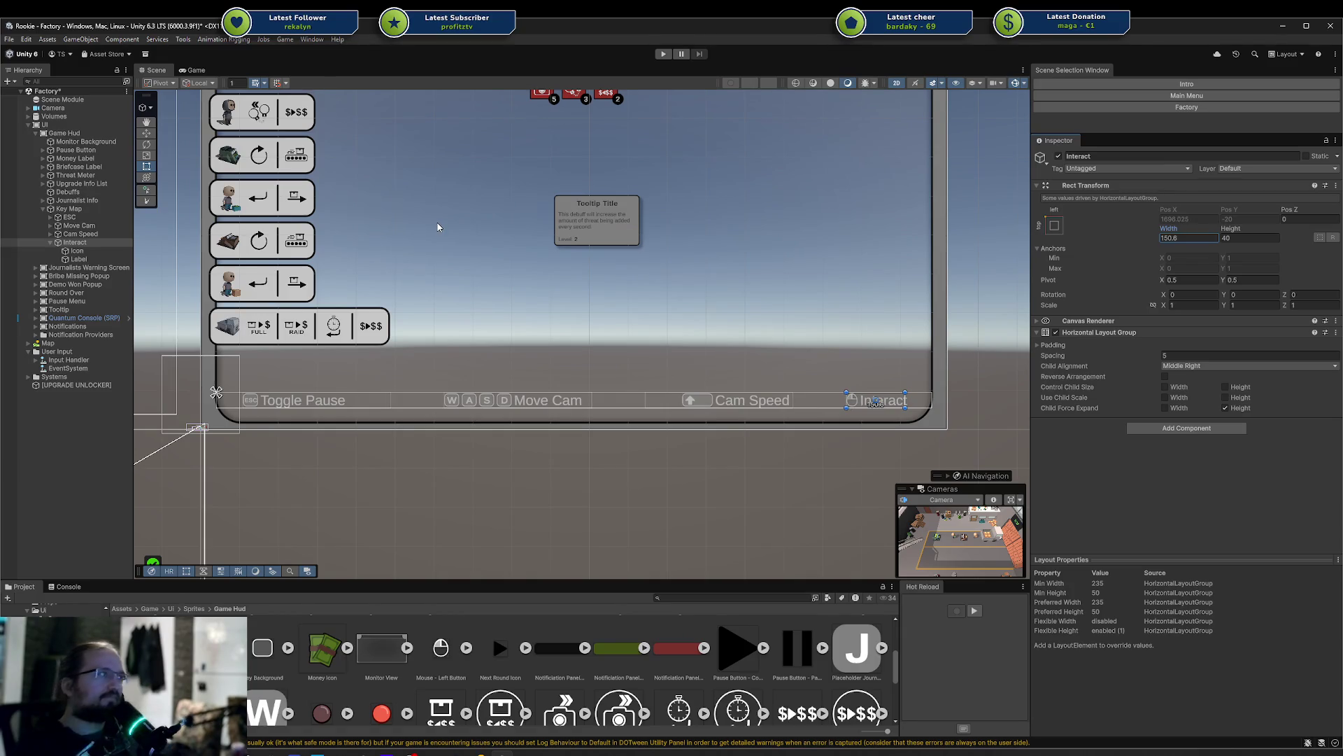
{"action": "key", "text": "ctrl+z"}
{"action": "left_click", "coordinate": [1185, 429]}
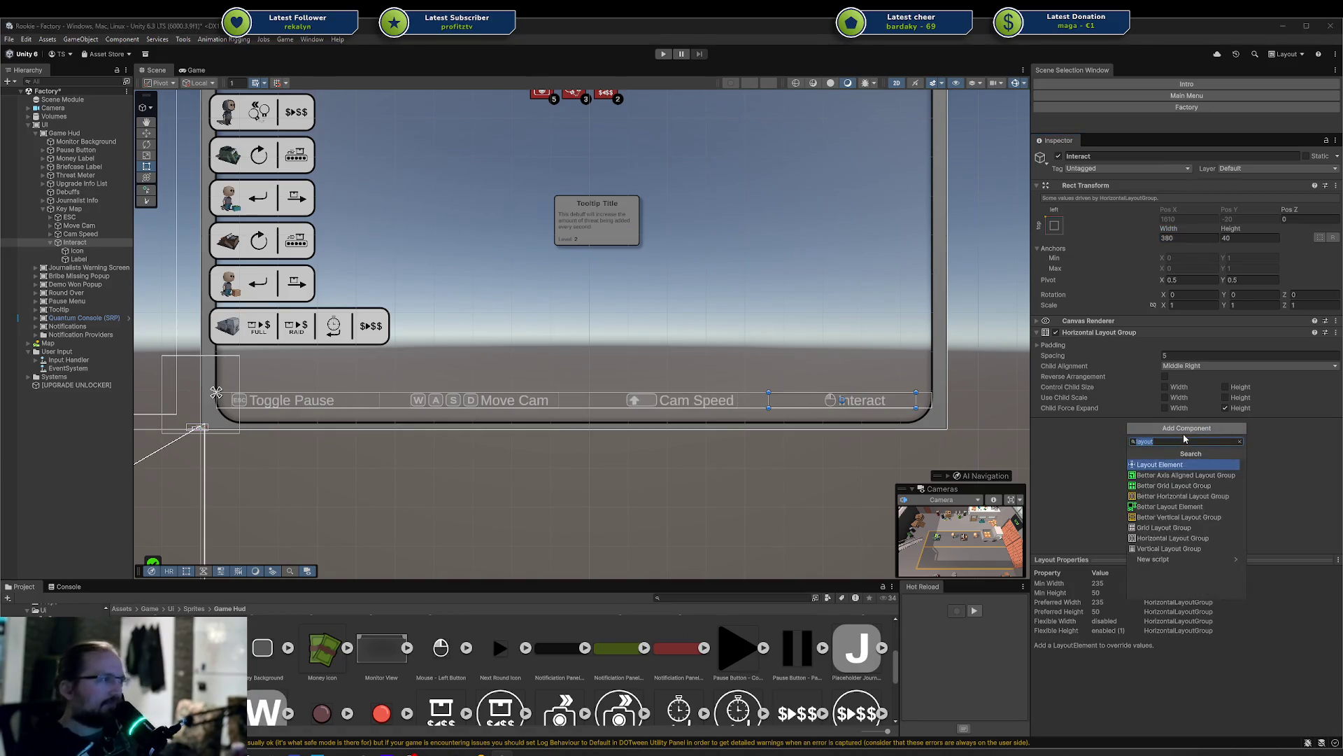
{"action": "type", "text": "content"}
{"action": "key", "text": "Return"}
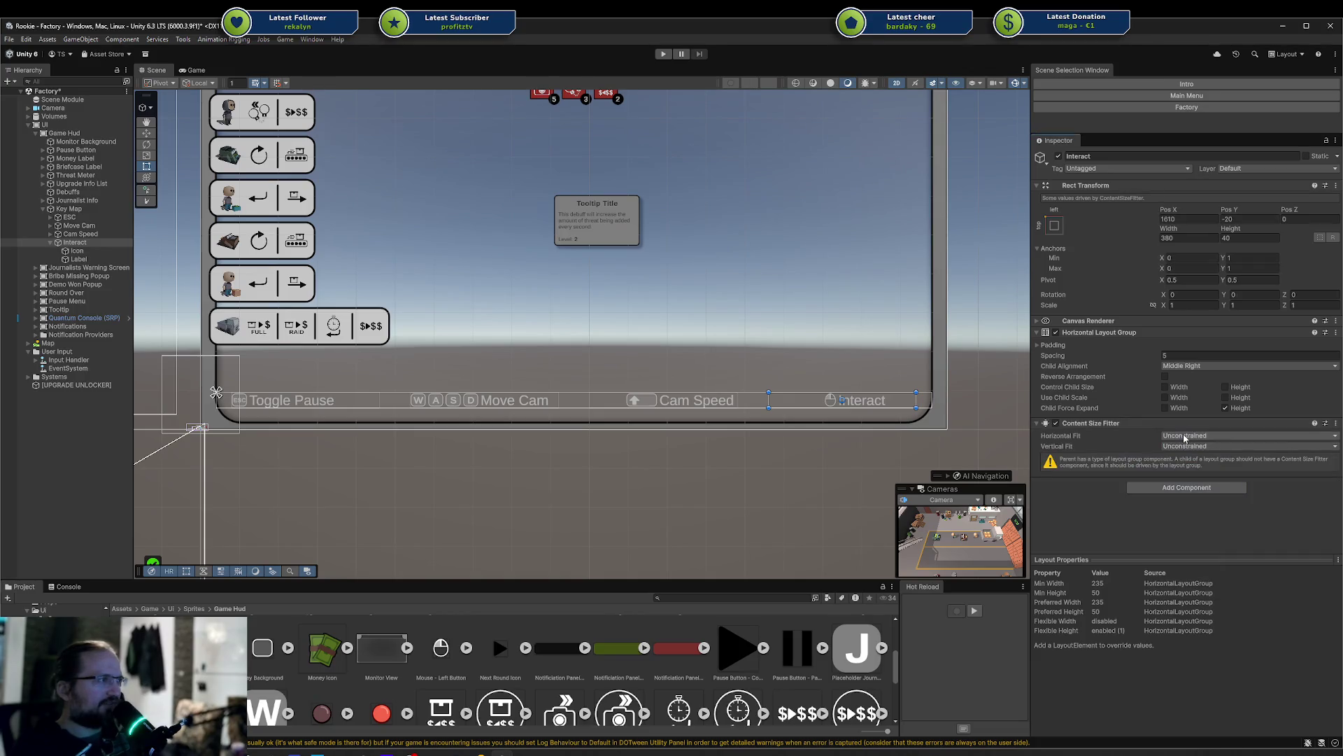
{"action": "left_click", "coordinate": [1184, 447]}
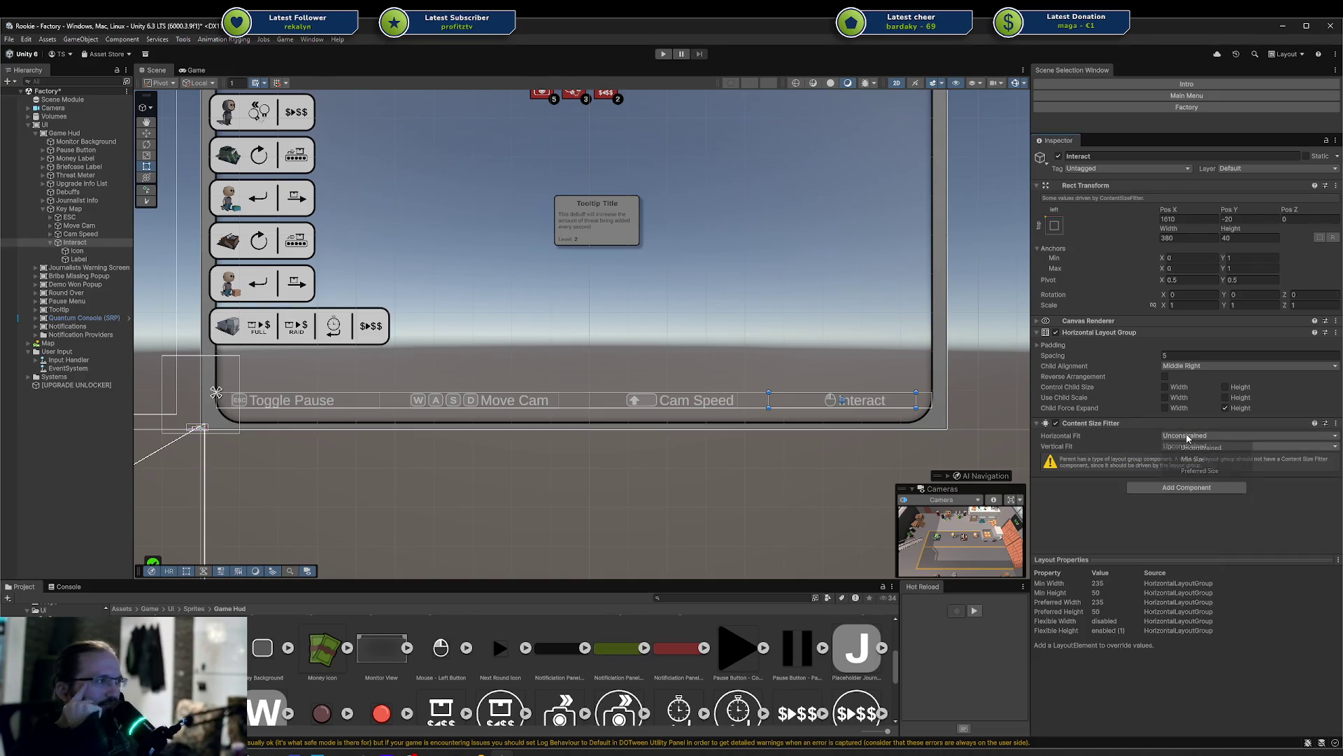
{"action": "left_click", "coordinate": [1199, 471]}
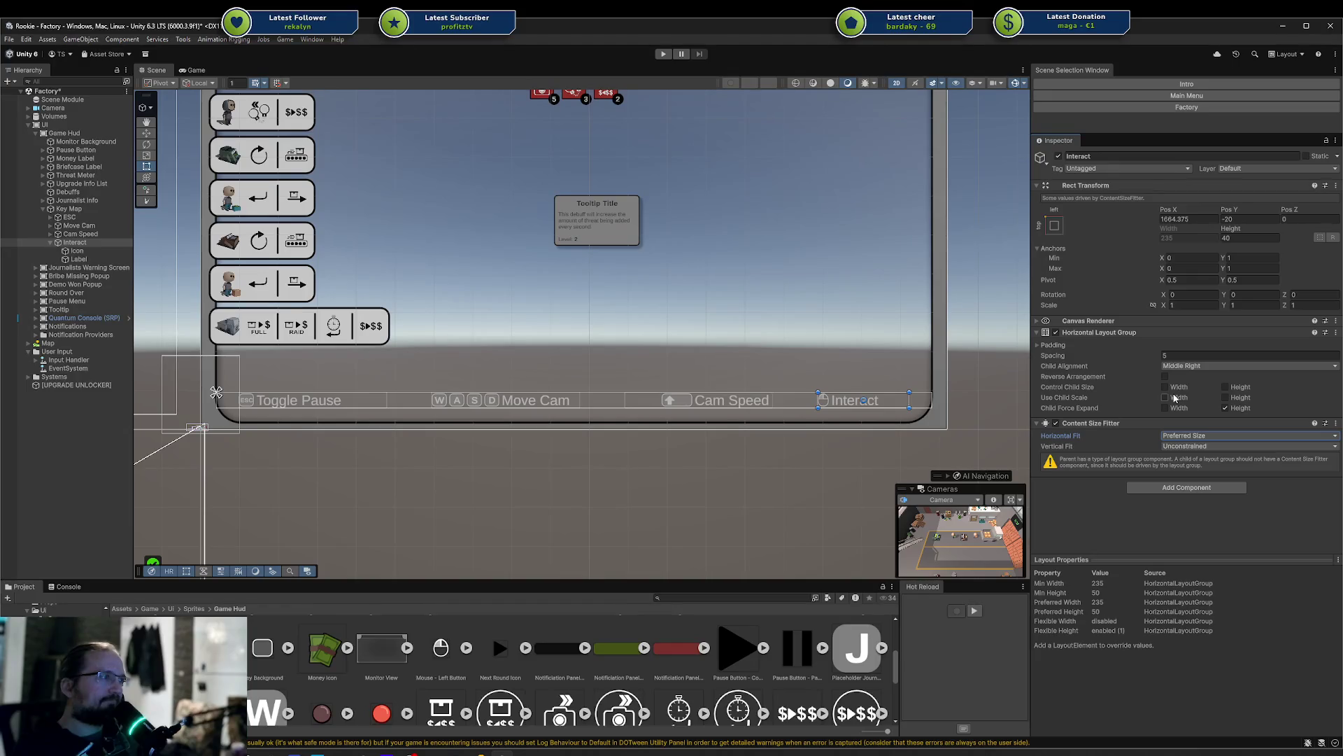
{"action": "key", "text": "ctrl+z"}
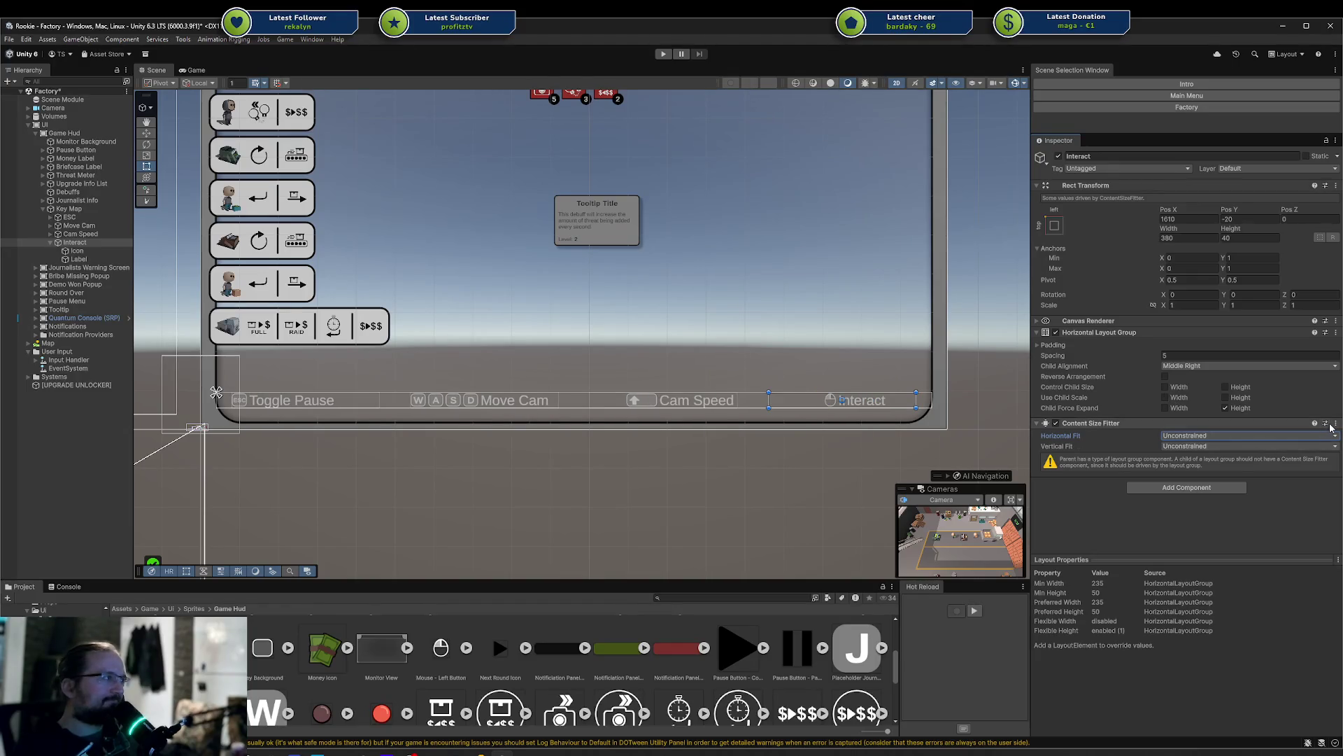
{"action": "key", "text": "ctrl+z"}
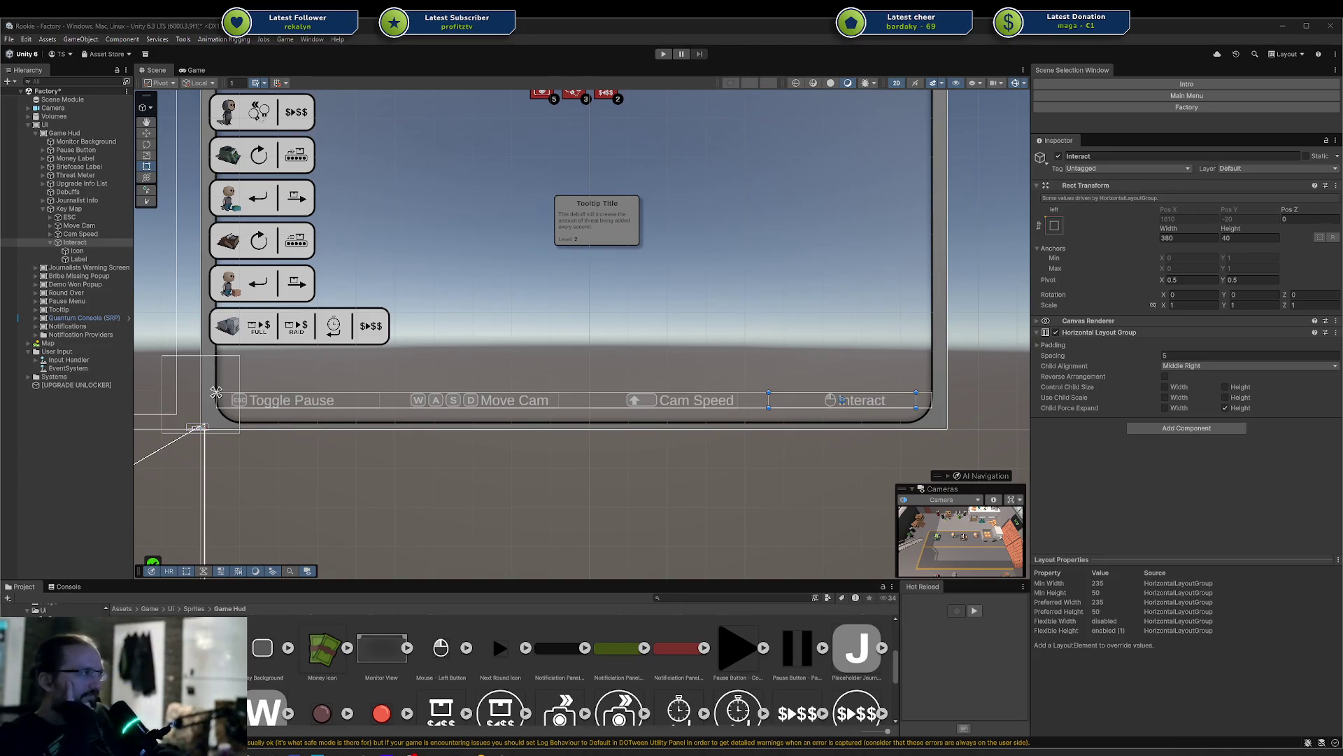
Switch to Discord and view the Improved main-menu screenshot enlarged
{"action": "key", "text": "alt+Tab"}
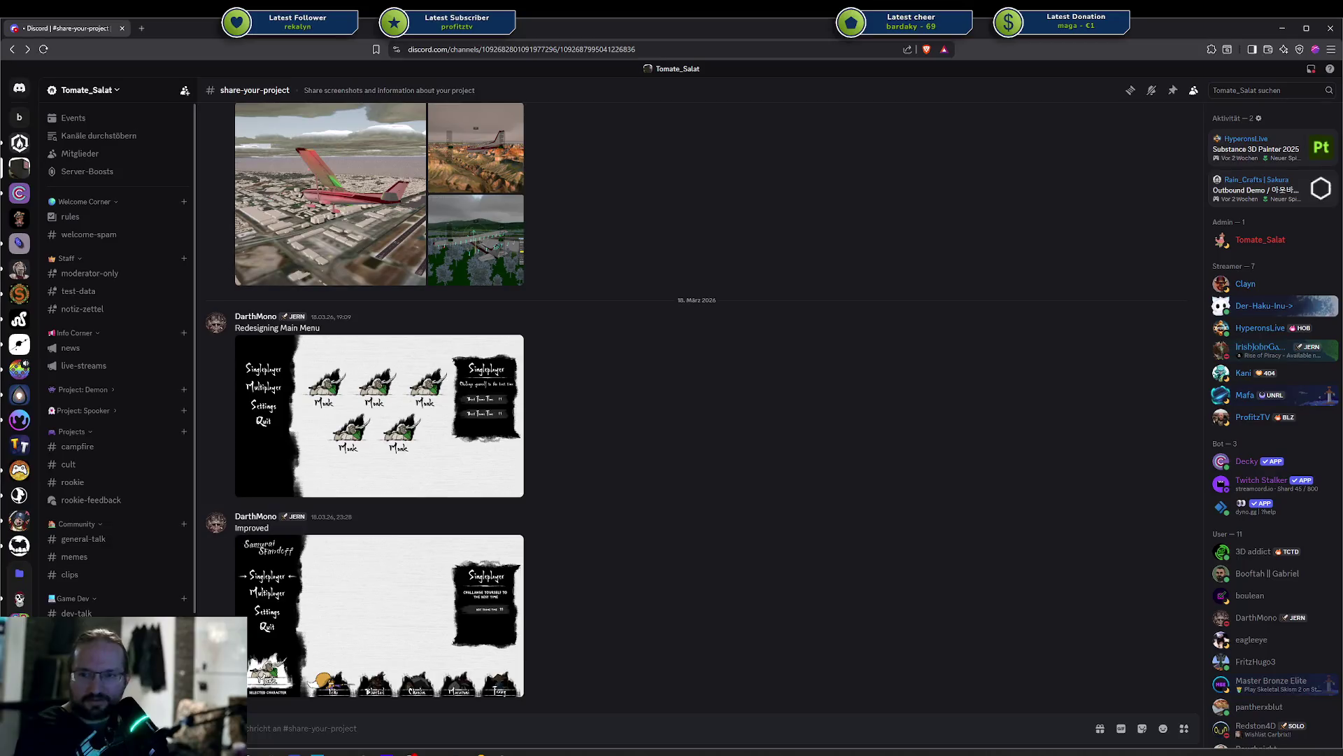
{"action": "left_click", "coordinate": [340, 567]}
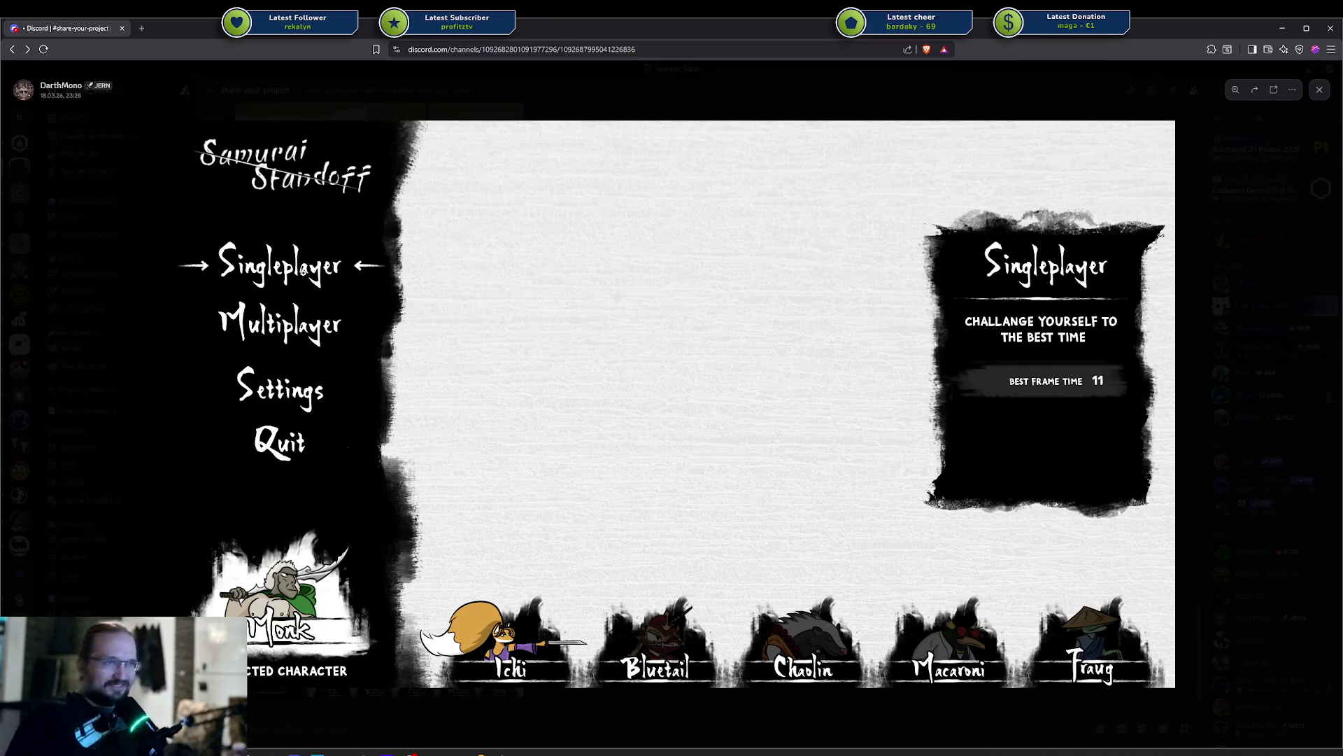
{"action": "key", "text": "Escape"}
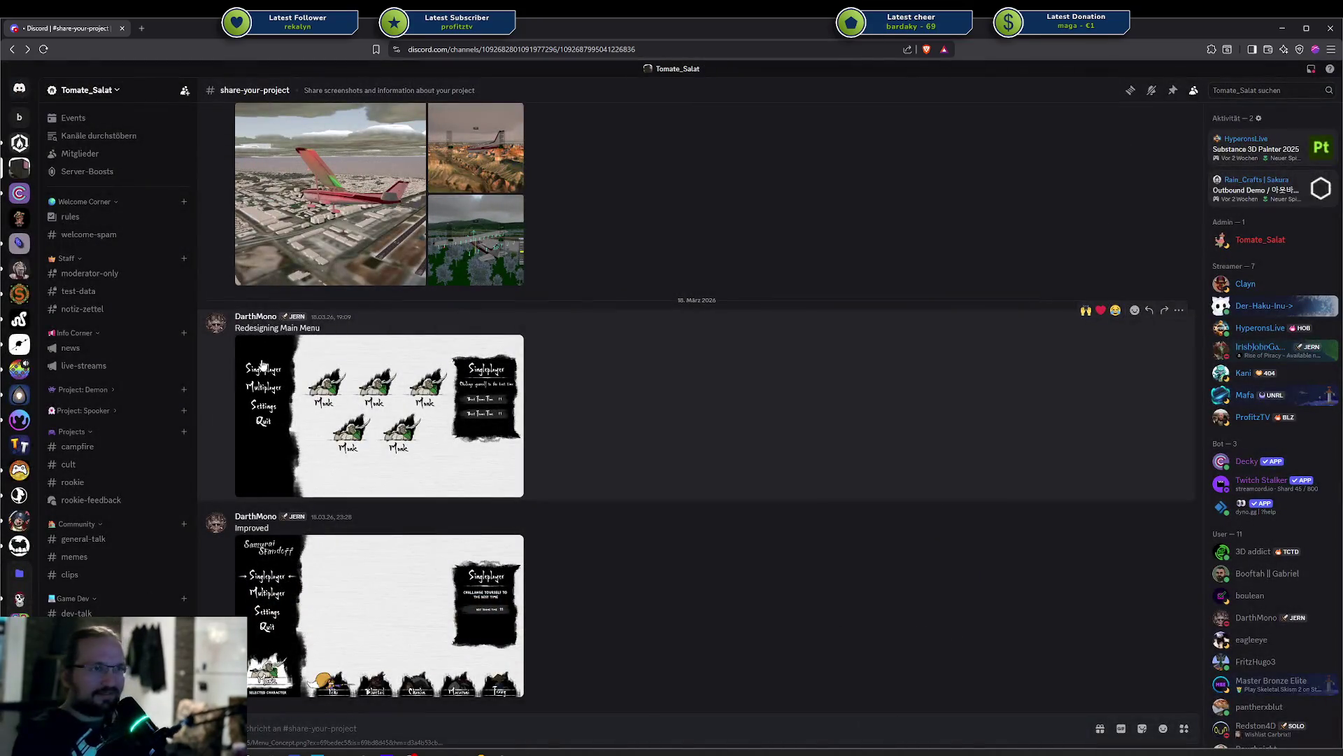
{"action": "left_click", "coordinate": [306, 579]}
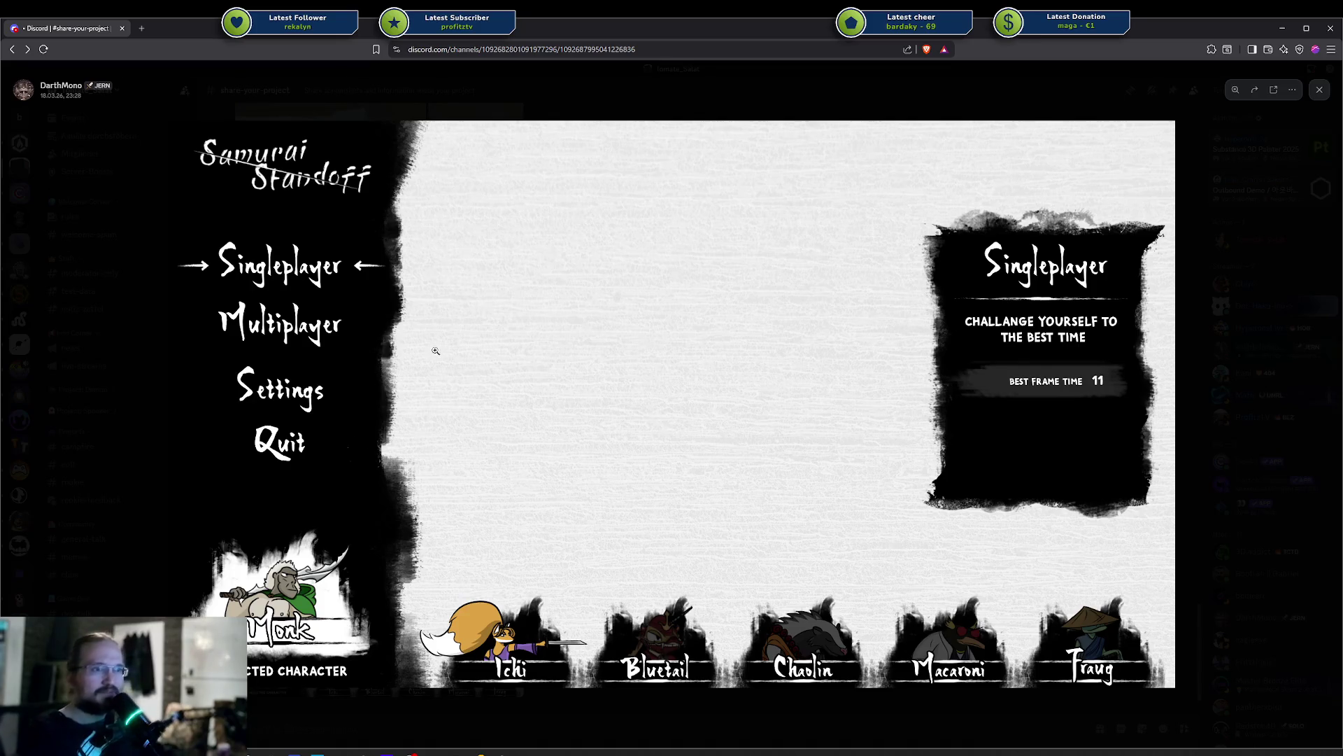
{"action": "key", "text": "Escape"}
Pull the UNDERNEATH Steam store page out into its own browser window
{"action": "scroll", "coordinate": [392, 489], "scroll_direction": "up", "scroll_amount": 10}
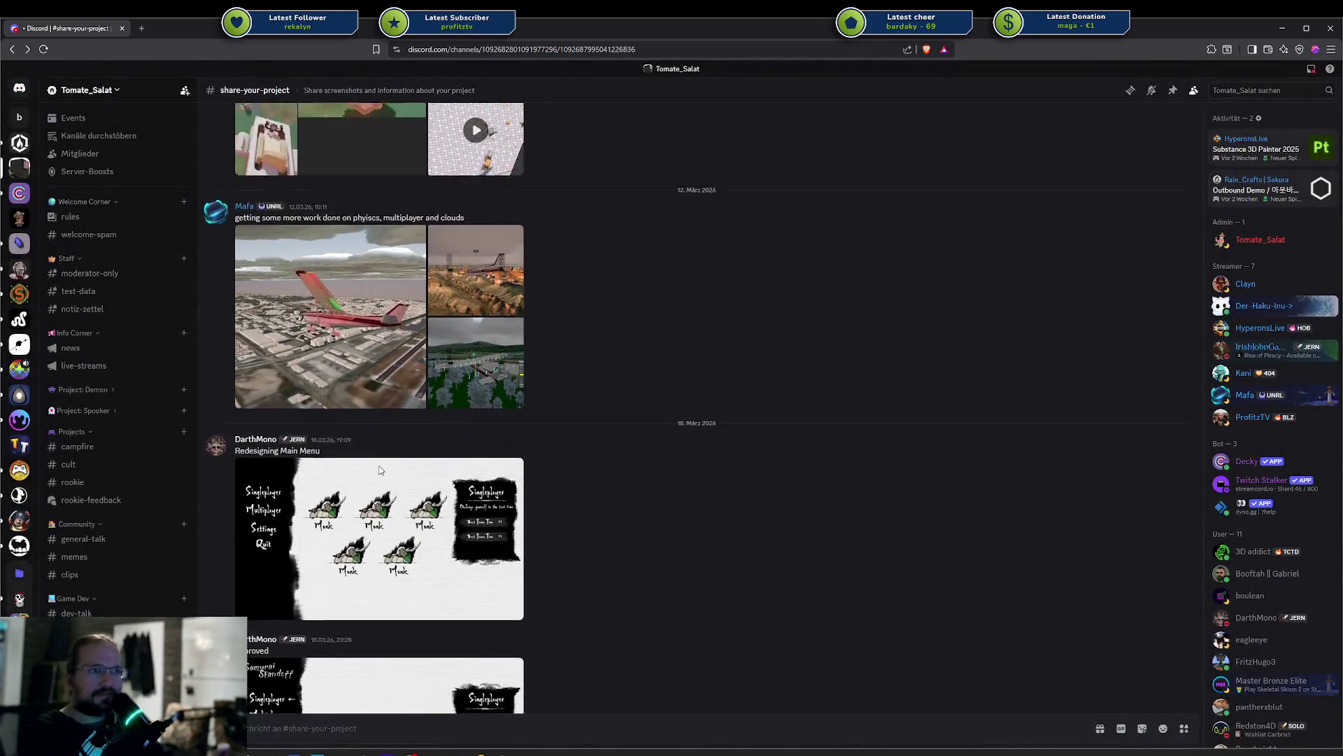
{"action": "scroll", "coordinate": [378, 469], "scroll_direction": "down", "scroll_amount": 5}
{"action": "scroll", "coordinate": [378, 469], "scroll_direction": "down", "scroll_amount": 3}
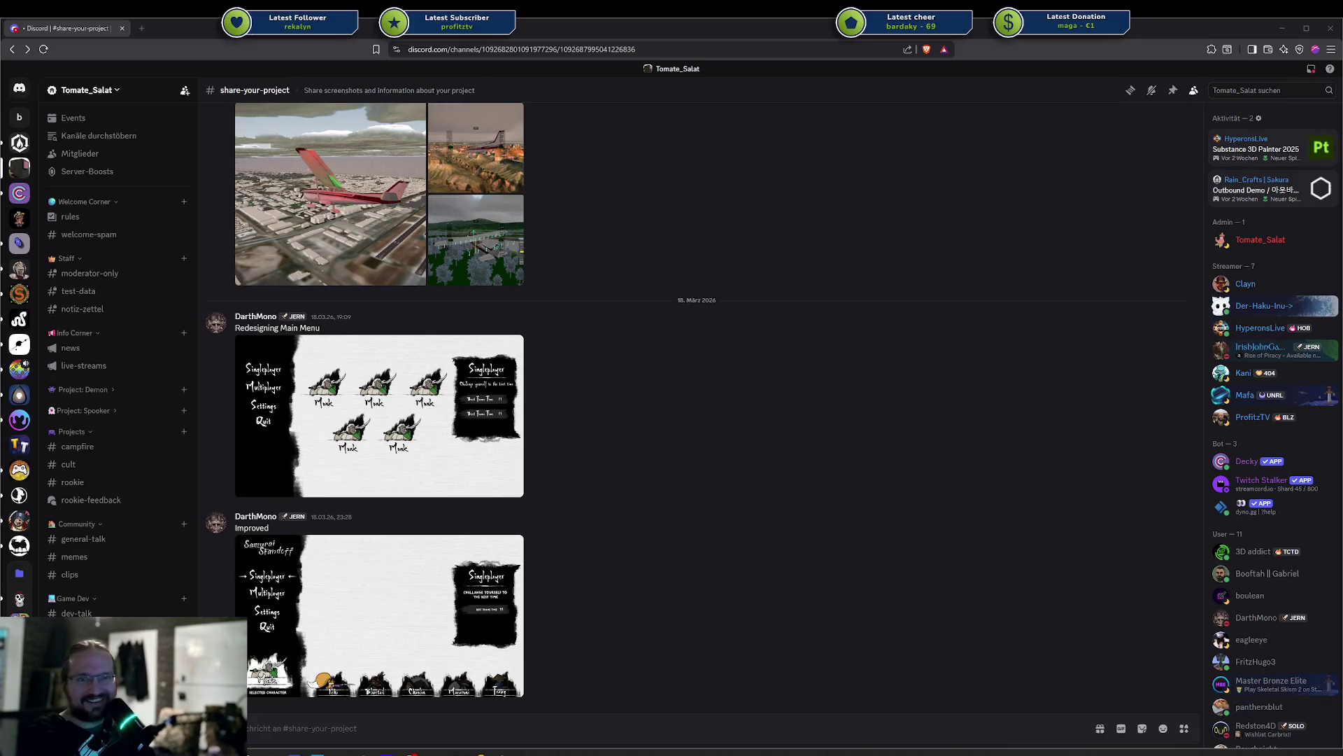
{"action": "mouse_move", "coordinate": [1181, 374]}
{"action": "left_mouse_down"}
{"action": "mouse_move", "coordinate": [881, 140]}
{"action": "mouse_move", "coordinate": [688, 82]}
{"action": "left_mouse_up"}
Open the Samurai Standoff store page from its announcement and review its 40%-off 5,27€ offer
{"action": "left_click", "coordinate": [411, 96]}
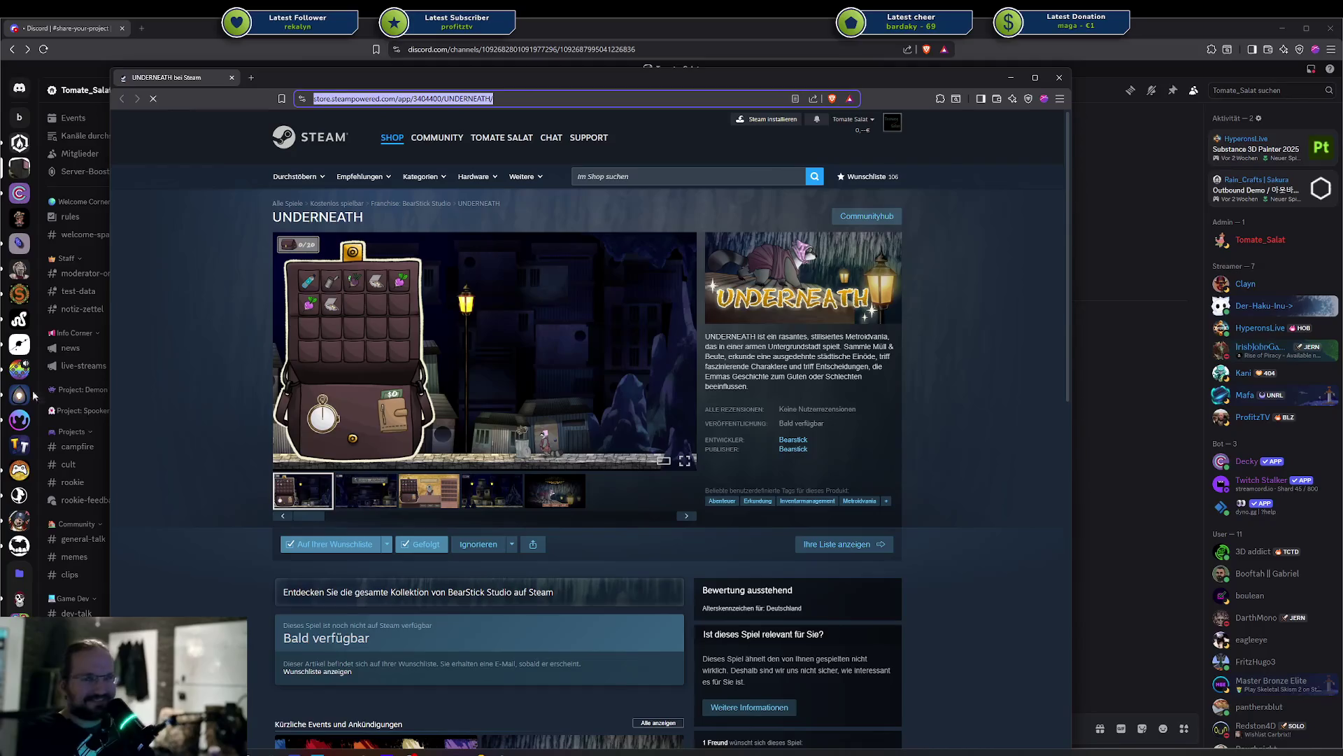
{"action": "key", "text": "alt+Tab"}
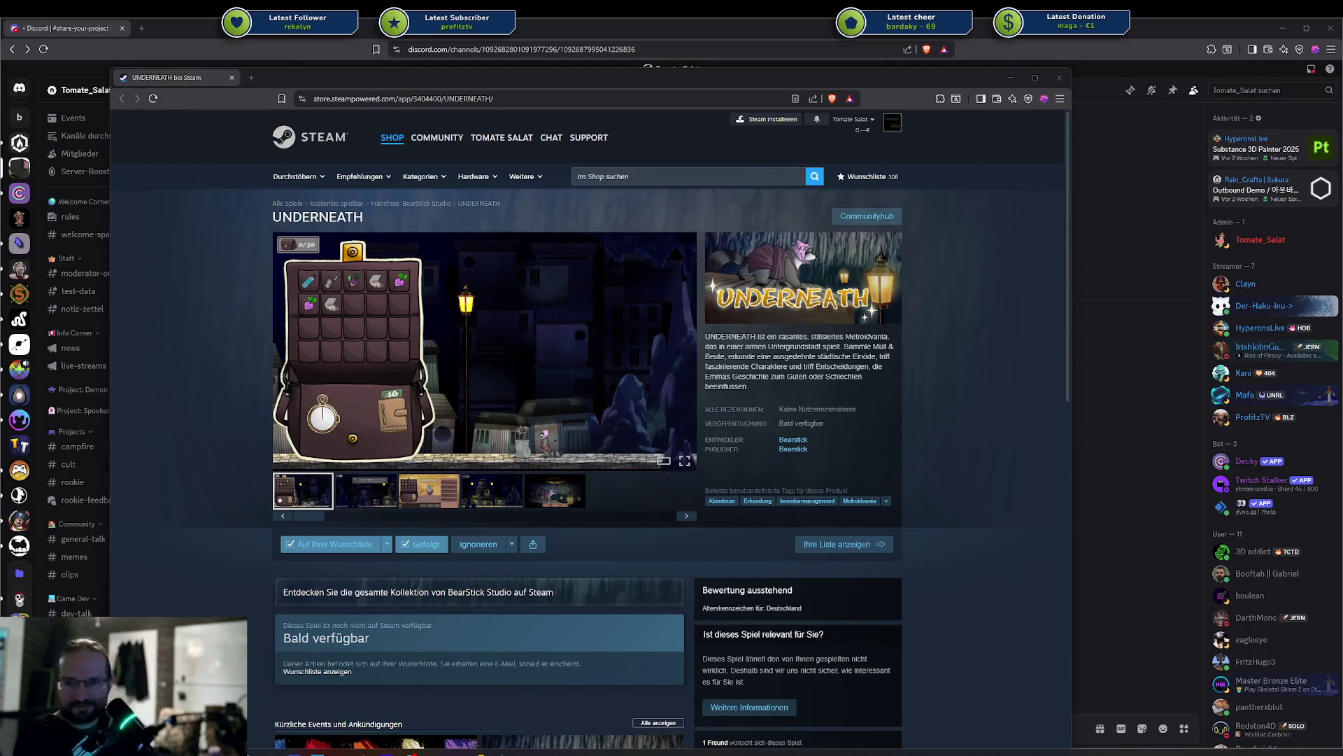
{"action": "scroll", "coordinate": [312, 480], "scroll_direction": "down", "scroll_amount": 2}
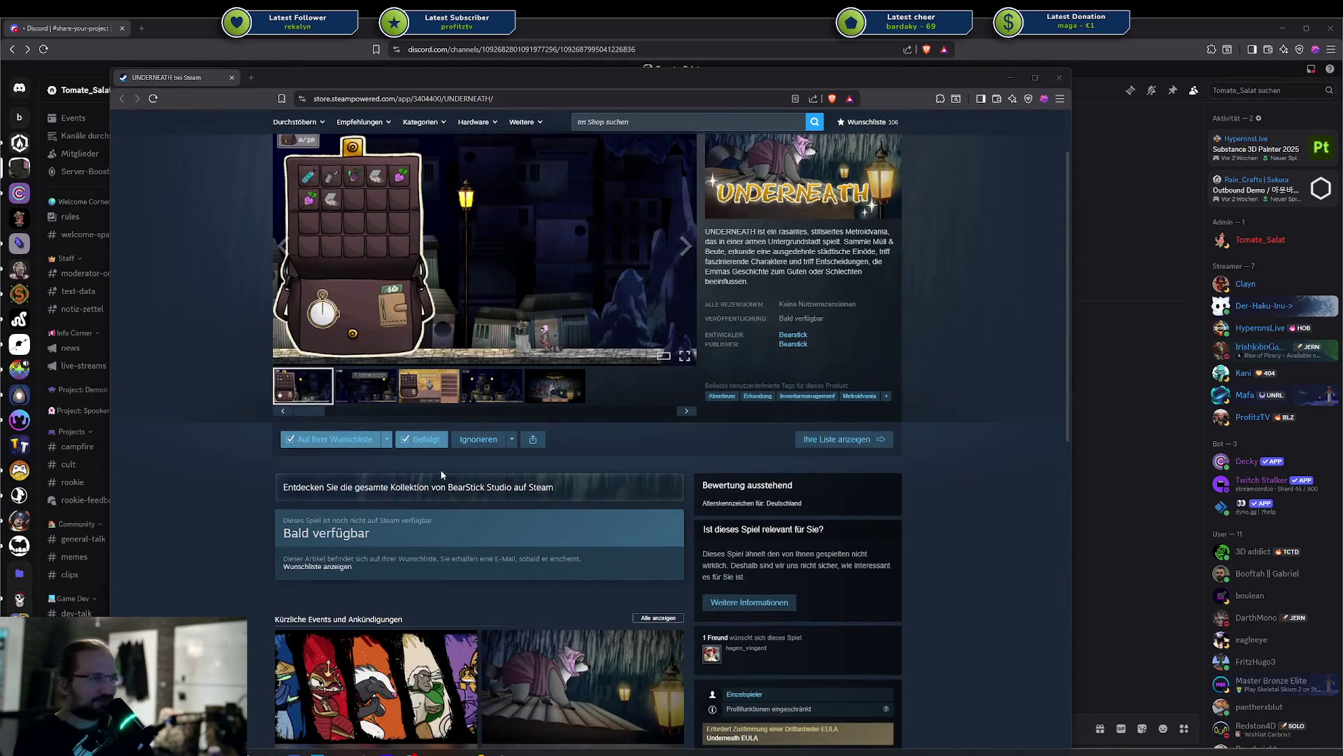
{"action": "scroll", "coordinate": [440, 468], "scroll_direction": "down", "scroll_amount": 2}
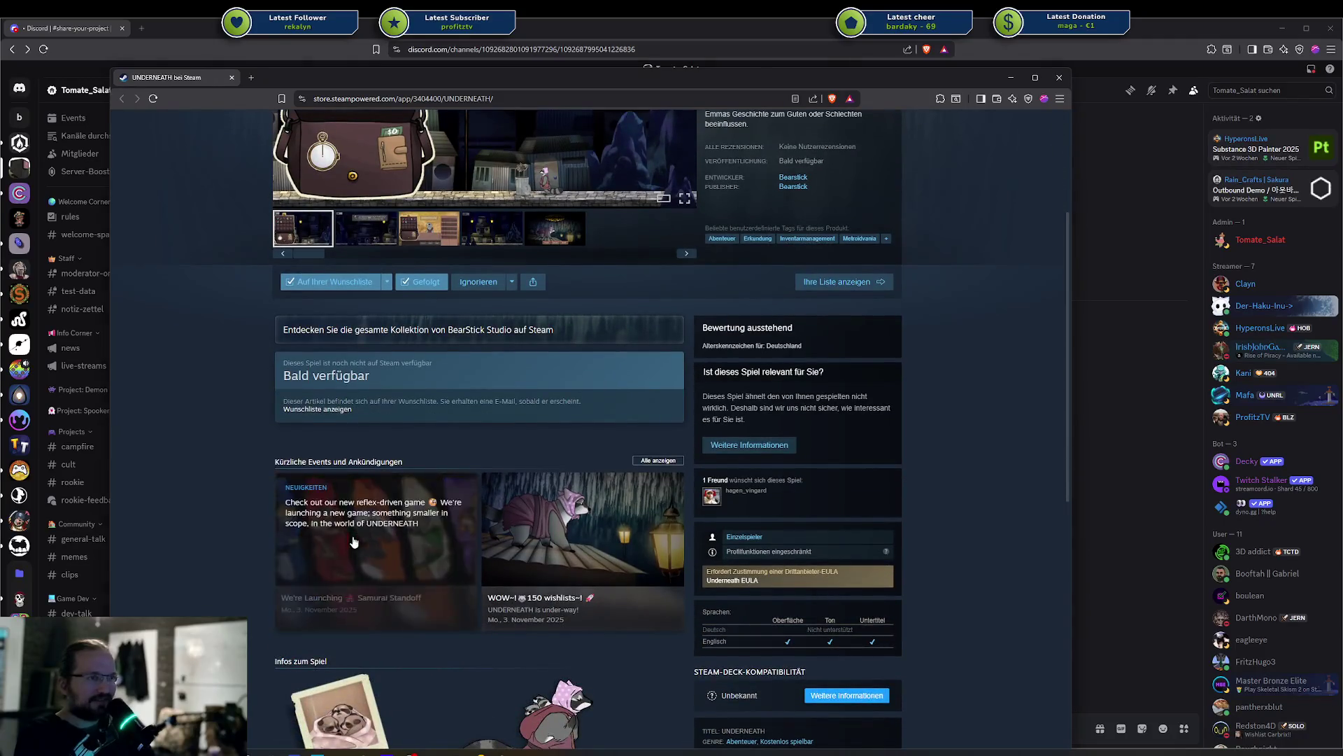
{"action": "left_click", "coordinate": [378, 531]}
{"action": "mouse_move", "coordinate": [498, 335]}
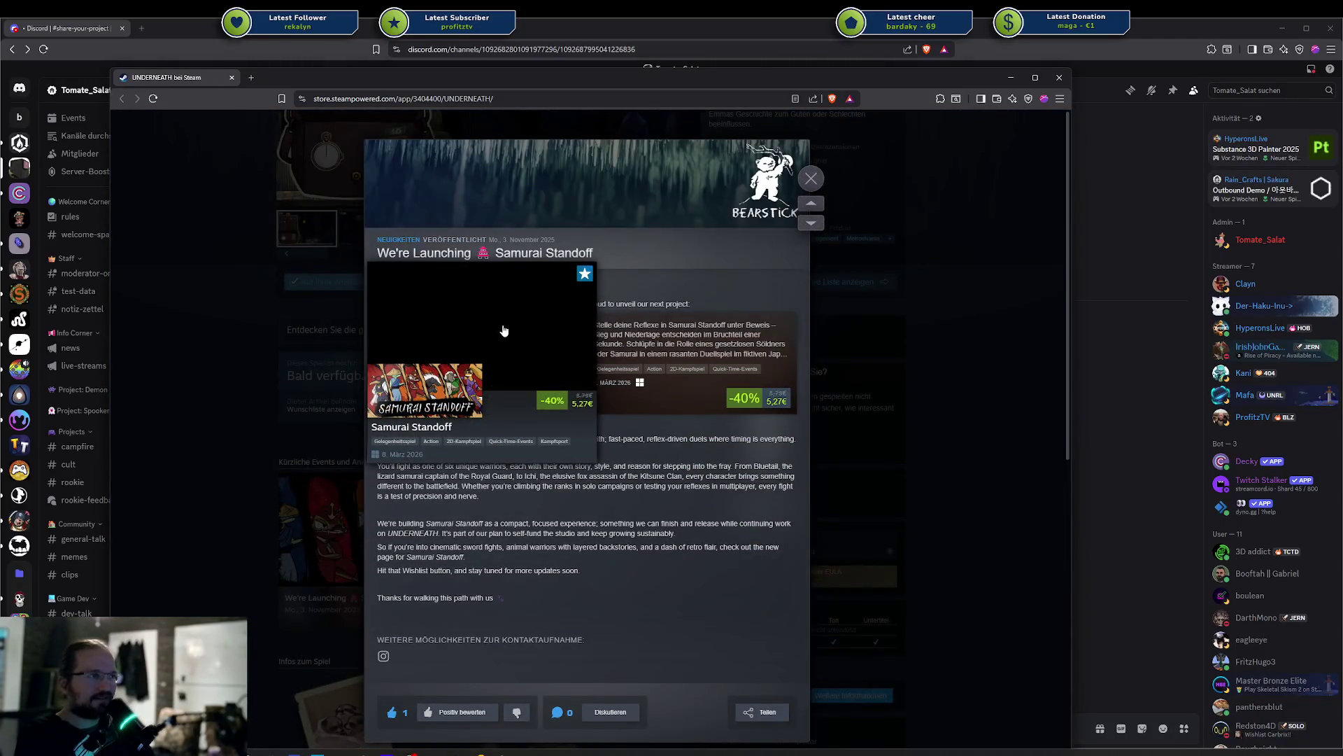
{"action": "left_click", "coordinate": [509, 329]}
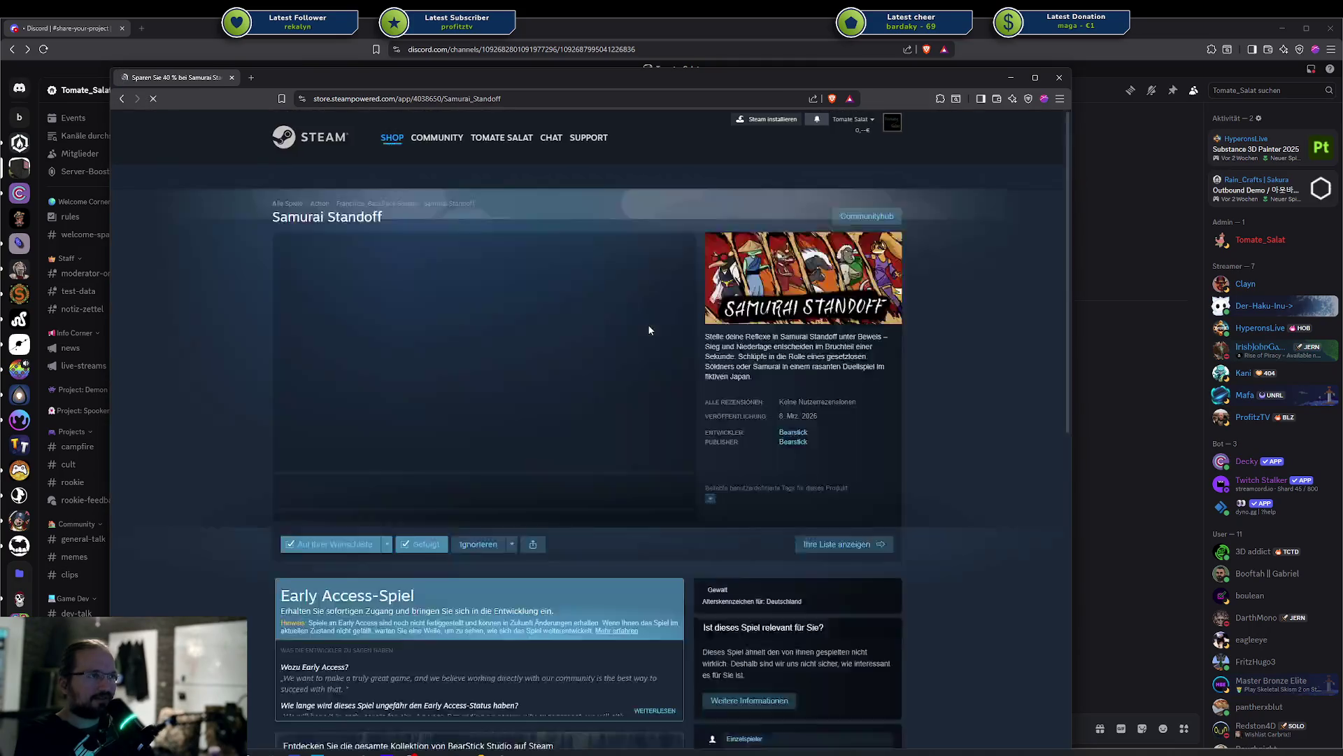
{"action": "key", "text": "ctrl+l"}
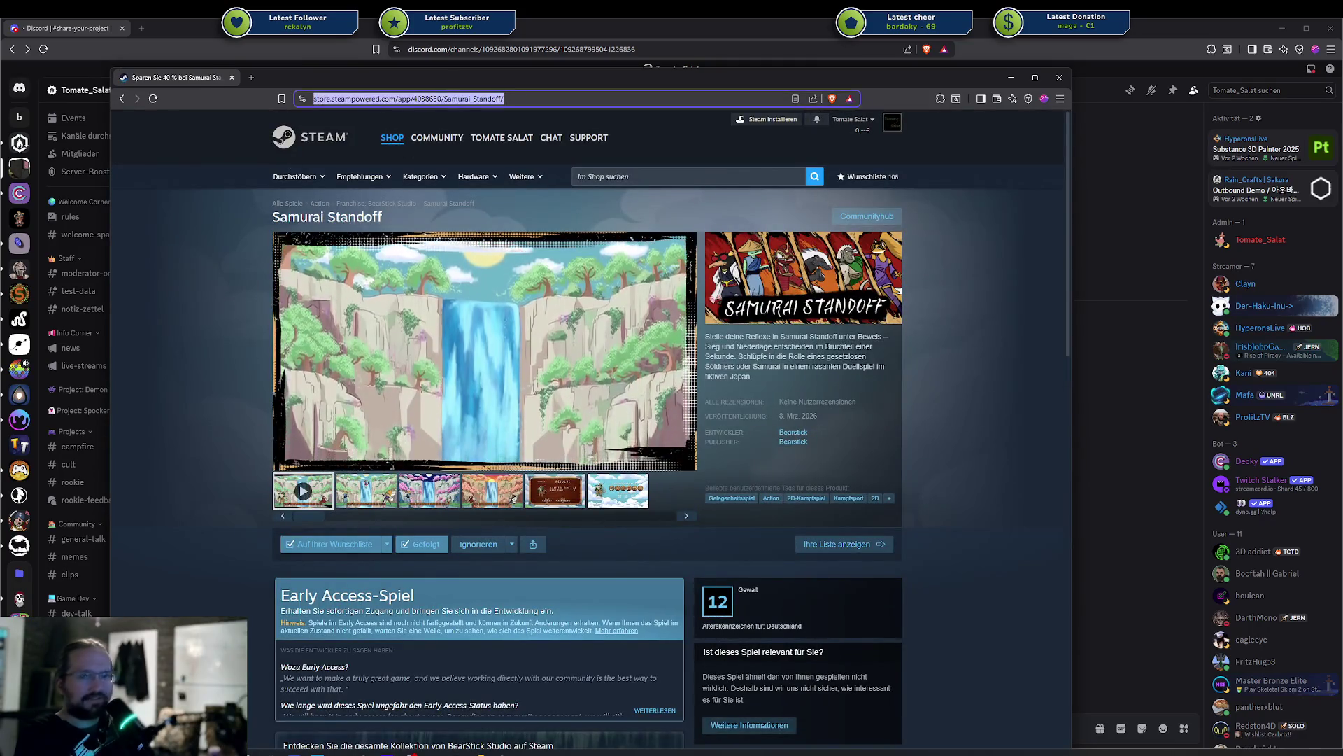
{"action": "key", "text": "alt+Tab"}
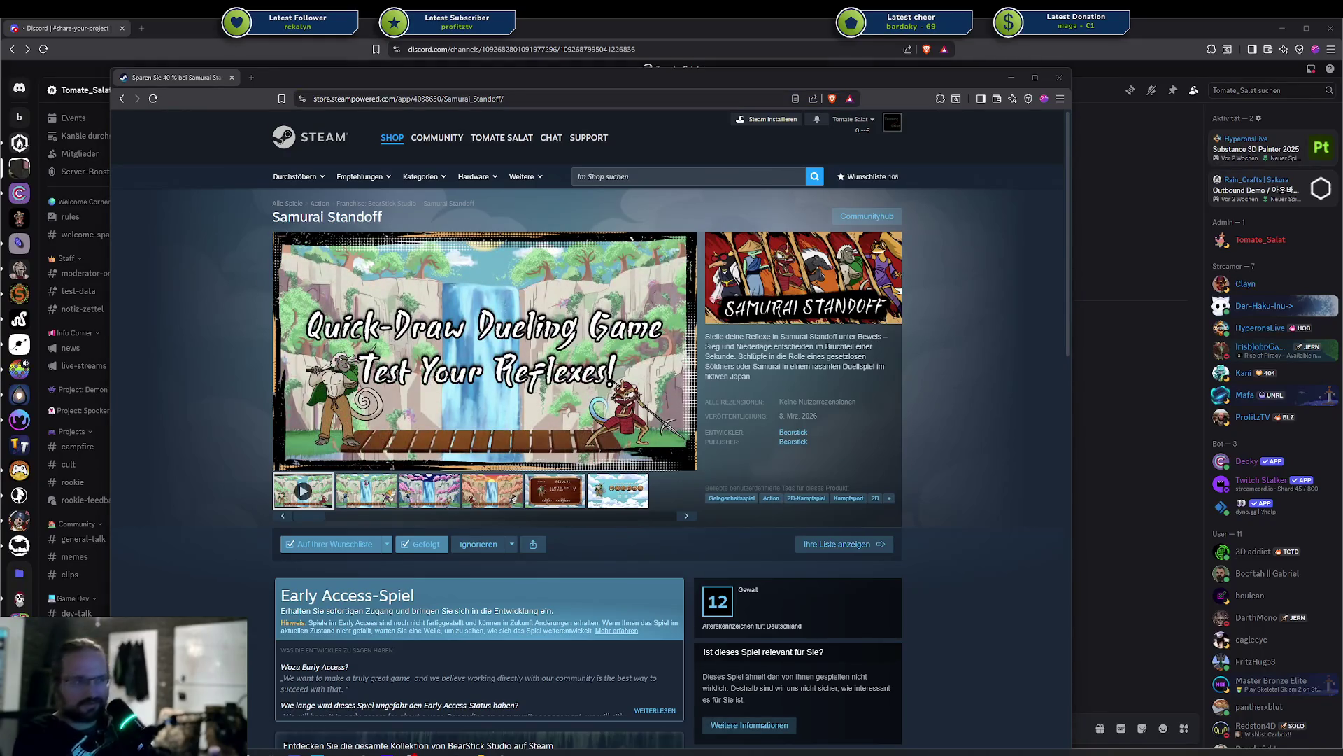
{"action": "scroll", "coordinate": [578, 602], "scroll_direction": "down", "scroll_amount": 5}
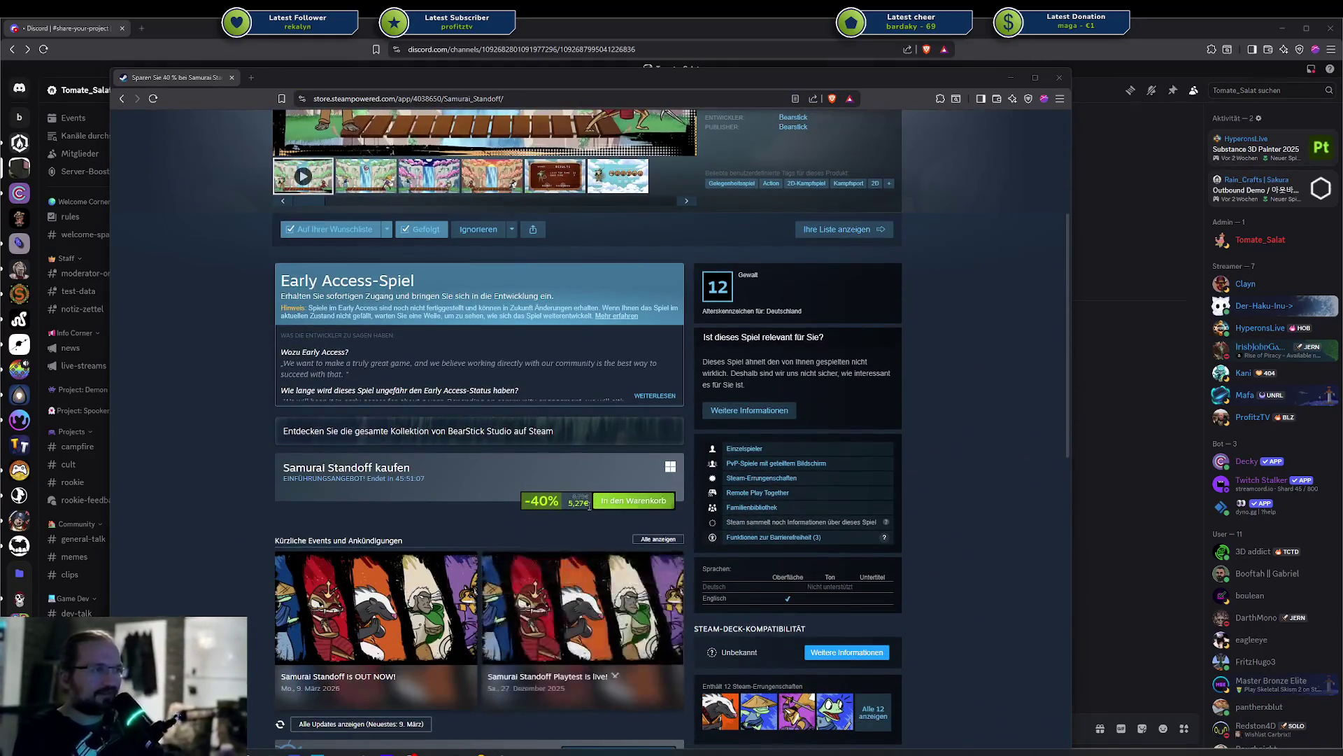
{"action": "left_click", "coordinate": [589, 505]}
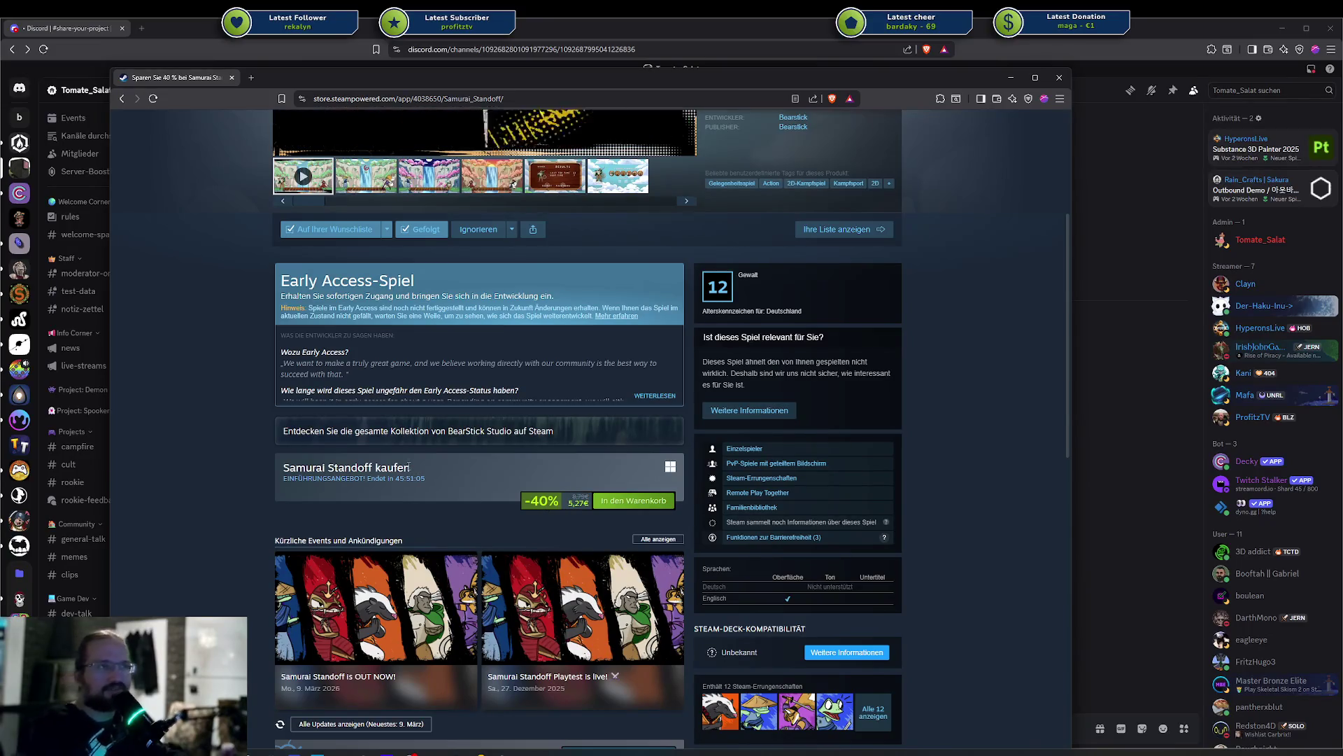
{"action": "scroll", "coordinate": [409, 467], "scroll_direction": "up", "scroll_amount": 5}
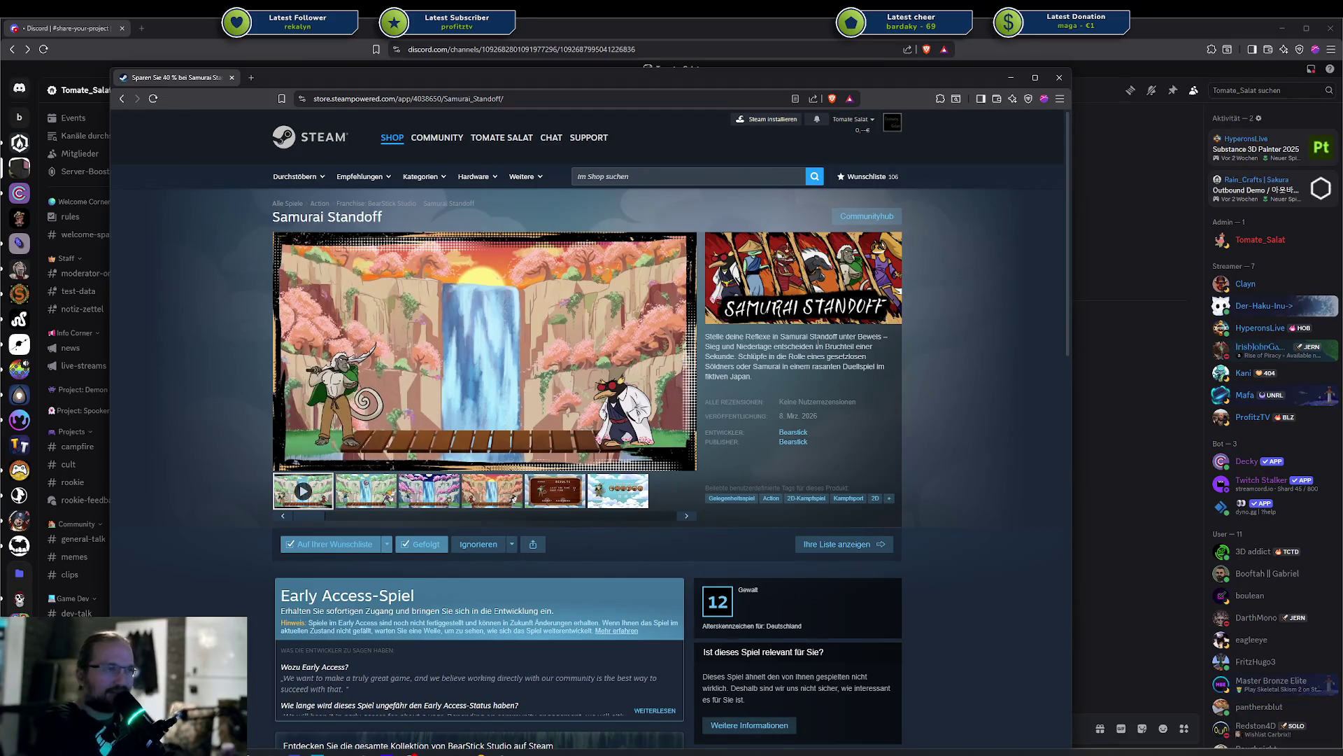
{"action": "scroll", "coordinate": [490, 514], "scroll_direction": "down", "scroll_amount": 6}
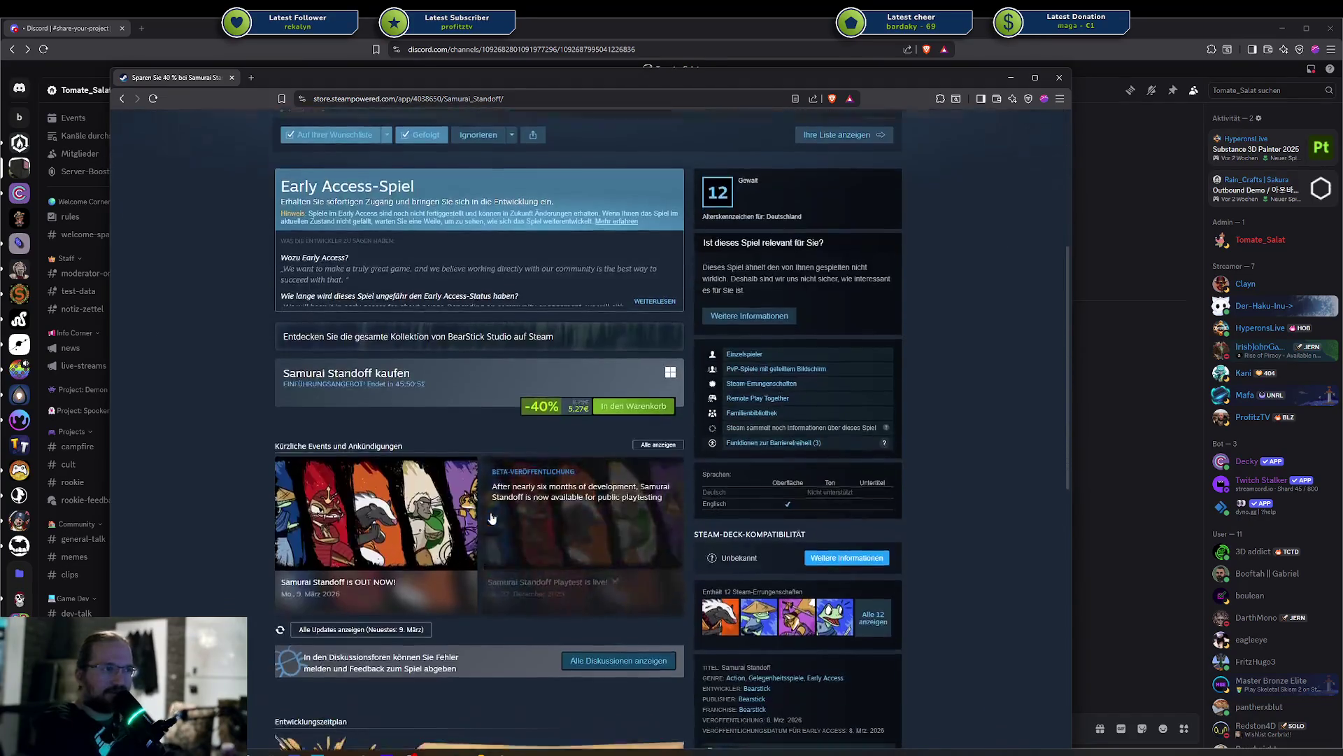
{"action": "scroll", "coordinate": [492, 517], "scroll_direction": "up", "scroll_amount": 4}
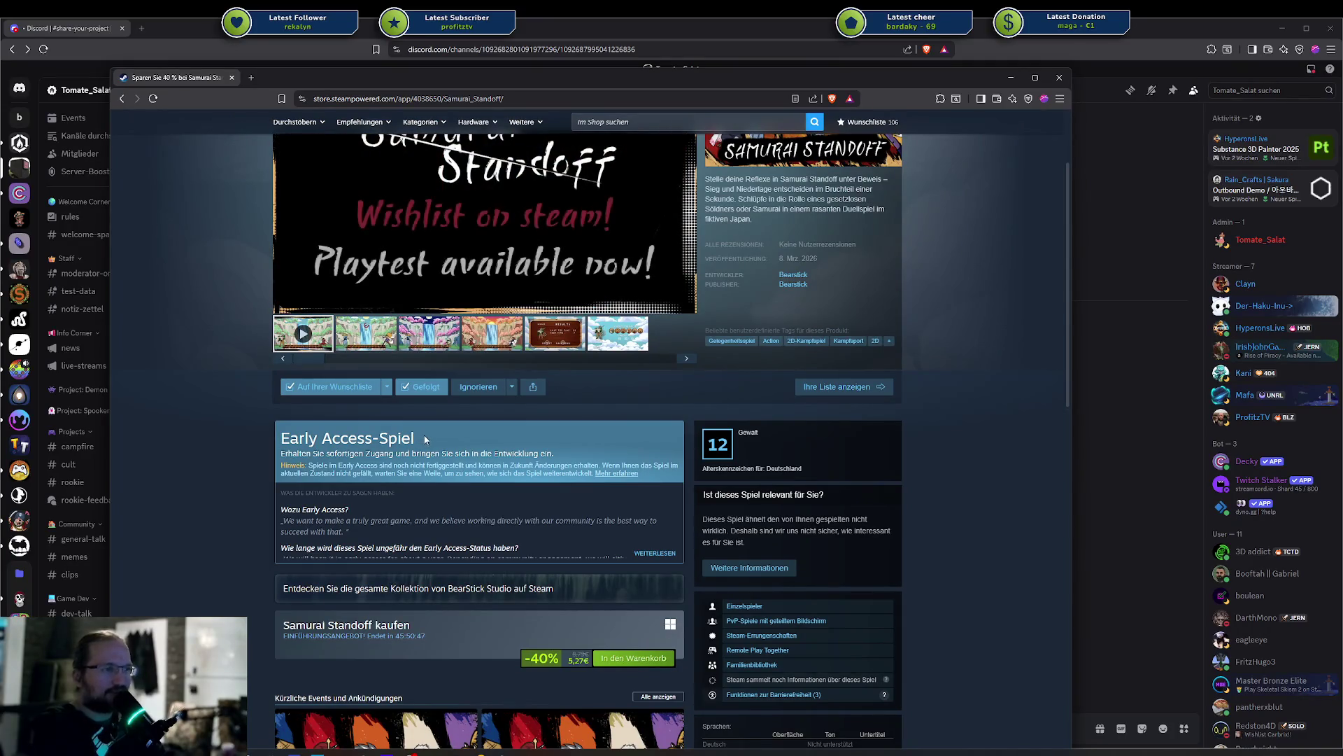
{"action": "scroll", "coordinate": [420, 440], "scroll_direction": "down", "scroll_amount": 2}
{"action": "scroll", "coordinate": [367, 417], "scroll_direction": "up", "scroll_amount": 3}
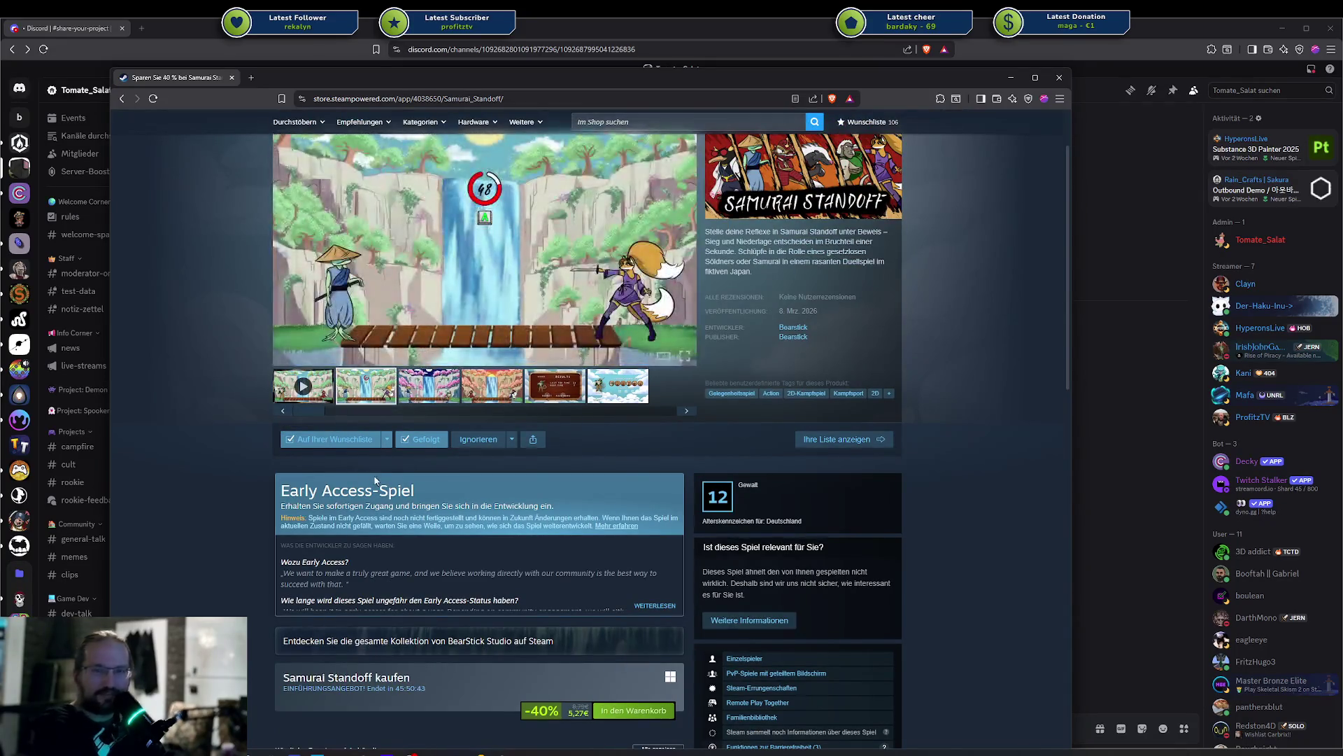
{"action": "scroll", "coordinate": [374, 474], "scroll_direction": "down", "scroll_amount": 2}
{"action": "scroll", "coordinate": [375, 477], "scroll_direction": "down", "scroll_amount": 2}
{"action": "scroll", "coordinate": [375, 477], "scroll_direction": "down", "scroll_amount": 4}
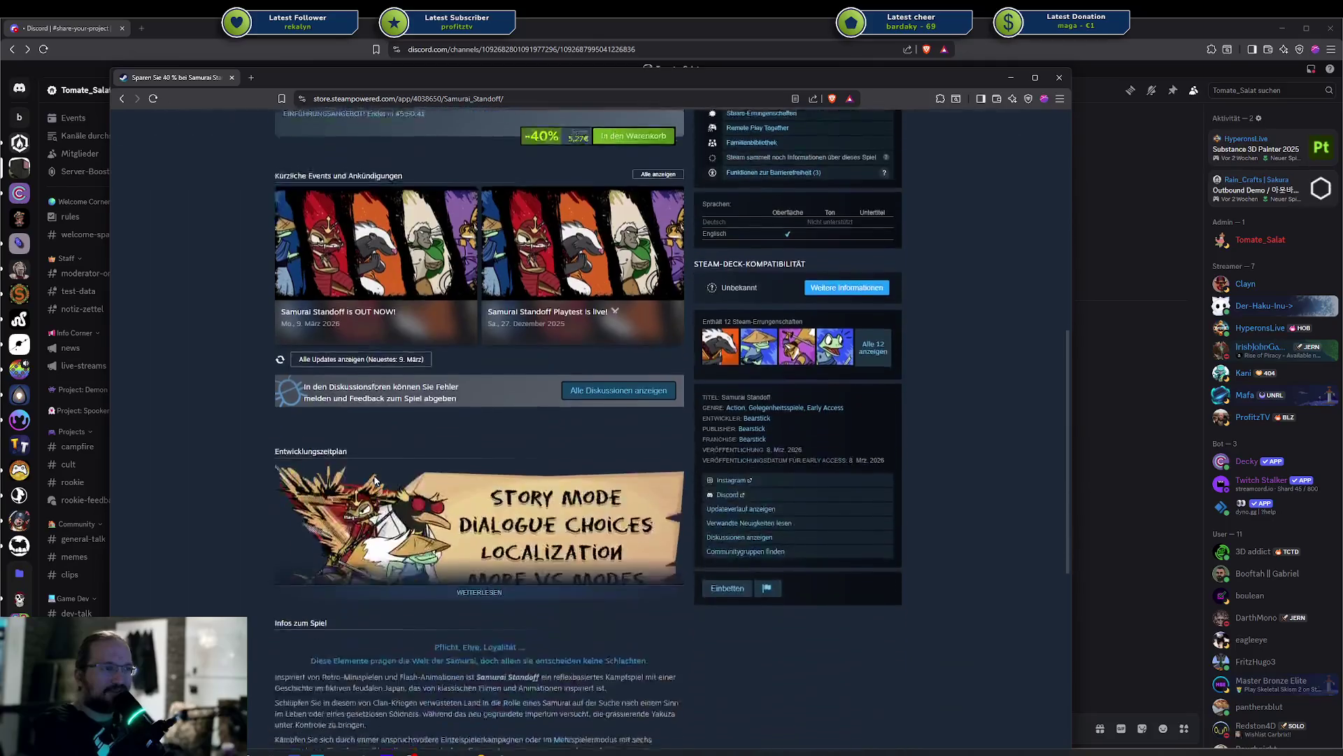
{"action": "scroll", "coordinate": [375, 477], "scroll_direction": "up", "scroll_amount": 3}
{"action": "scroll", "coordinate": [376, 476], "scroll_direction": "down", "scroll_amount": 8}
{"action": "scroll", "coordinate": [376, 477], "scroll_direction": "down", "scroll_amount": 8}
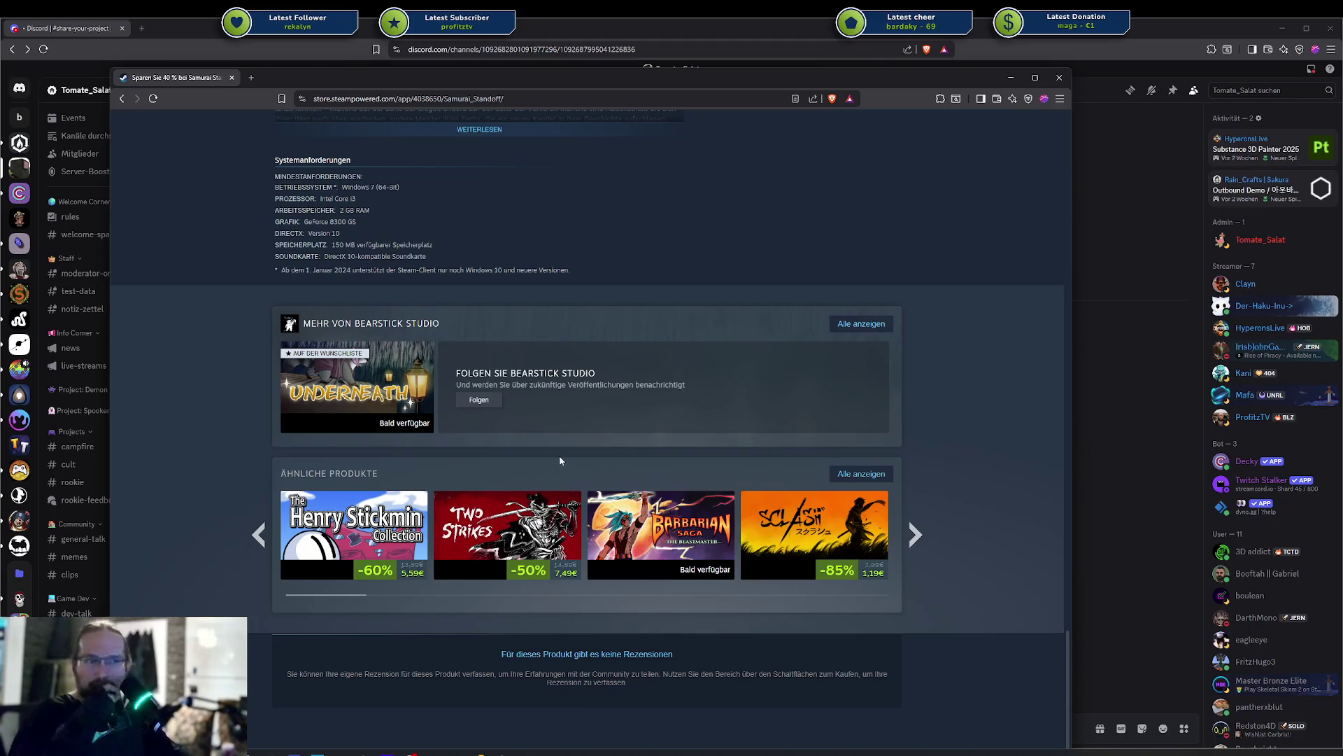
{"action": "scroll", "coordinate": [630, 491], "scroll_direction": "up", "scroll_amount": 8}
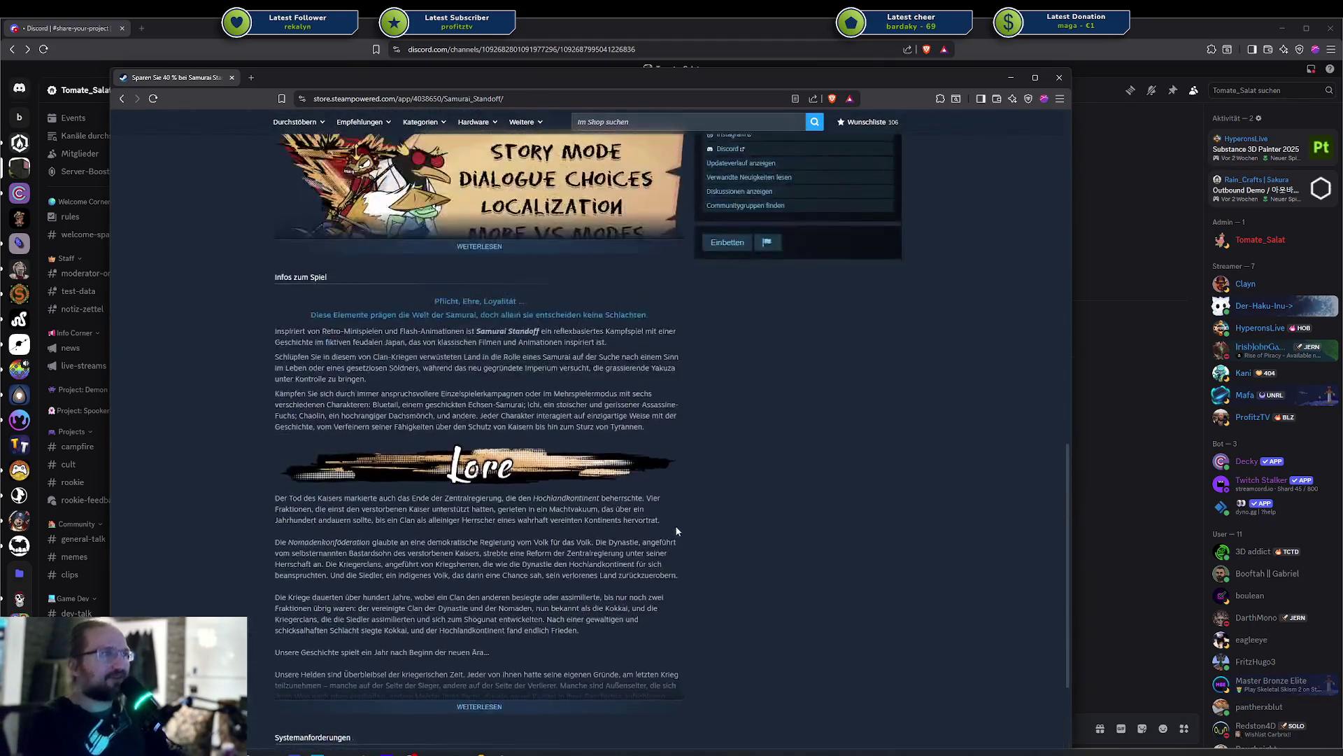
{"action": "scroll", "coordinate": [676, 530], "scroll_direction": "up", "scroll_amount": 5}
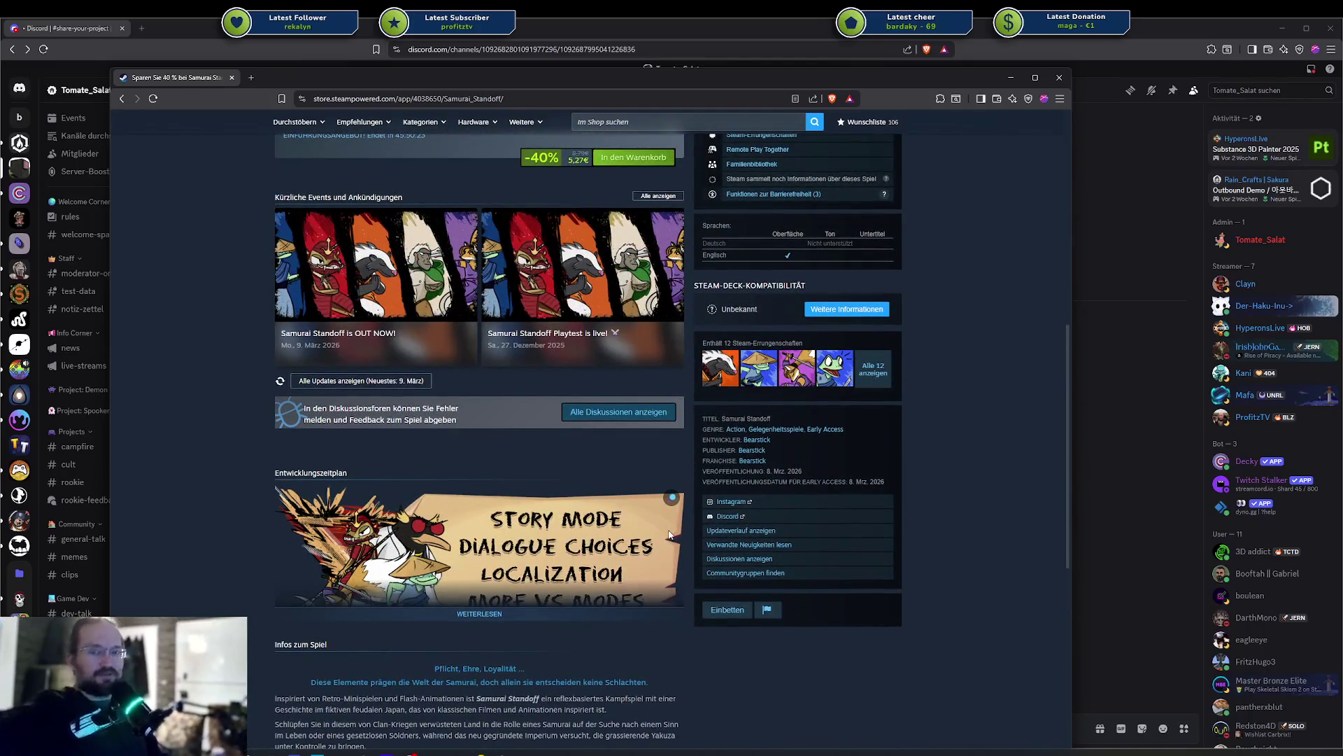
{"action": "scroll", "coordinate": [669, 534], "scroll_direction": "up", "scroll_amount": 6}
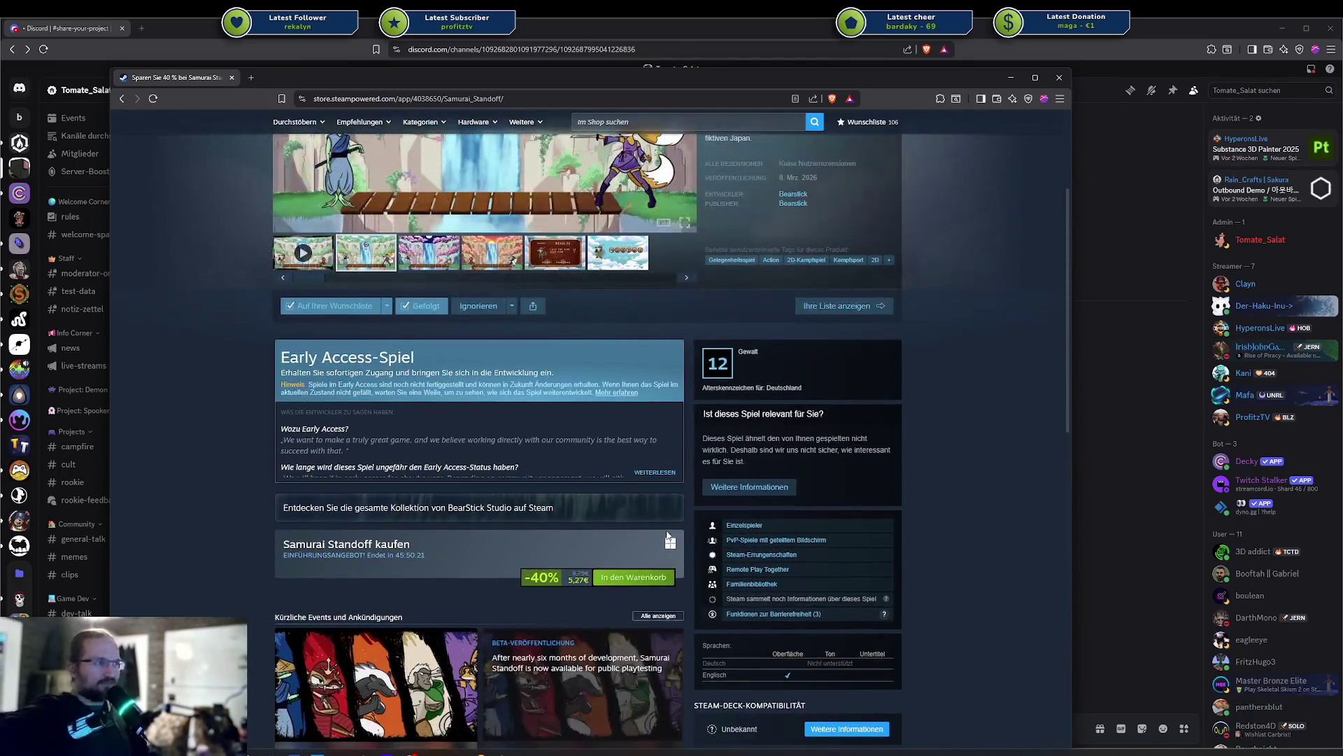
{"action": "scroll", "coordinate": [979, 462], "scroll_direction": "up", "scroll_amount": 2}
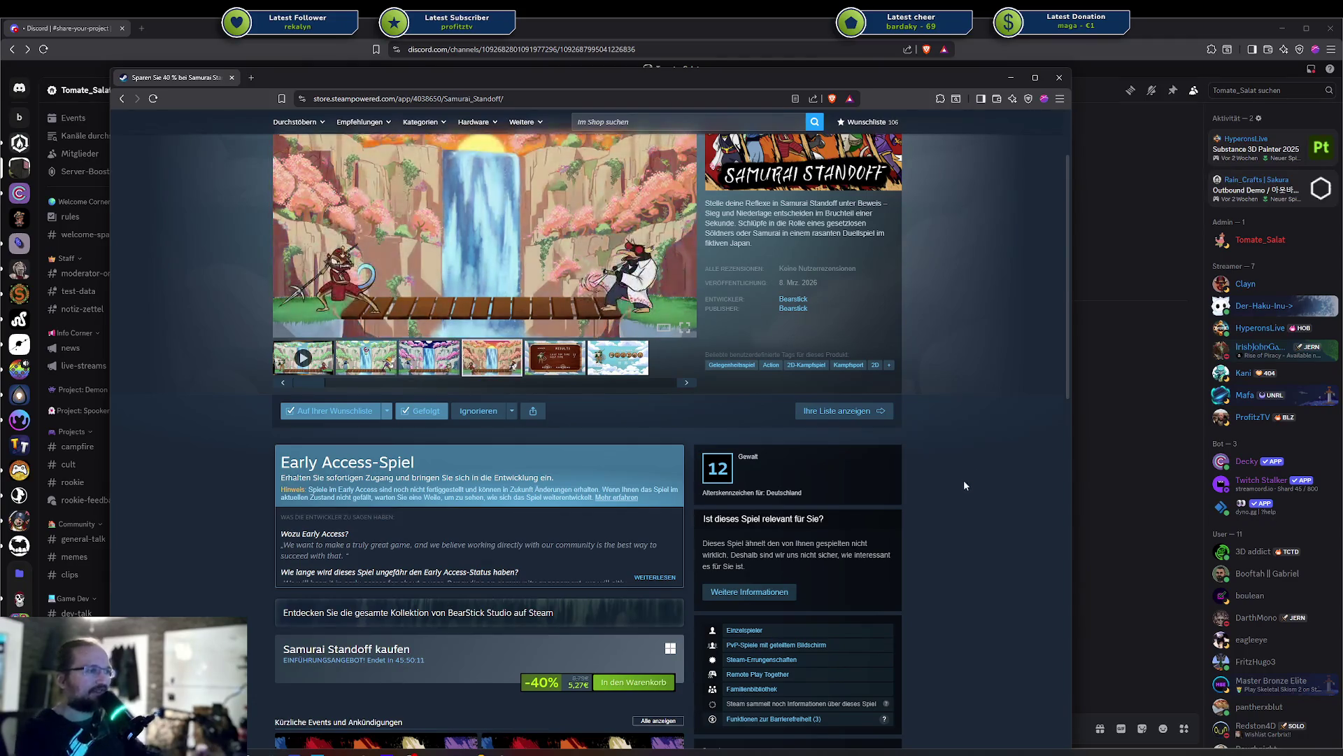
Close the Samurai Standoff Steam store browser window
{"action": "scroll", "coordinate": [963, 480], "scroll_direction": "up", "scroll_amount": 2}
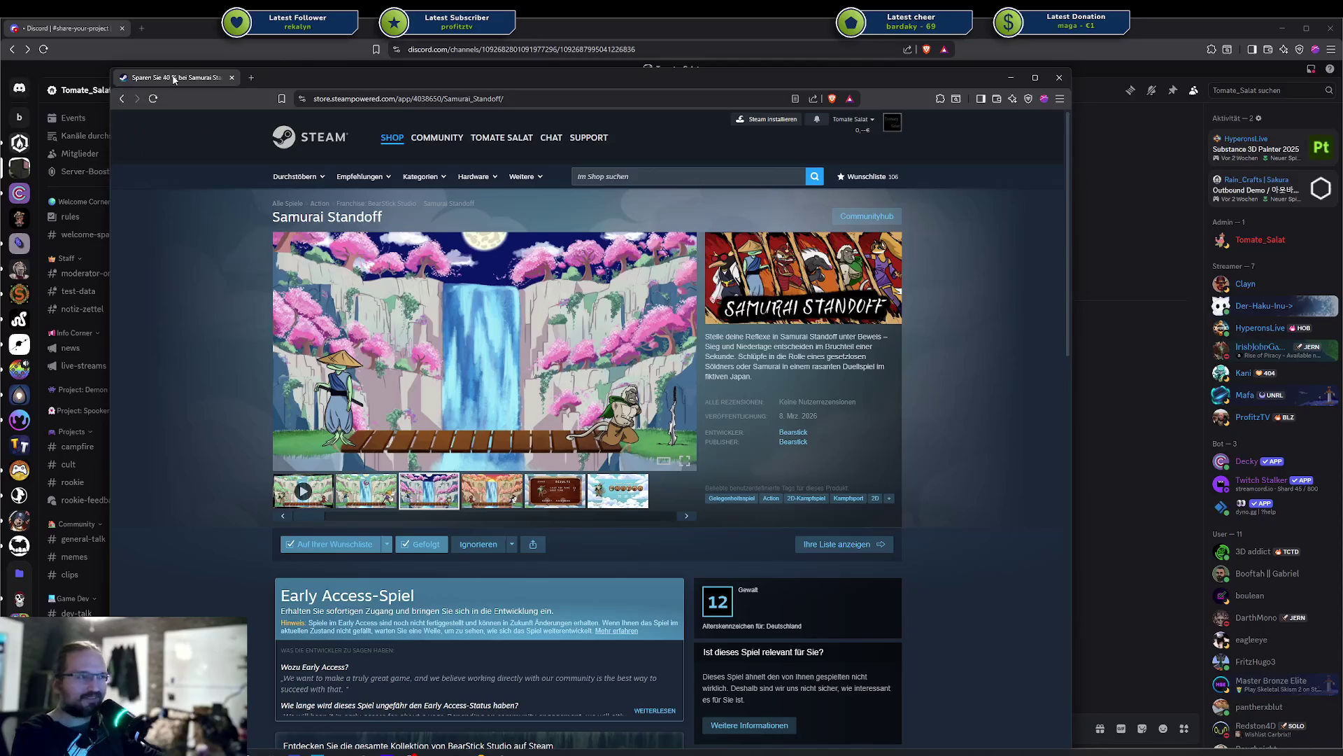
{"action": "middle_click", "coordinate": [173, 77]}
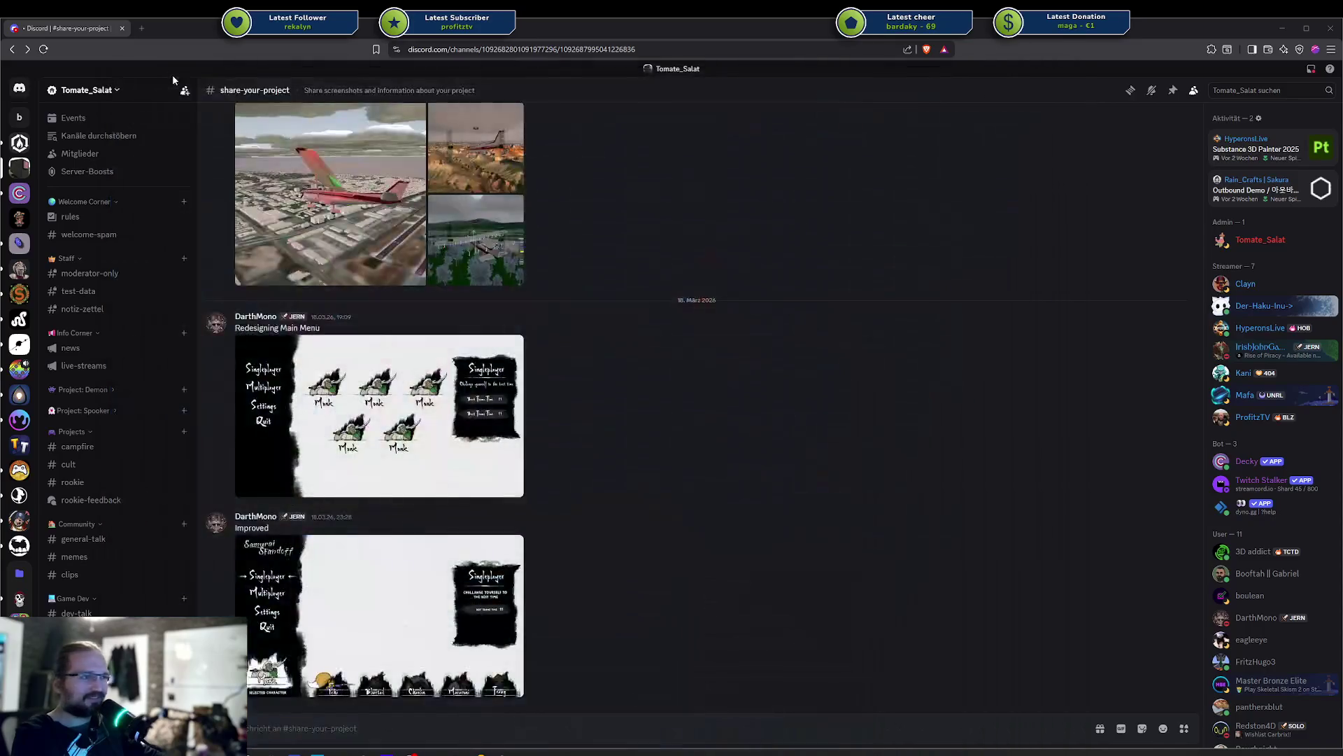
Close the Discord browser window to bring Unity back
{"action": "middle_click", "coordinate": [81, 29]}
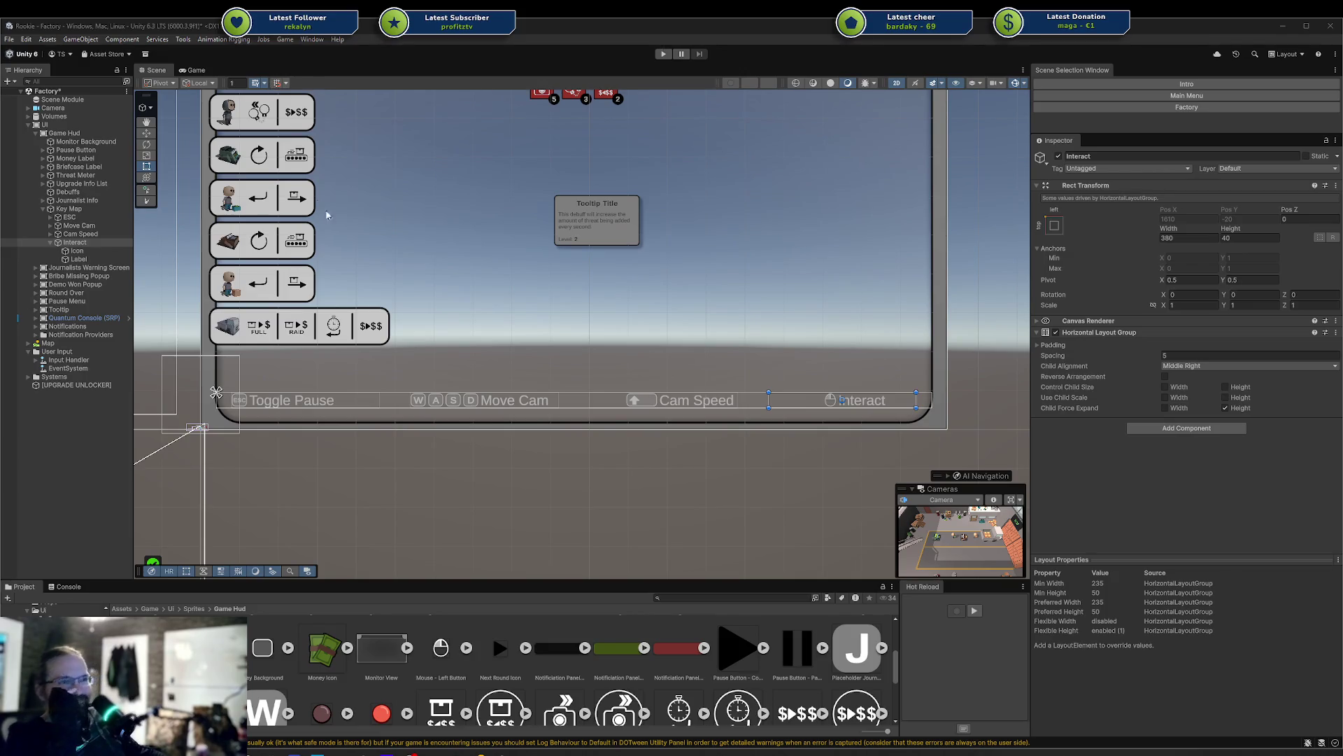
Zoom and pan the Scene view to frame the whole HUD panel
{"action": "scroll", "coordinate": [420, 297], "scroll_direction": "up", "scroll_amount": 2}
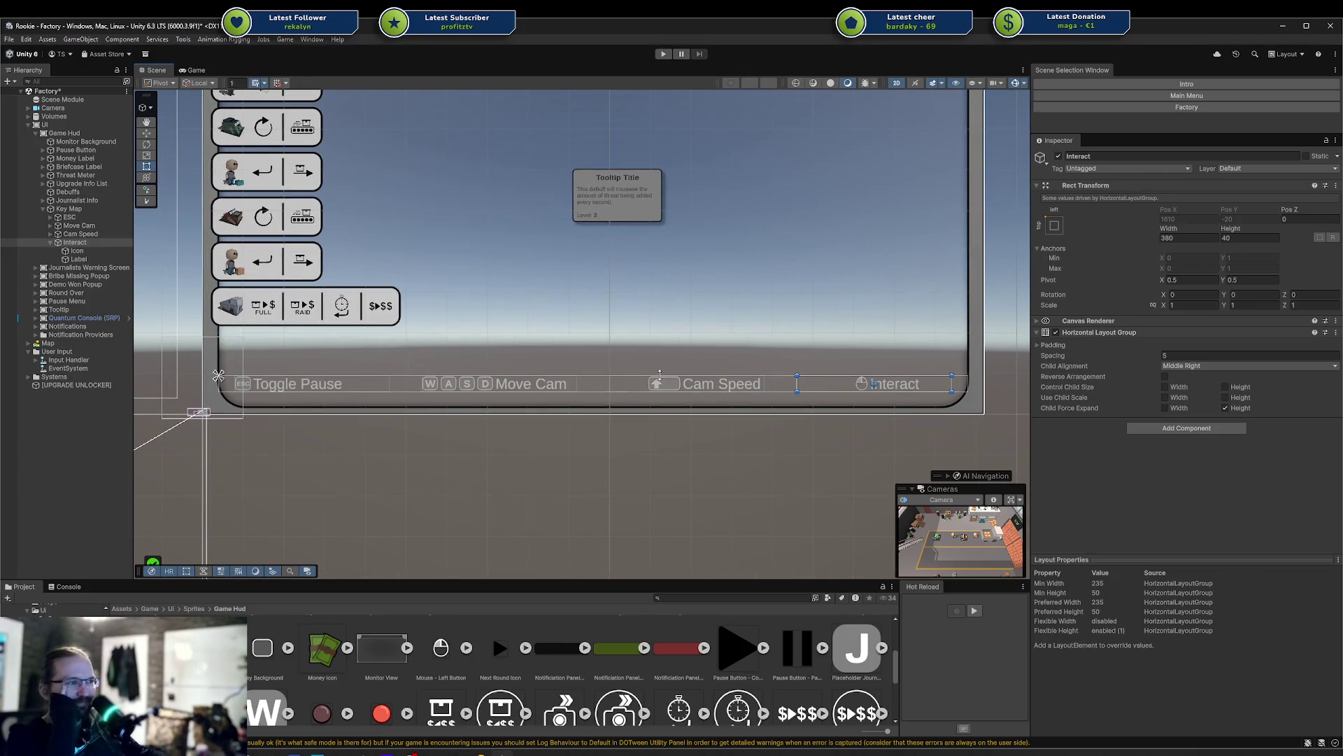
{"action": "scroll", "coordinate": [716, 428], "scroll_direction": "up", "scroll_amount": 3}
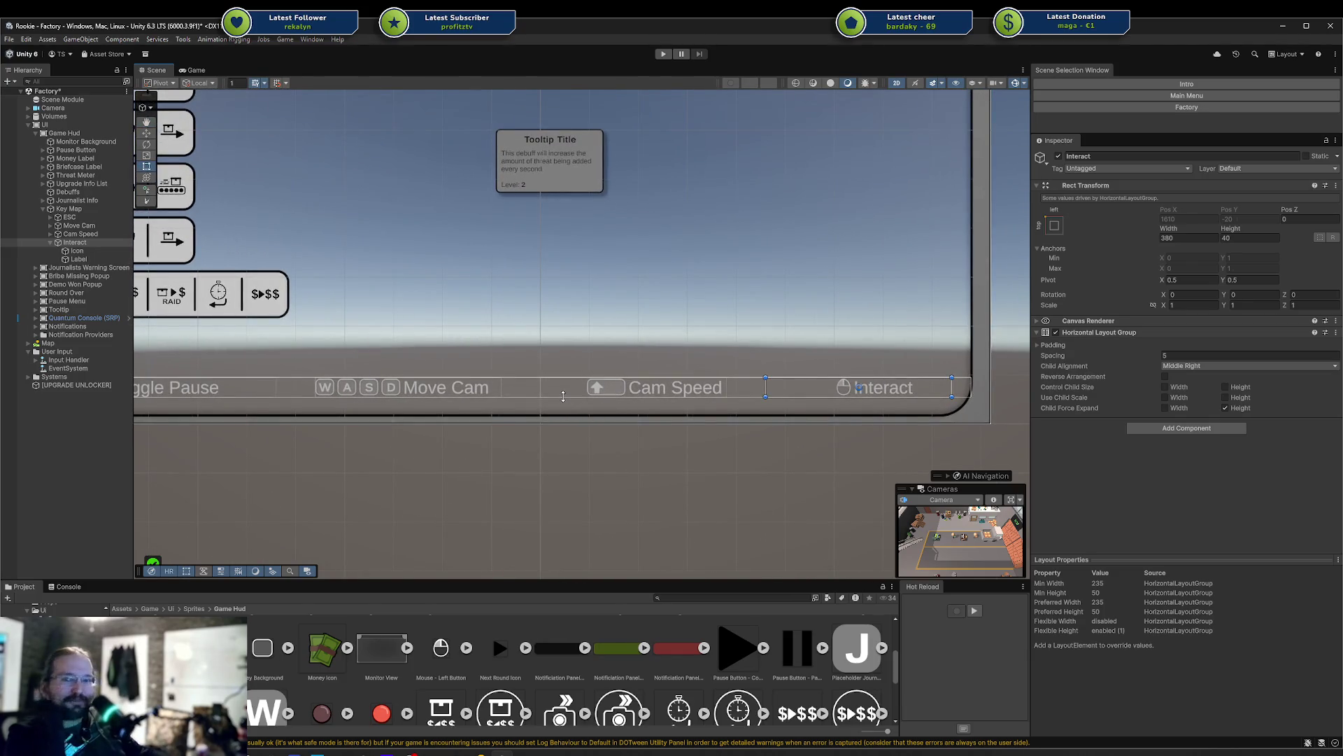
{"action": "scroll", "coordinate": [563, 396], "scroll_direction": "down", "scroll_amount": 5}
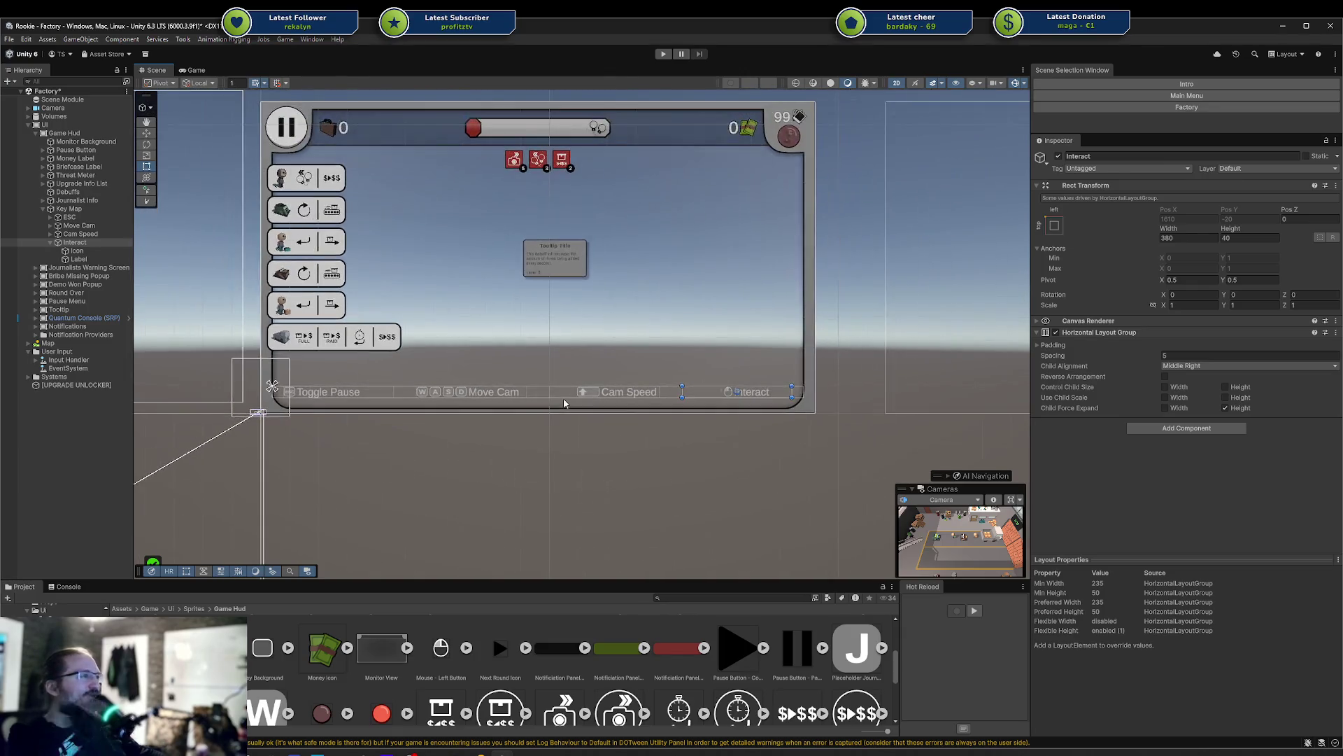
{"action": "left_click_drag", "start_coordinate": [539, 396], "coordinate": [553, 408]}
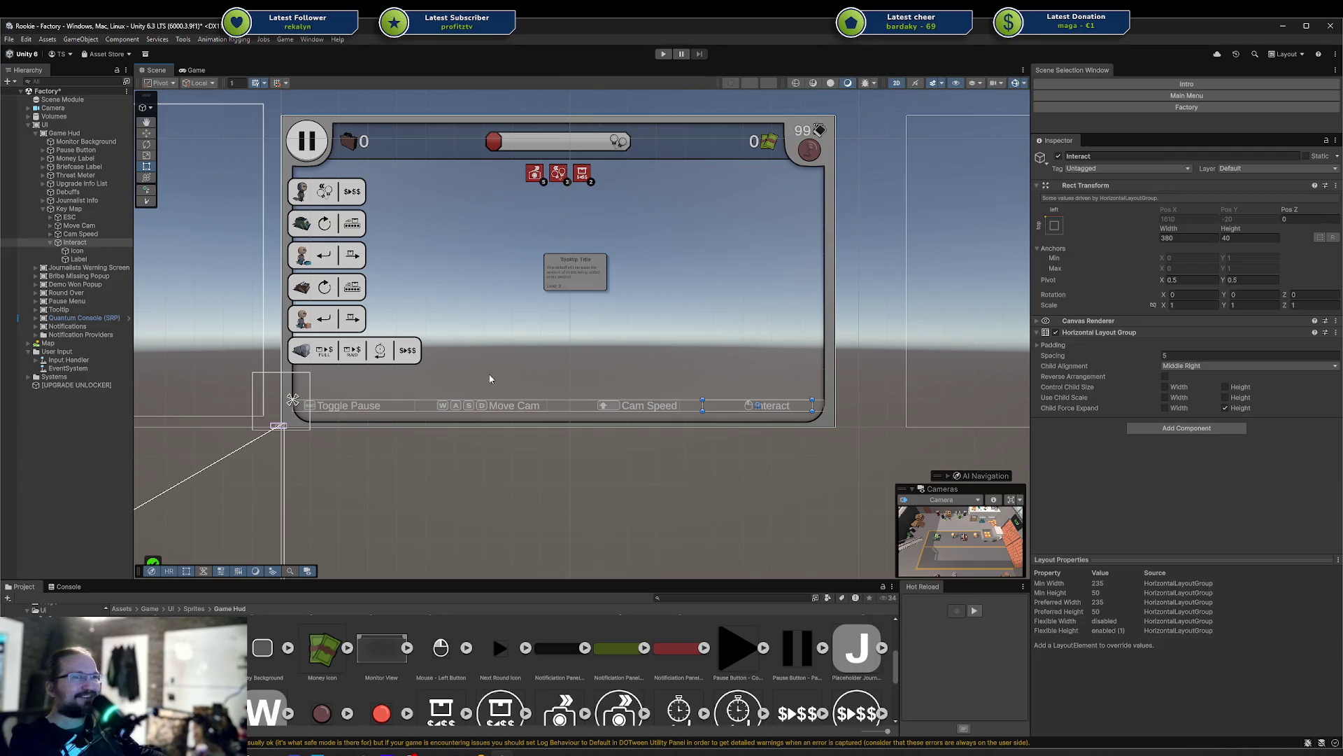
{"action": "left_click_drag", "start_coordinate": [490, 378], "coordinate": [509, 392]}
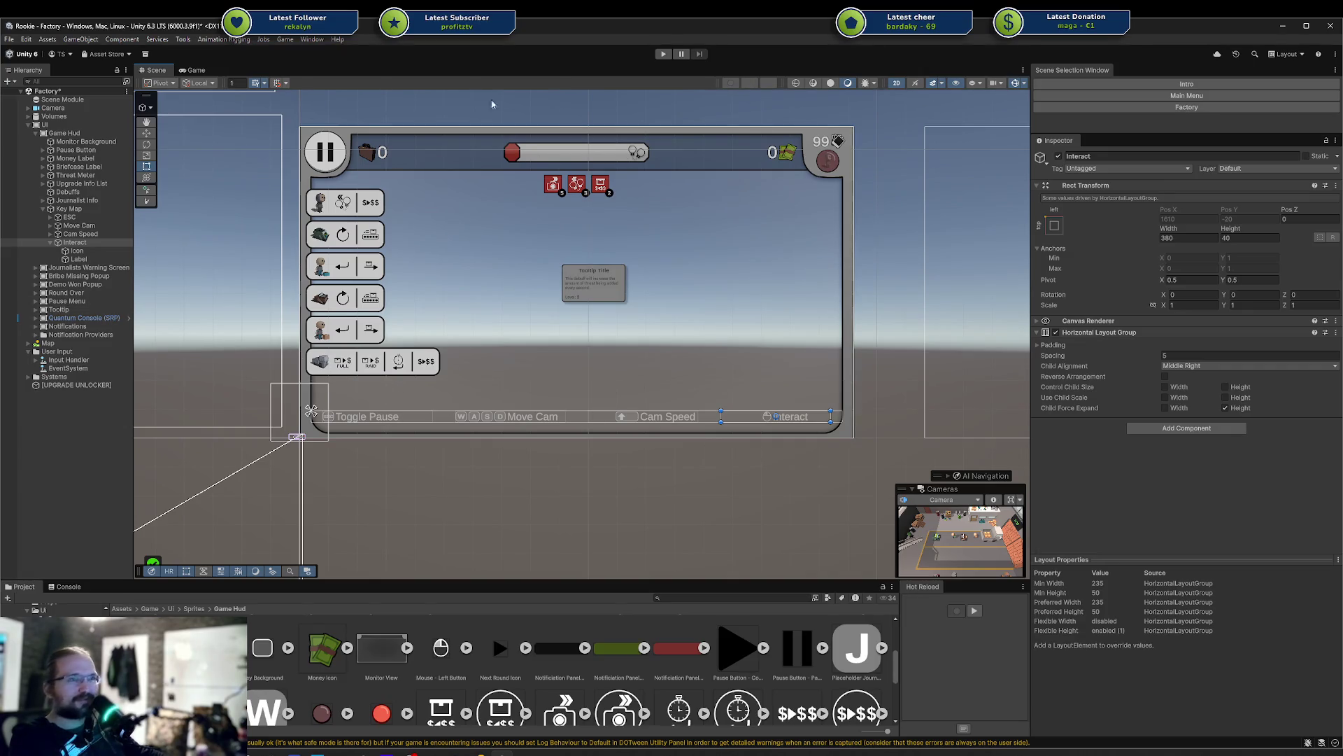
Save the Factory scene and start the game from the Main Menu
{"action": "key", "text": "ctrl+s"}
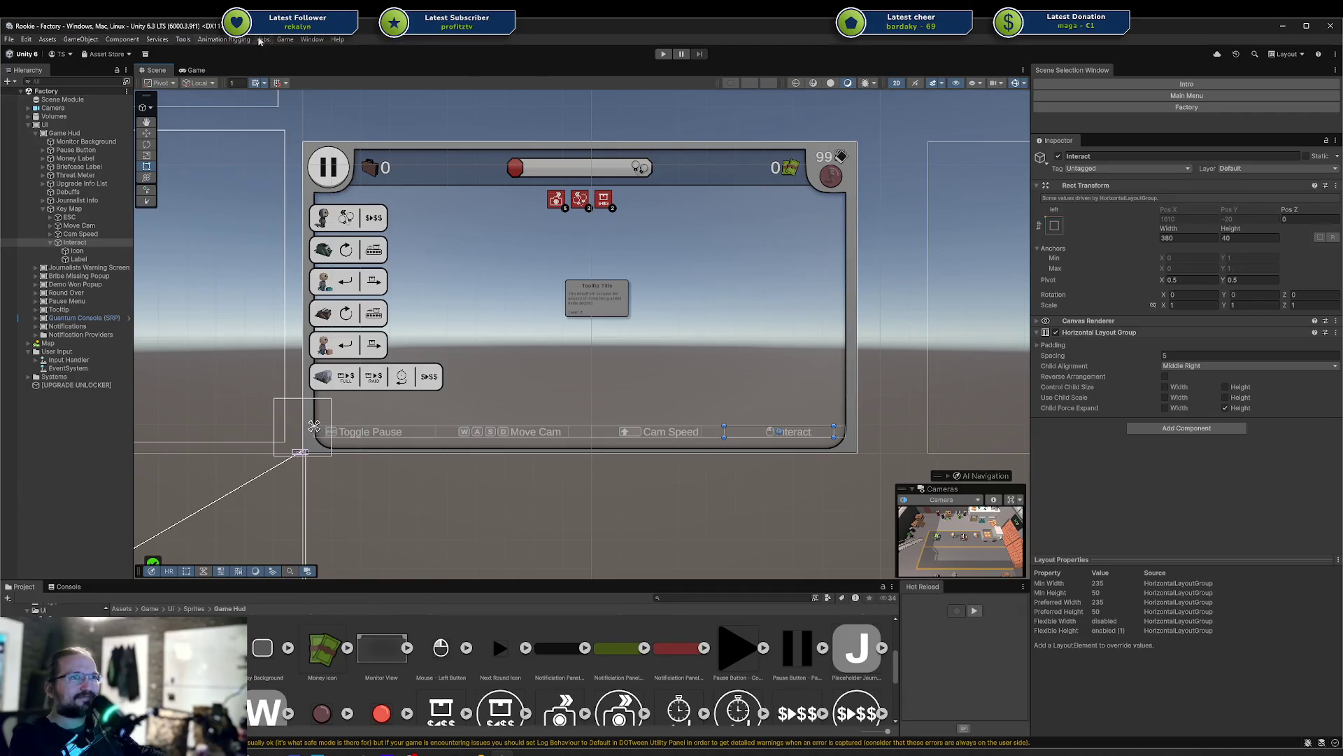
{"action": "left_click", "coordinate": [278, 42]}
{"action": "left_click", "coordinate": [294, 65]}
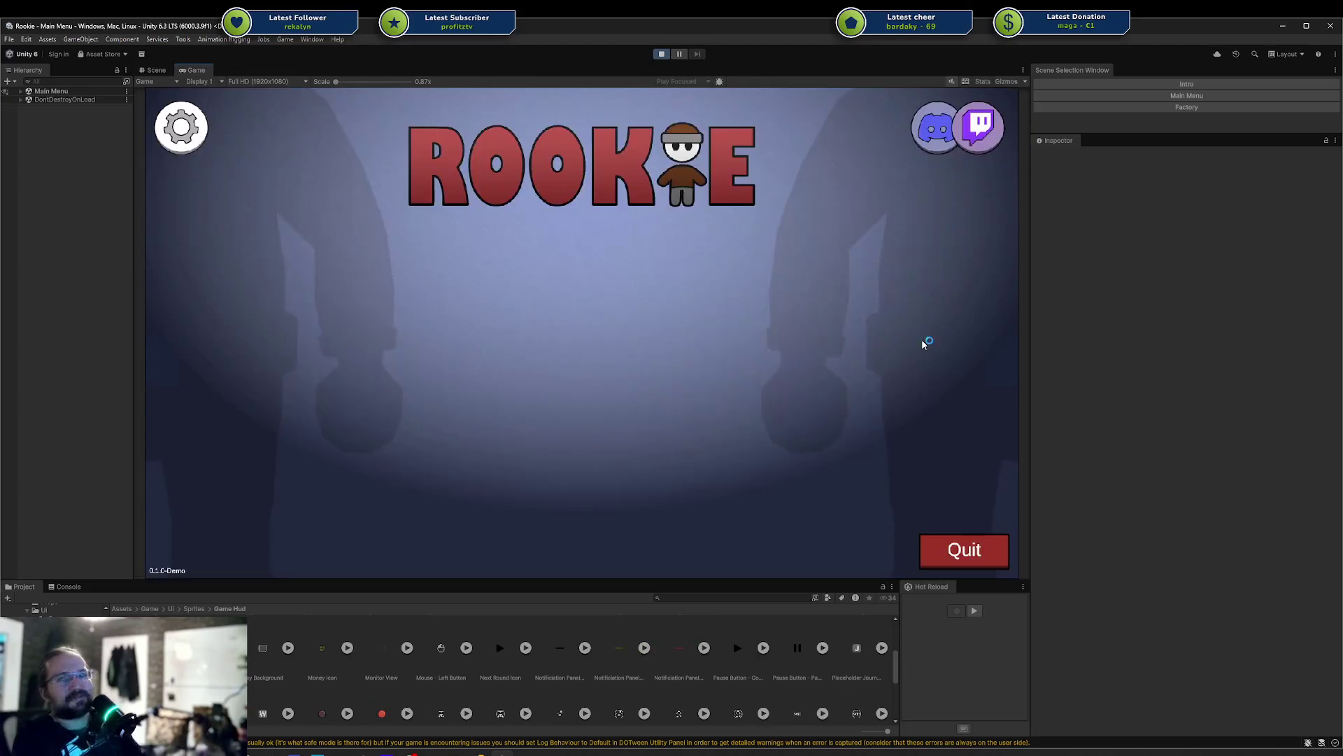
Start the Fabrik level from the main menu to load the factory
{"action": "mouse_move", "coordinate": [428, 291]}
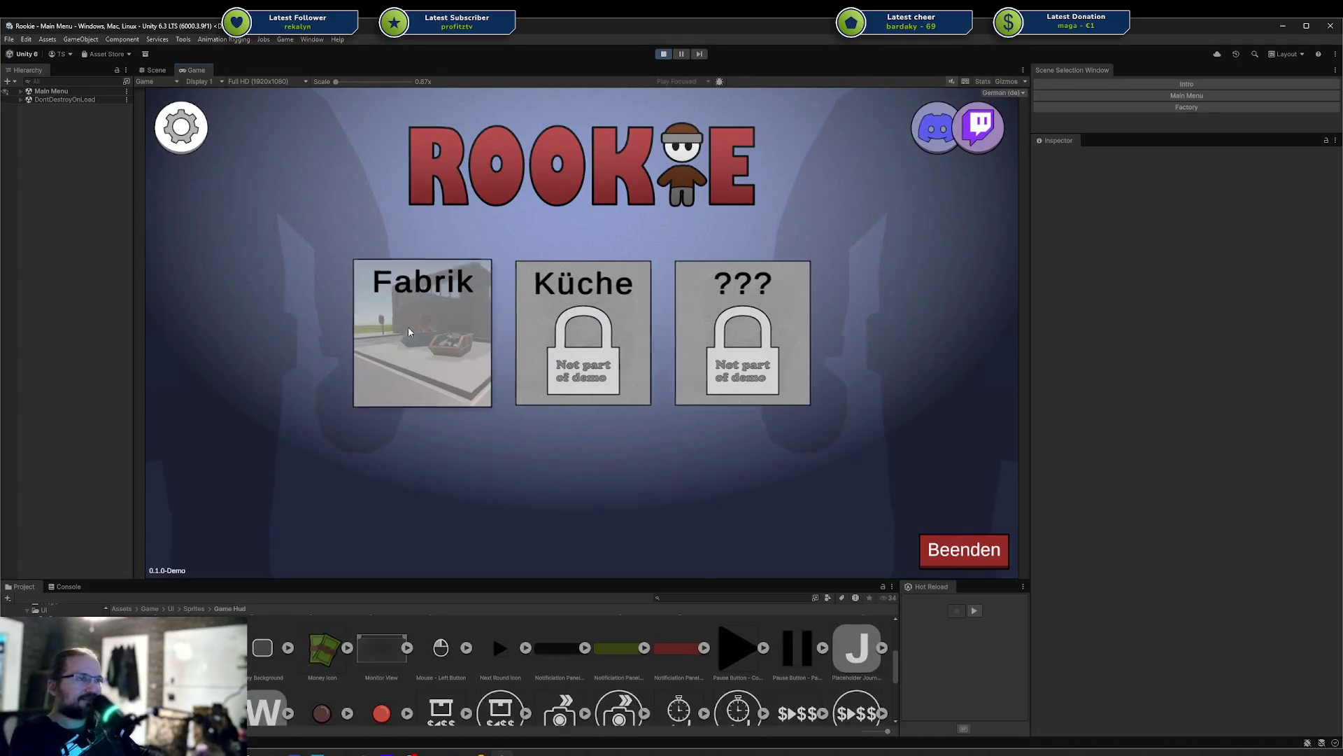
{"action": "left_click", "coordinate": [453, 380]}
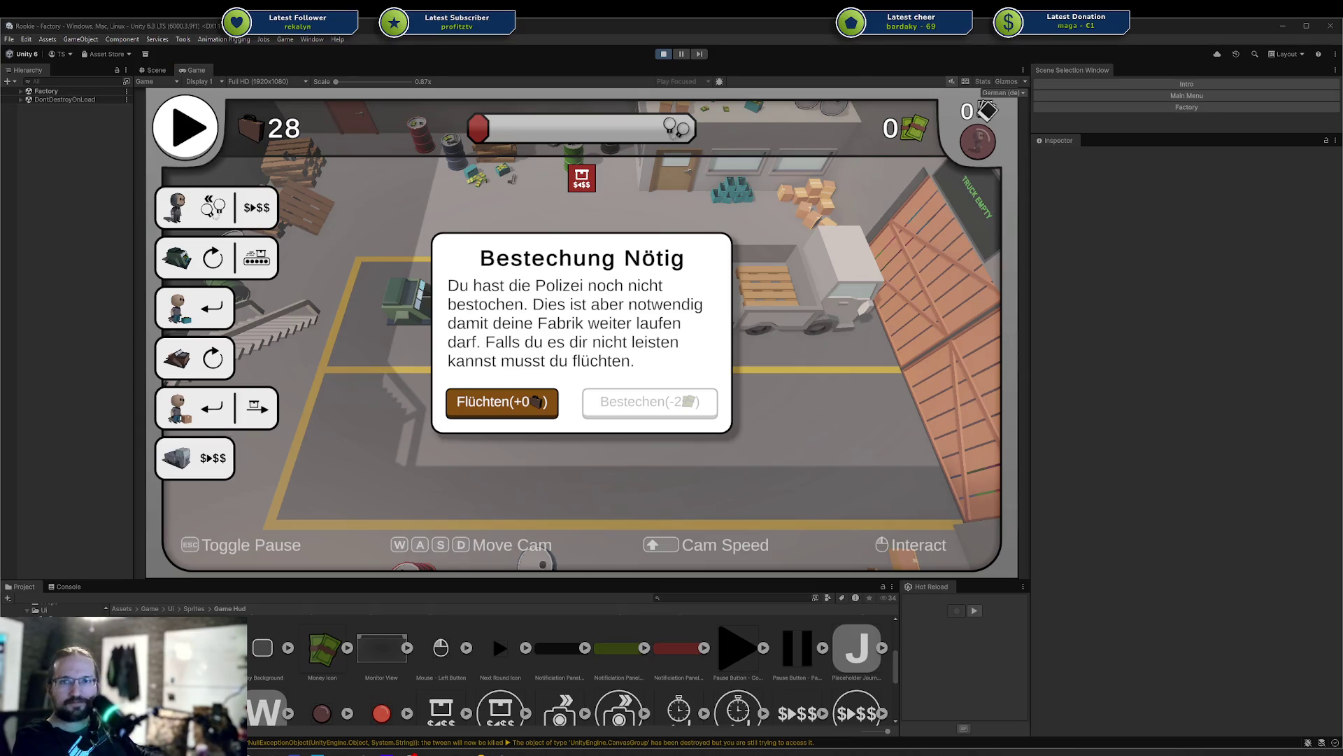
Add an 'I18N' checklist line to the Show KeyMap card, save it, and return to the game
{"action": "key", "text": "alt+Tab"}
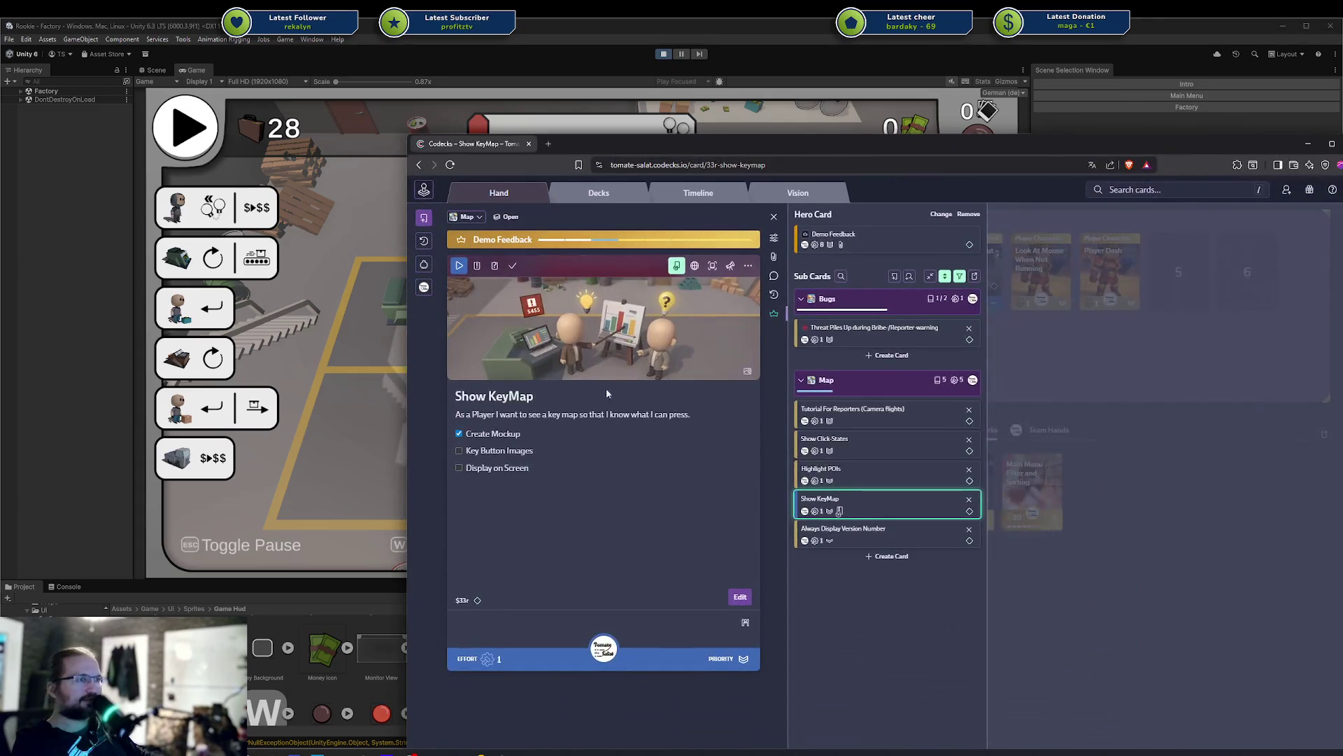
{"action": "left_click", "coordinate": [534, 516]}
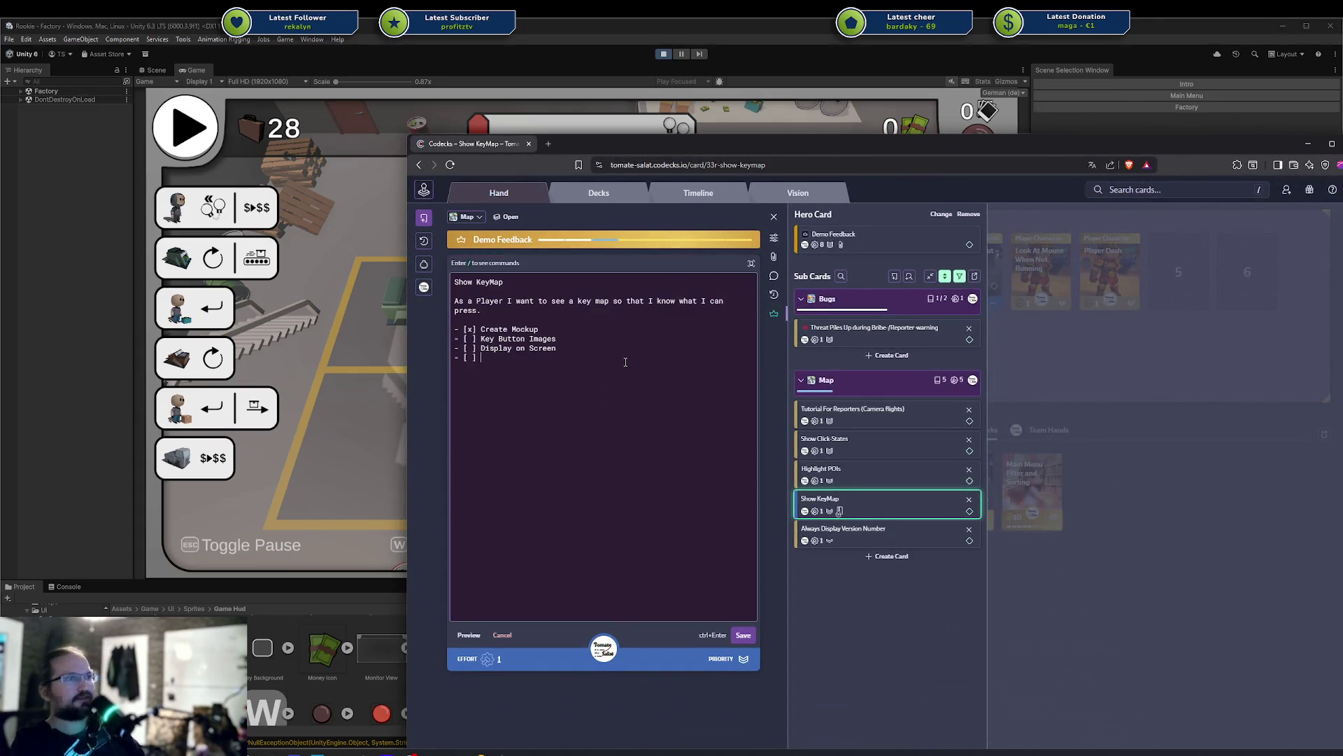
{"action": "key", "text": "Return"}
{"action": "type", "text": "I18N"}
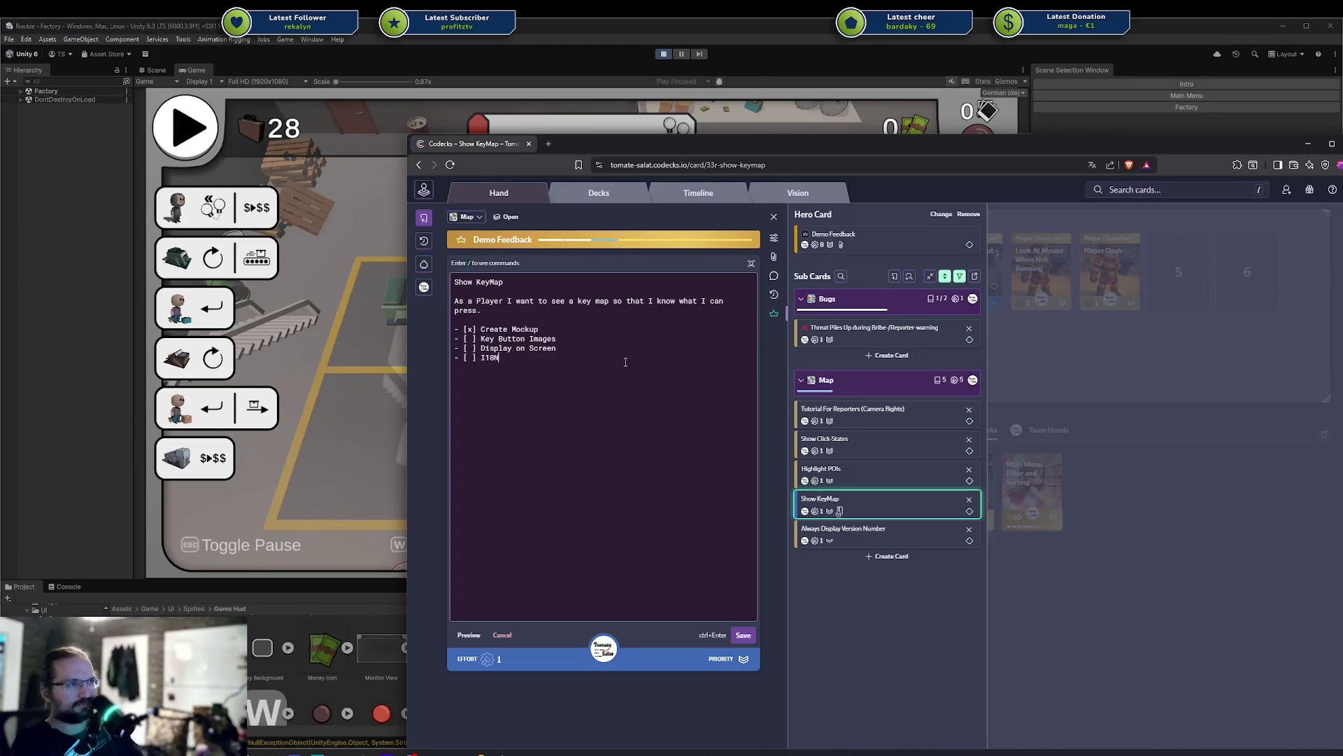
{"action": "key", "text": "ctrl+Return"}
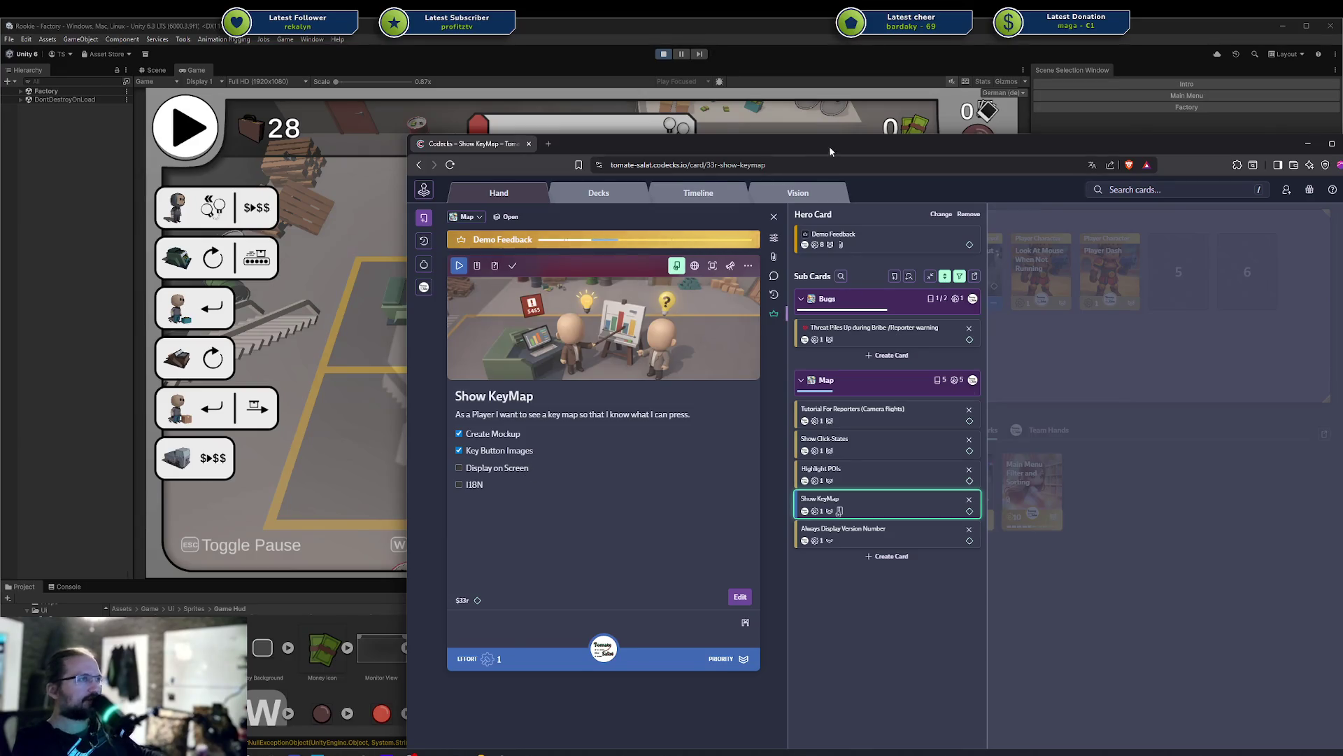
{"action": "key", "text": "alt+Tab"}
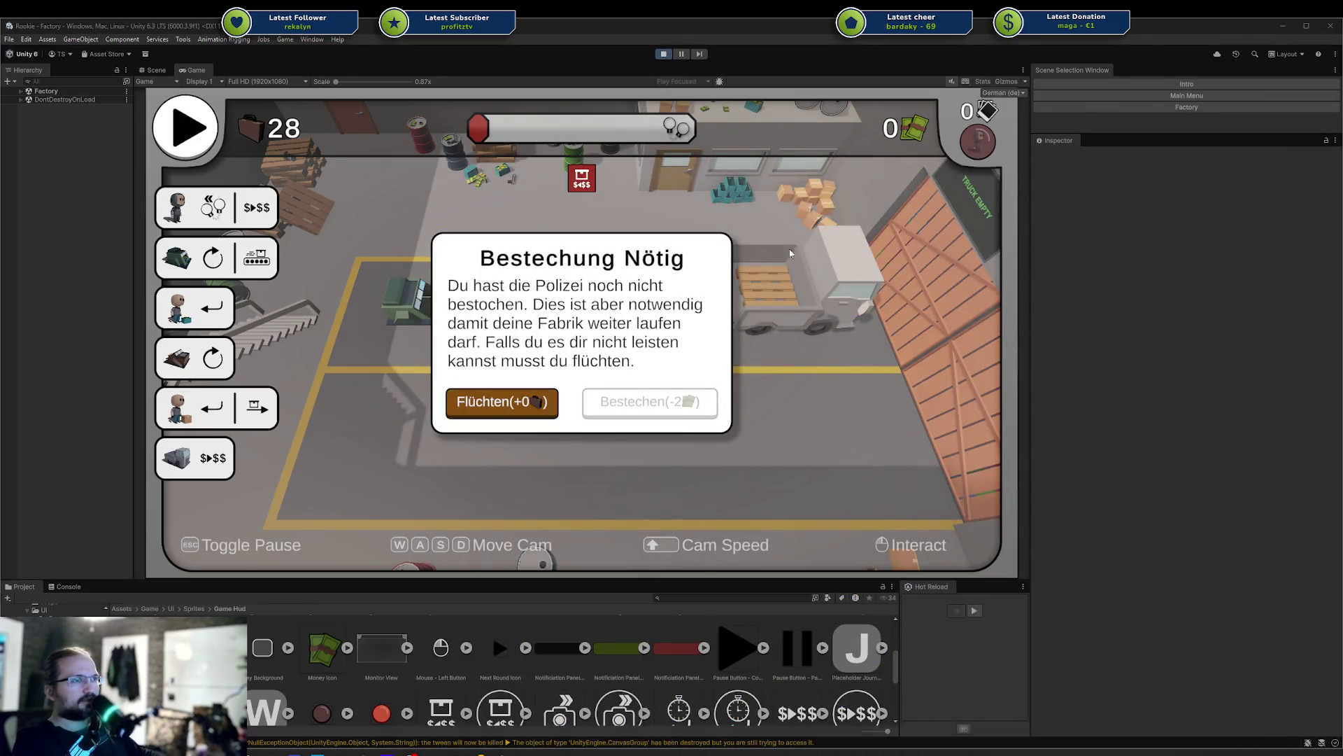
Flee instead of paying the police bribe, then pause and resume until the round ends
{"action": "left_click", "coordinate": [490, 402]}
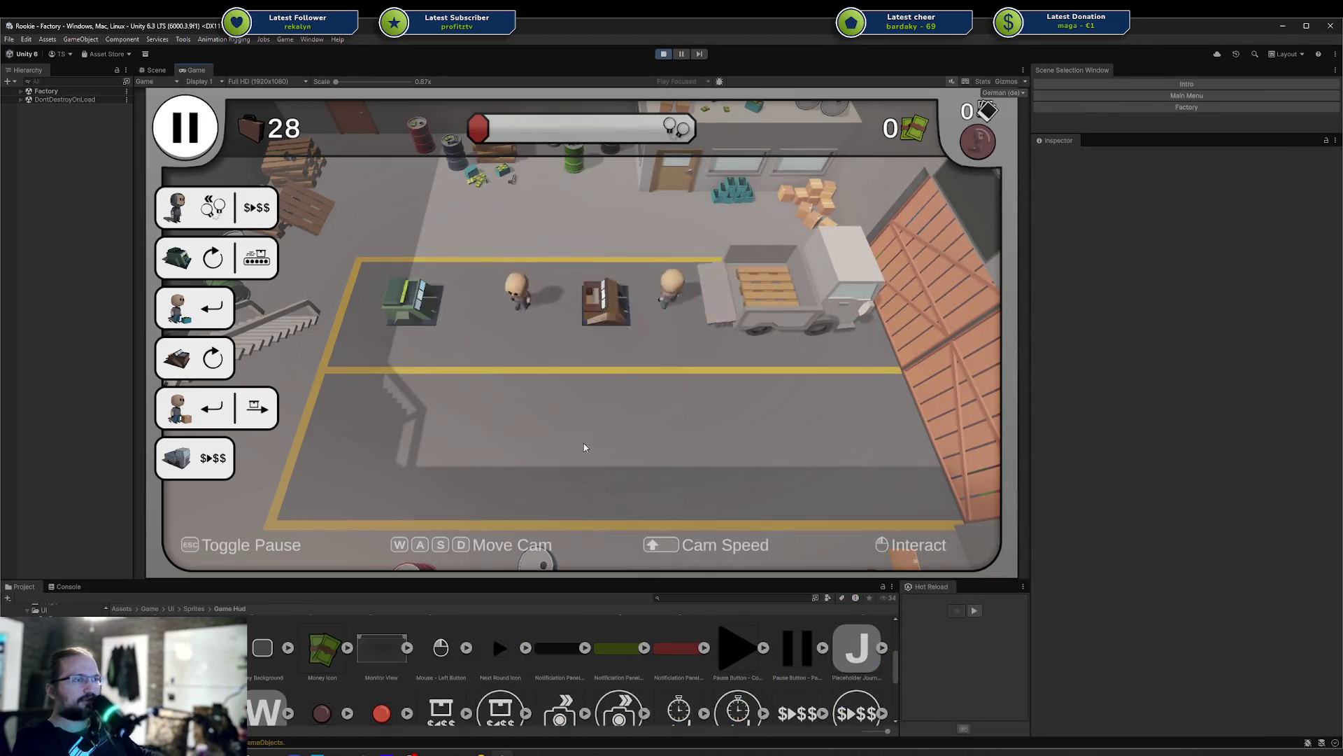
{"action": "key", "text": "Escape"}
{"action": "left_click", "coordinate": [536, 387]}
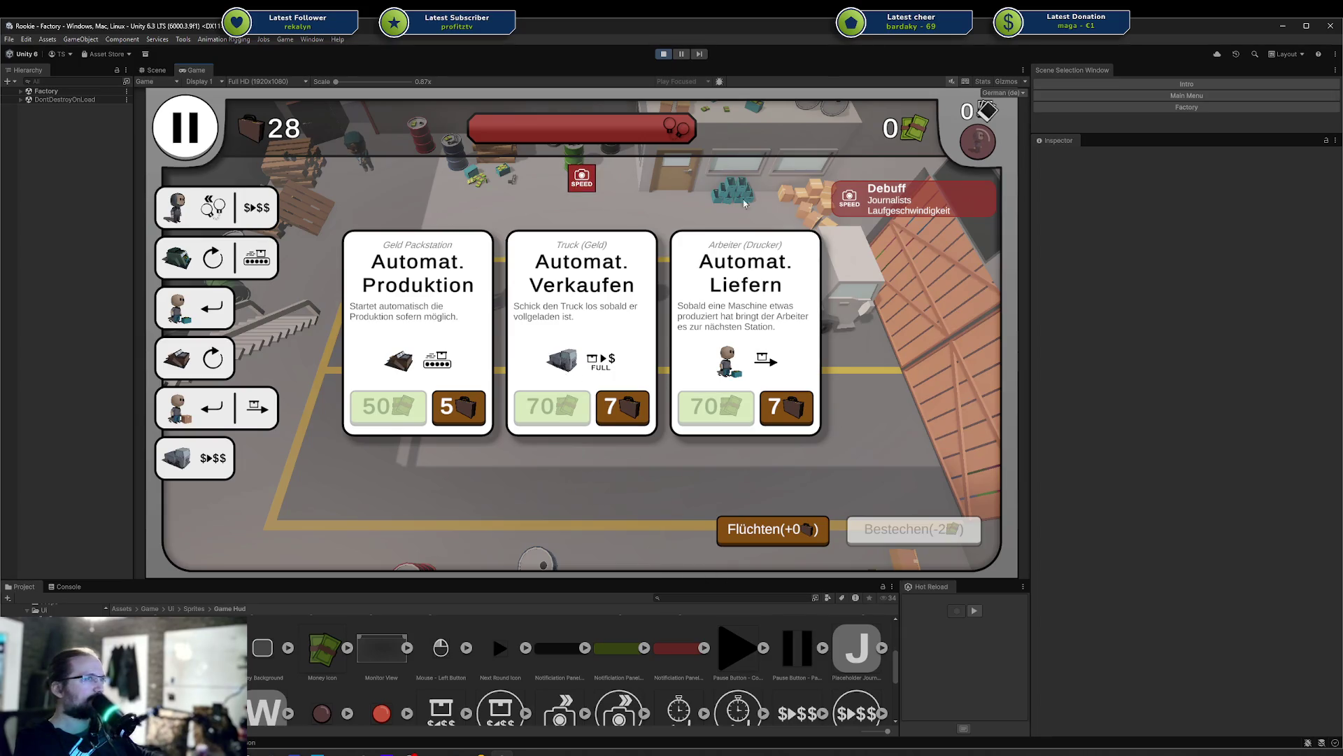
Check the labels in English, switch back to German, and bring the Codecks window forward
{"action": "left_click", "coordinate": [1000, 94]}
{"action": "left_click", "coordinate": [1007, 105]}
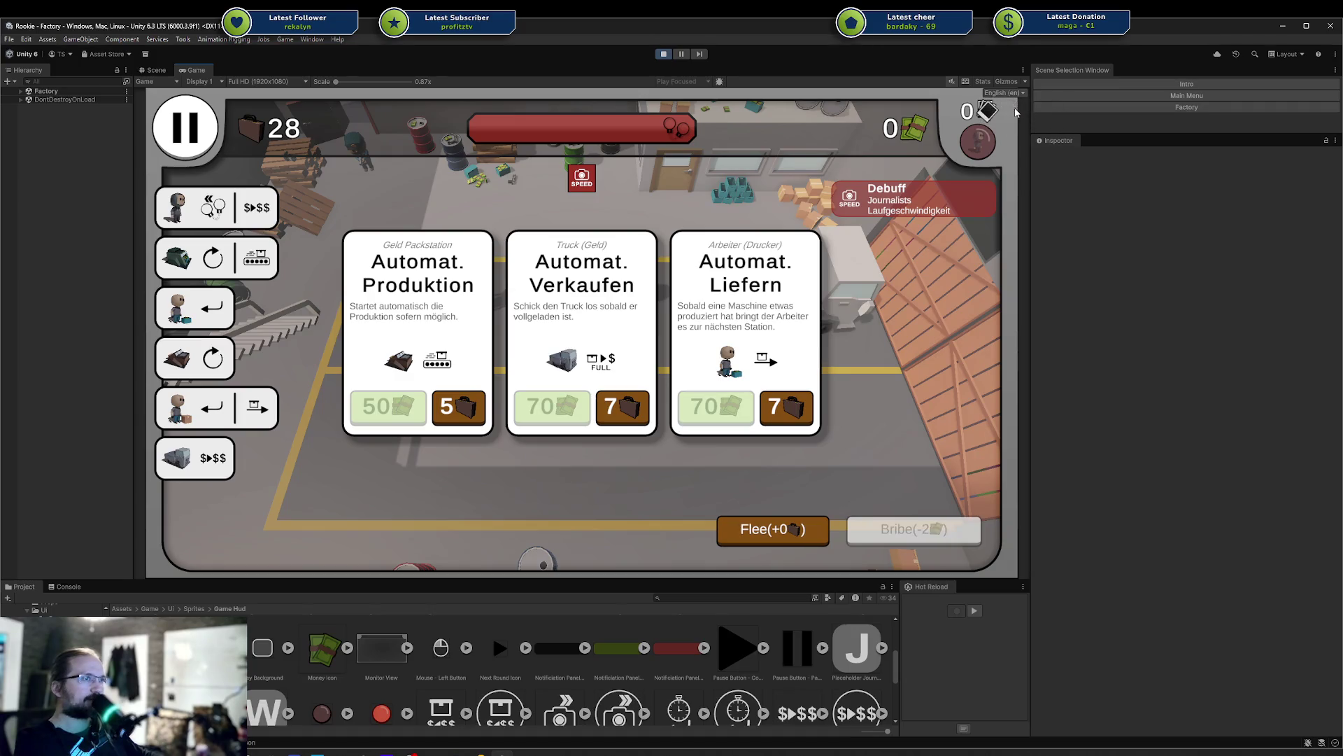
{"action": "left_click", "coordinate": [1004, 93]}
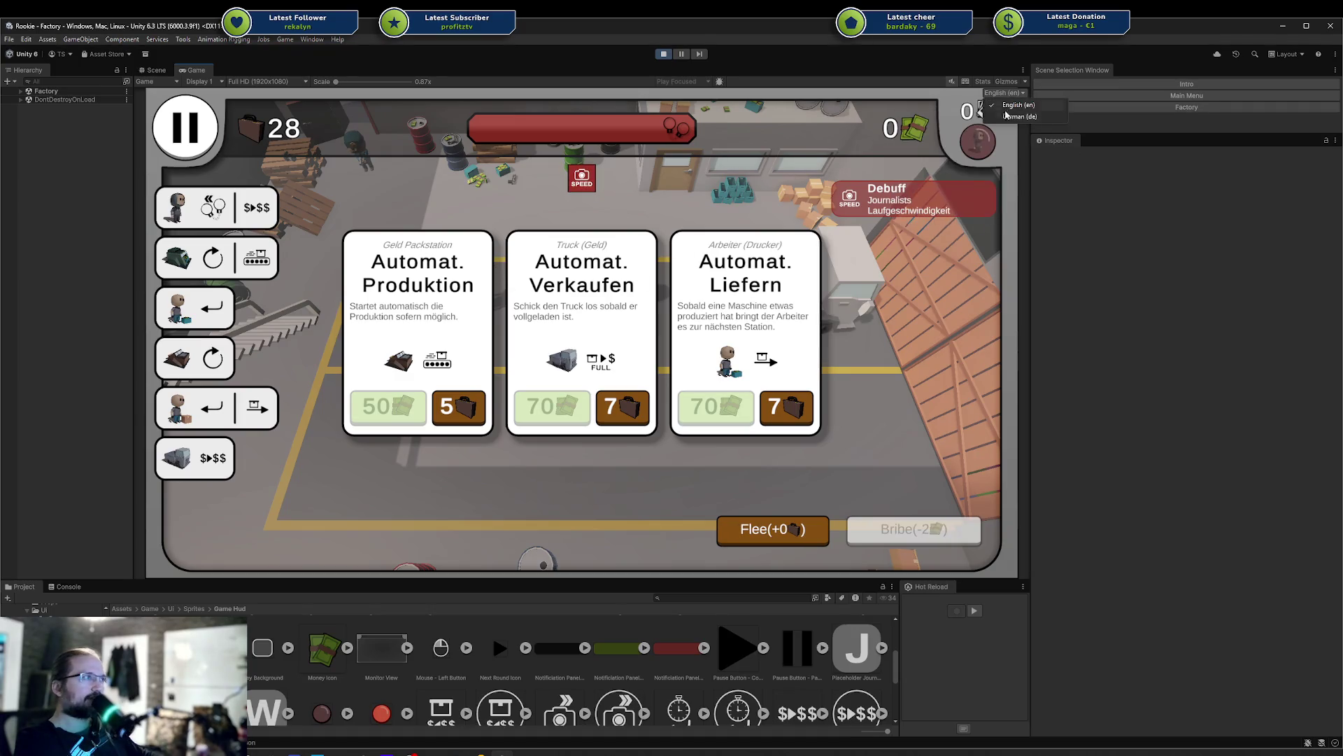
{"action": "left_click", "coordinate": [1018, 116]}
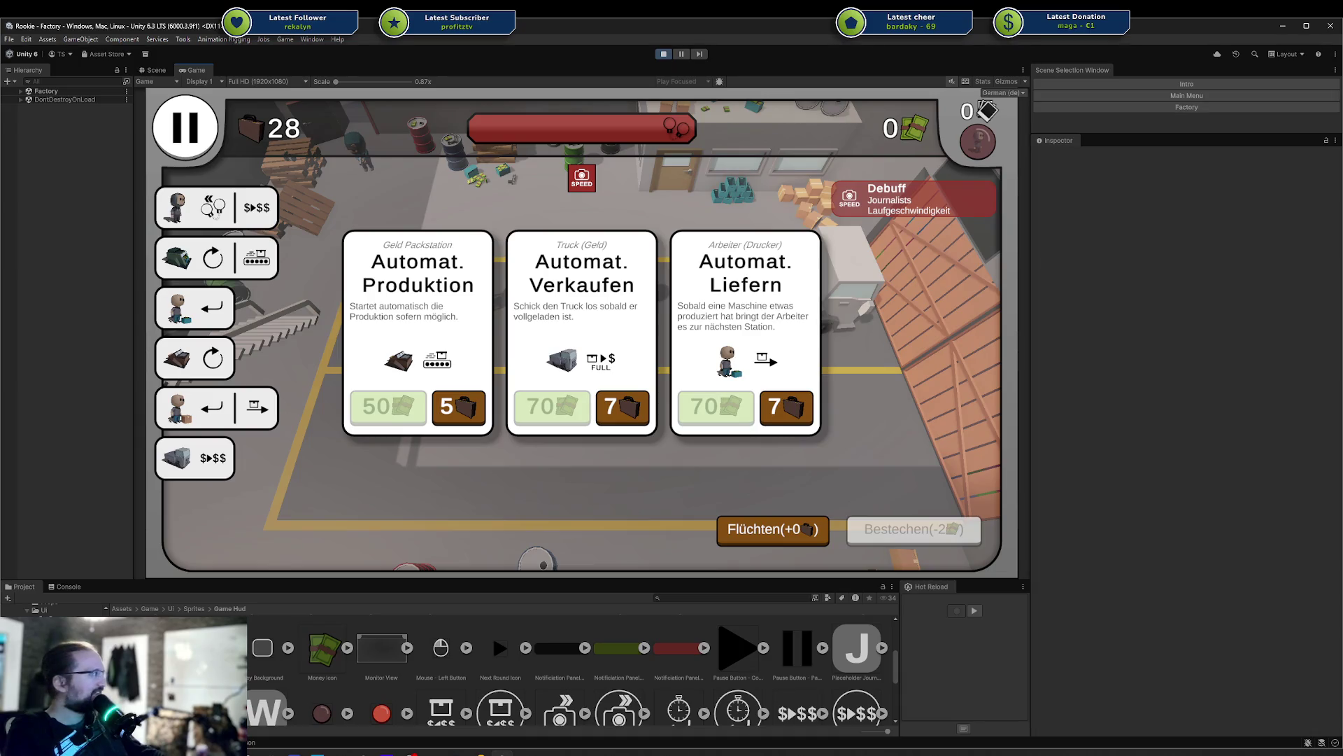
{"action": "left_click_drag", "start_coordinate": [1342, 90], "coordinate": [813, 89]}
{"action": "left_click_drag", "start_coordinate": [661, 81], "coordinate": [648, 82]}
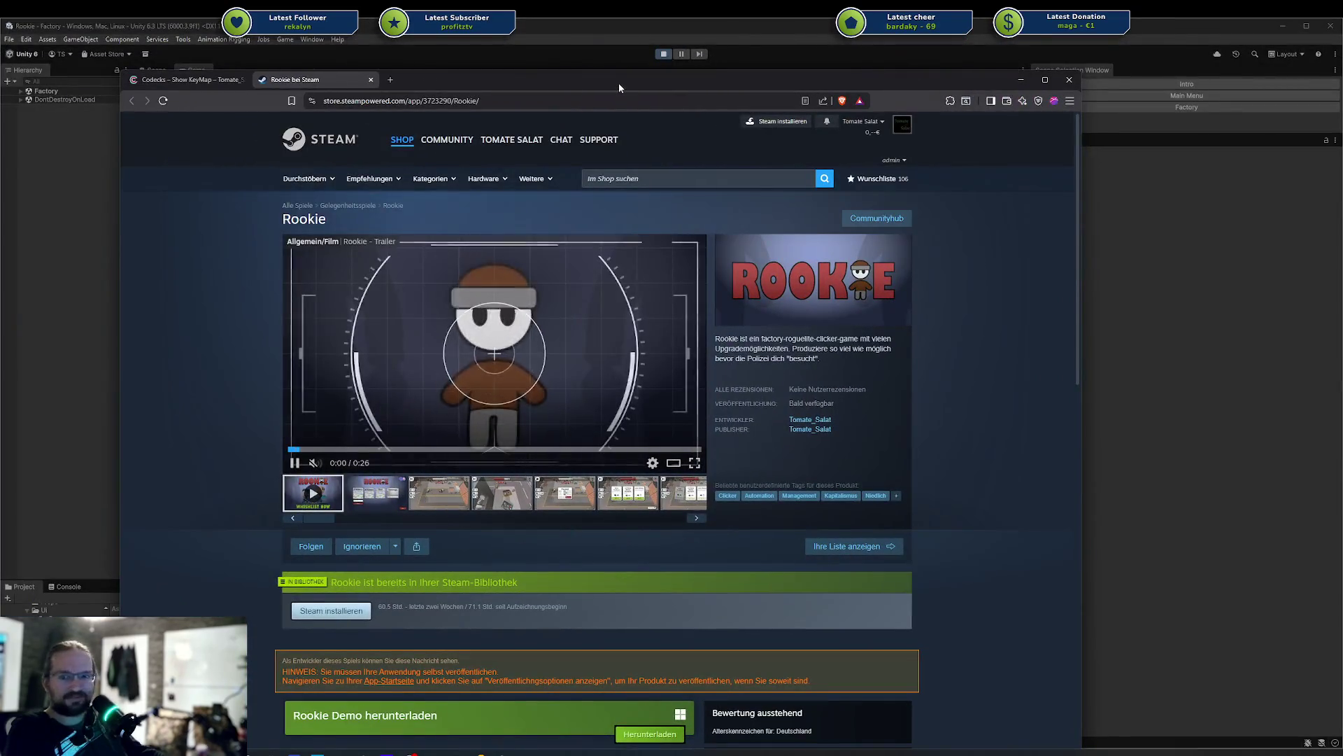
Scroll the Rookie store page and bring up the demo-update event's link options
{"action": "scroll", "coordinate": [628, 229], "scroll_direction": "down", "scroll_amount": 3}
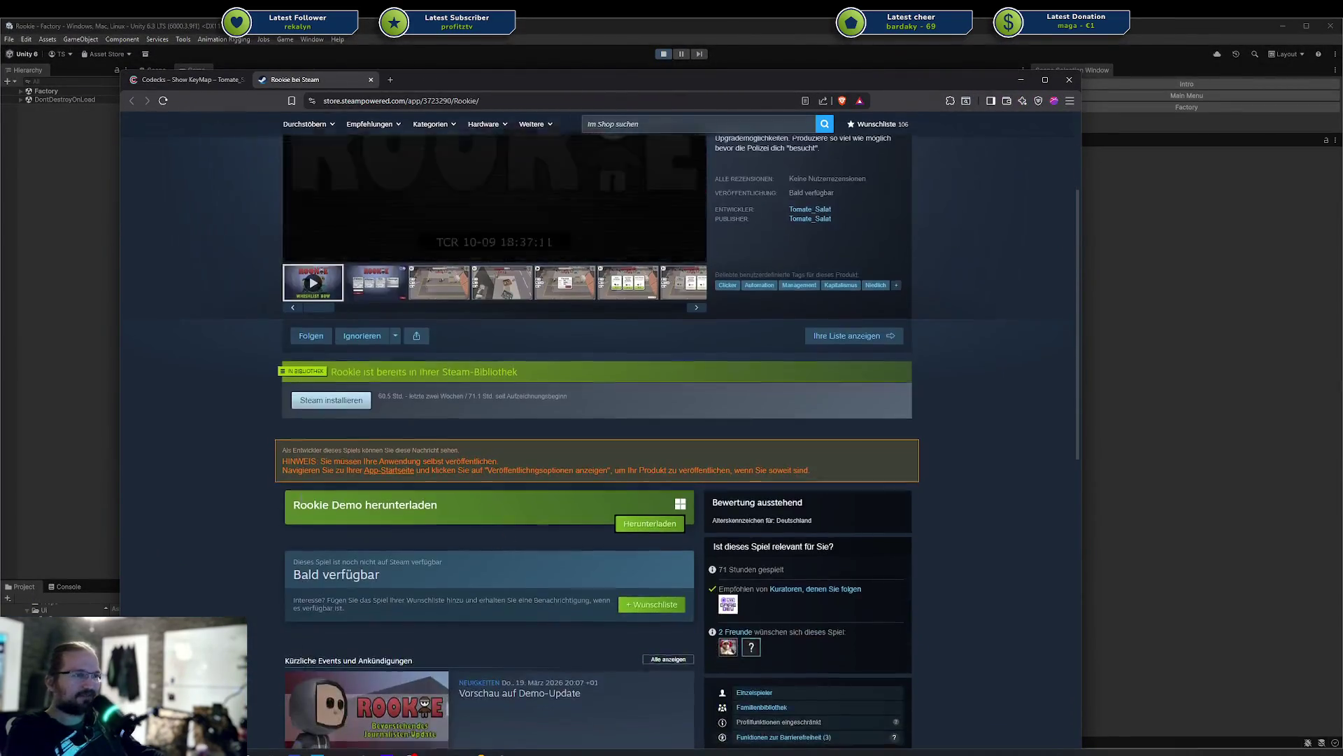
{"action": "scroll", "coordinate": [301, 421], "scroll_direction": "down", "scroll_amount": 2}
{"action": "scroll", "coordinate": [485, 464], "scroll_direction": "down", "scroll_amount": 2}
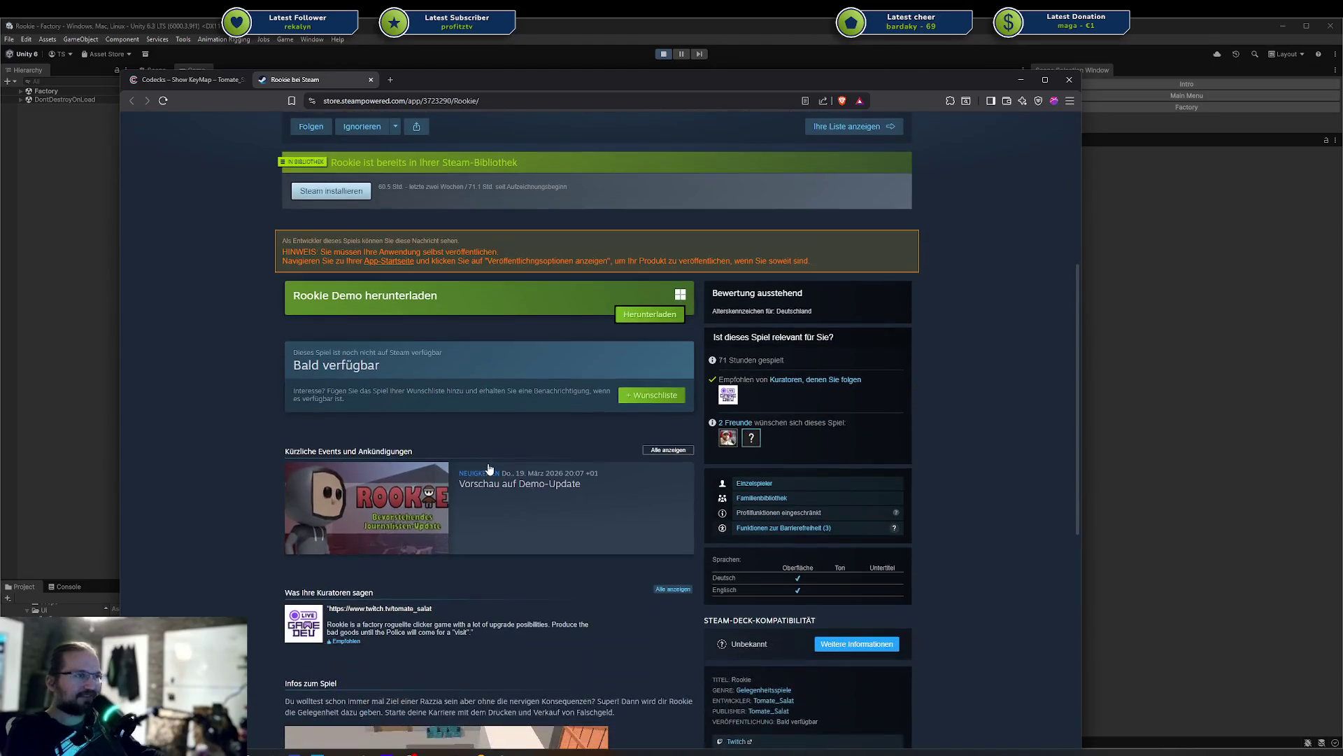
{"action": "scroll", "coordinate": [488, 469], "scroll_direction": "down", "scroll_amount": 2}
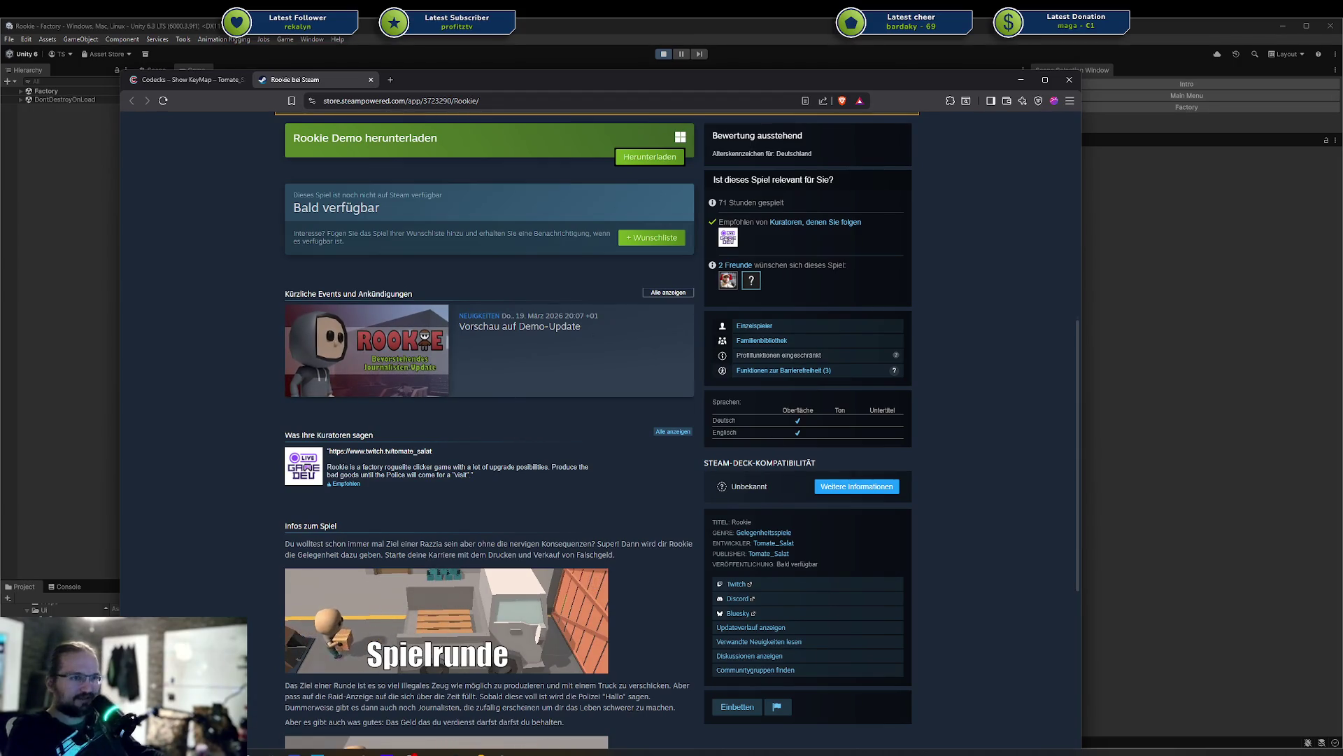
{"action": "mouse_move", "coordinate": [294, 752]}
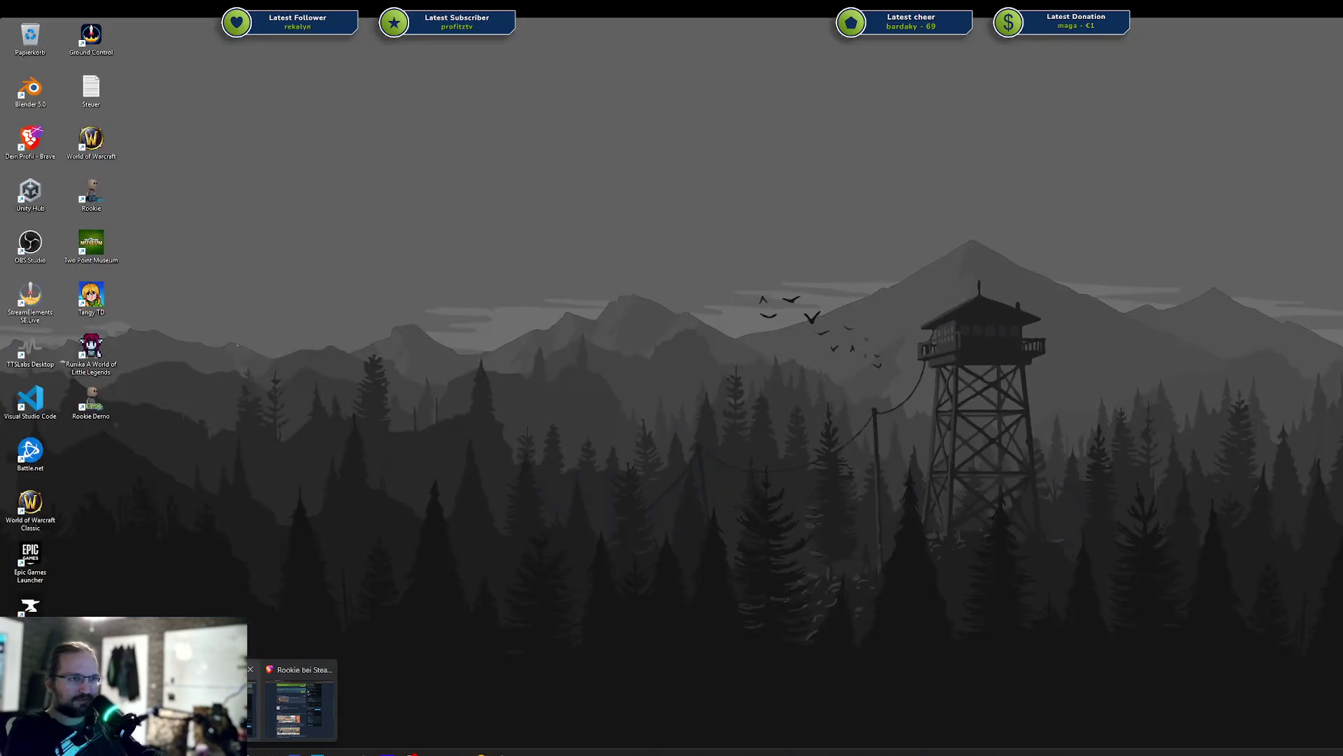
{"action": "mouse_move", "coordinate": [304, 710]}
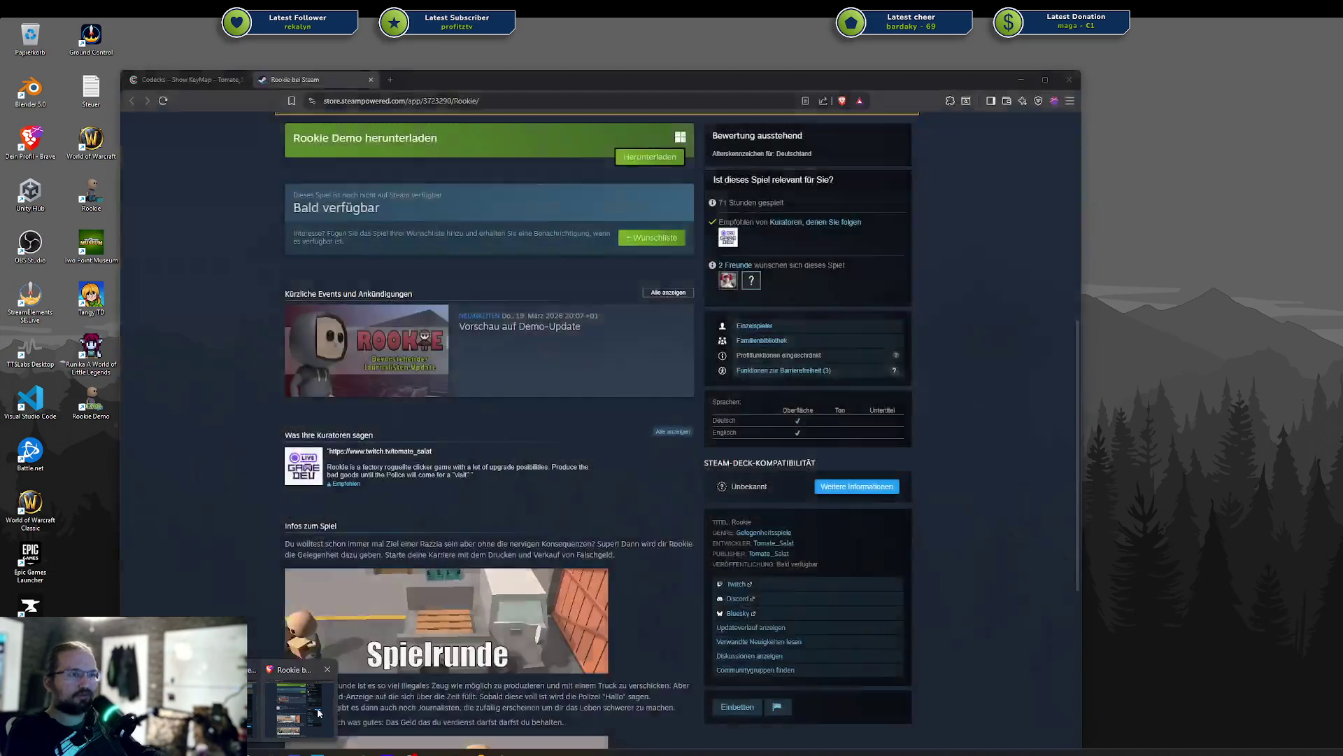
{"action": "left_click", "coordinate": [301, 703]}
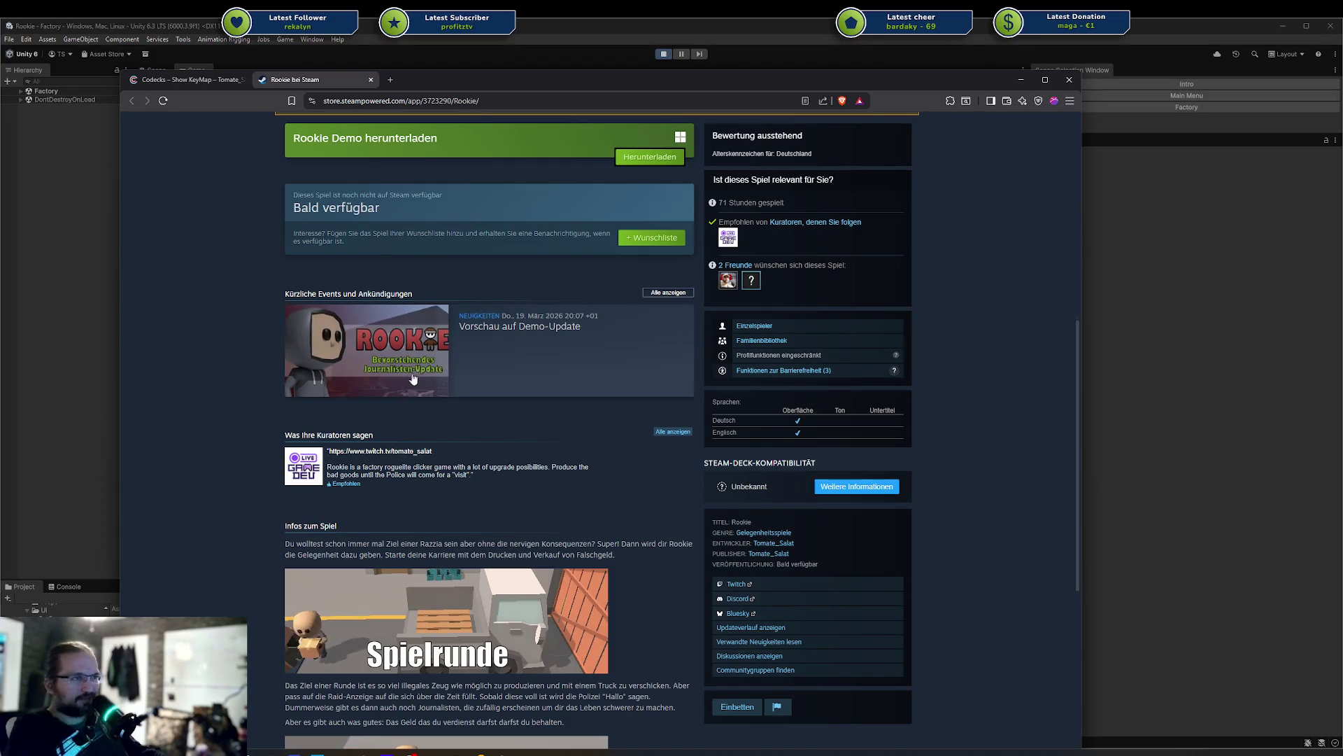
{"action": "right_click", "coordinate": [358, 340]}
Open the demo-update announcement in a new window and switch the store language to English
{"action": "left_click", "coordinate": [392, 366]}
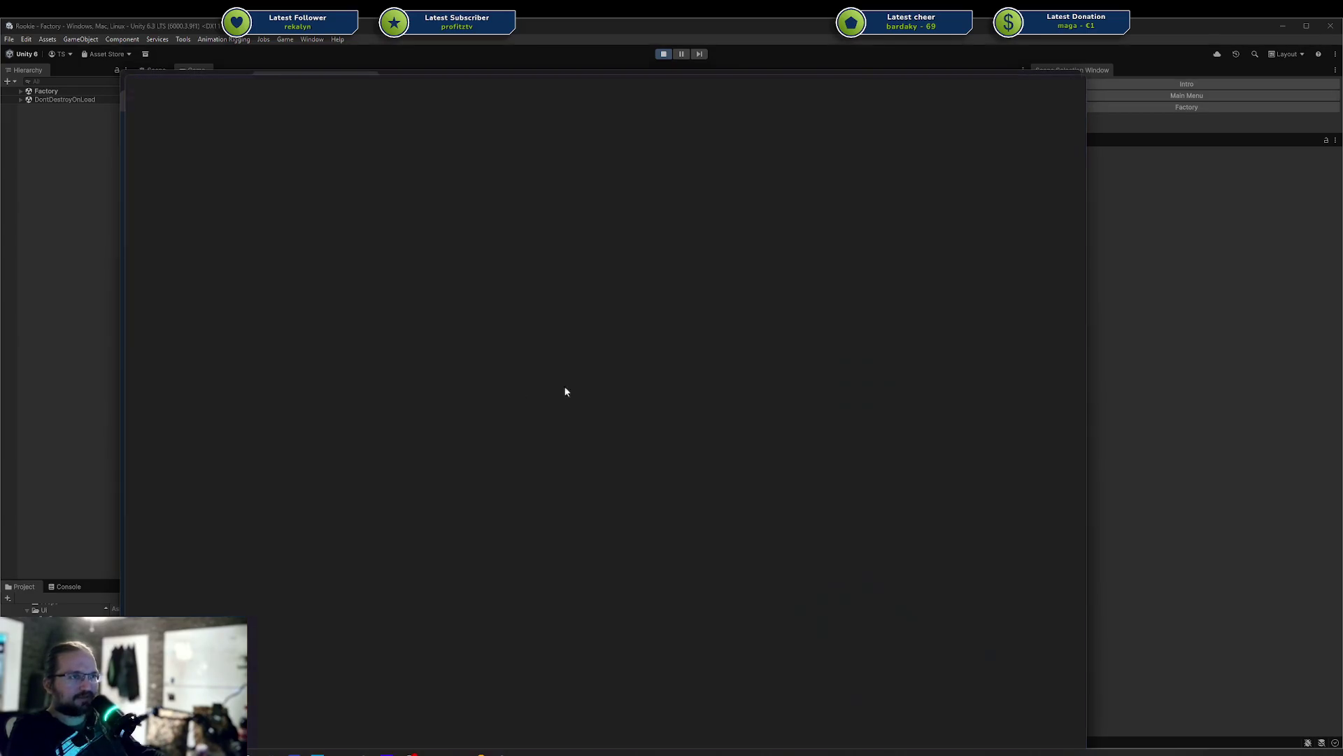
{"action": "left_click", "coordinate": [906, 127]}
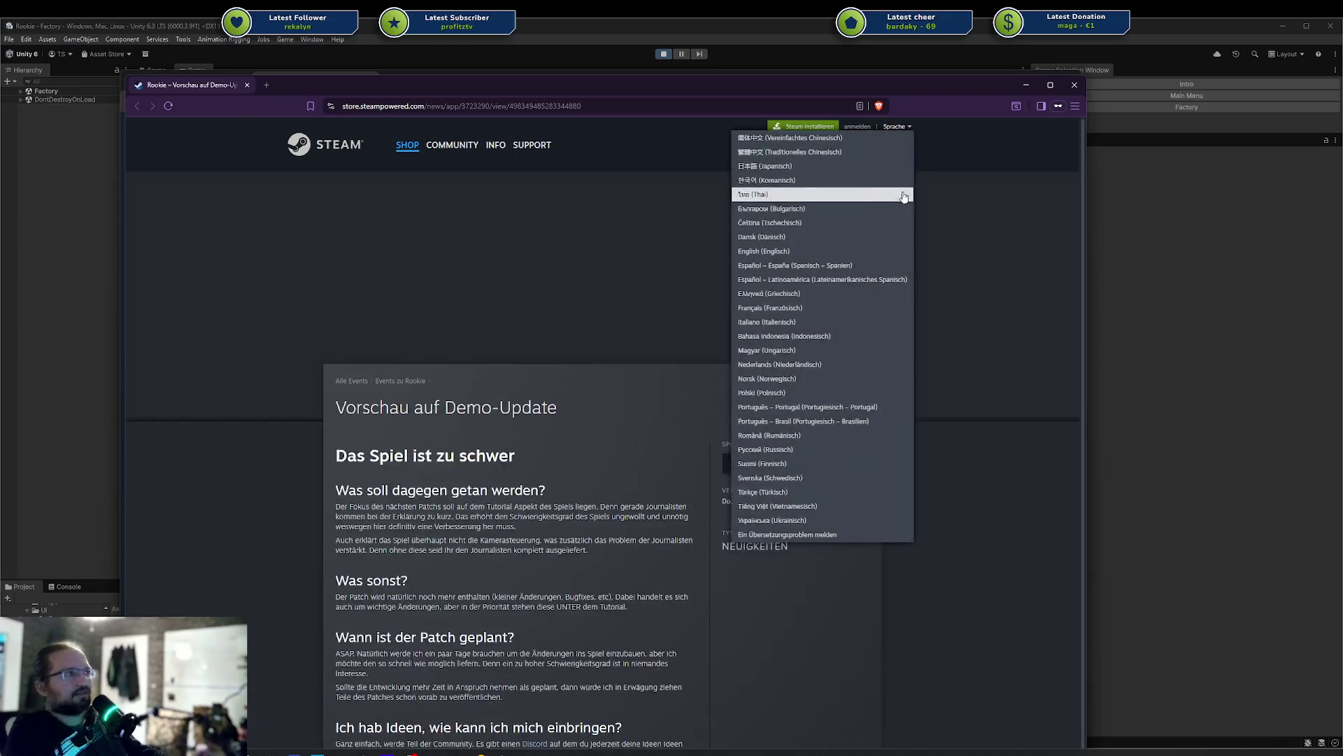
{"action": "left_click", "coordinate": [867, 251]}
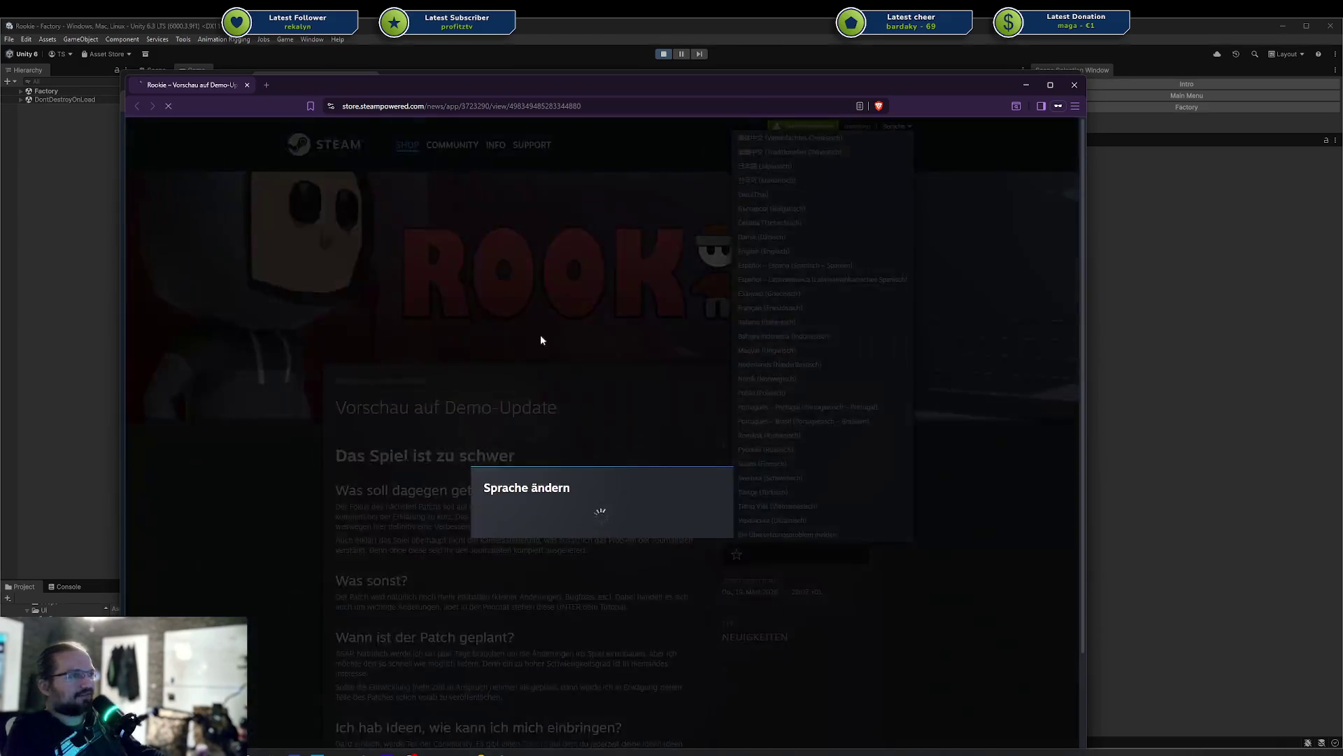
Read the Demo Update Preview post, highlighting it from heading to schedule
{"action": "scroll", "coordinate": [406, 346], "scroll_direction": "down", "scroll_amount": 3}
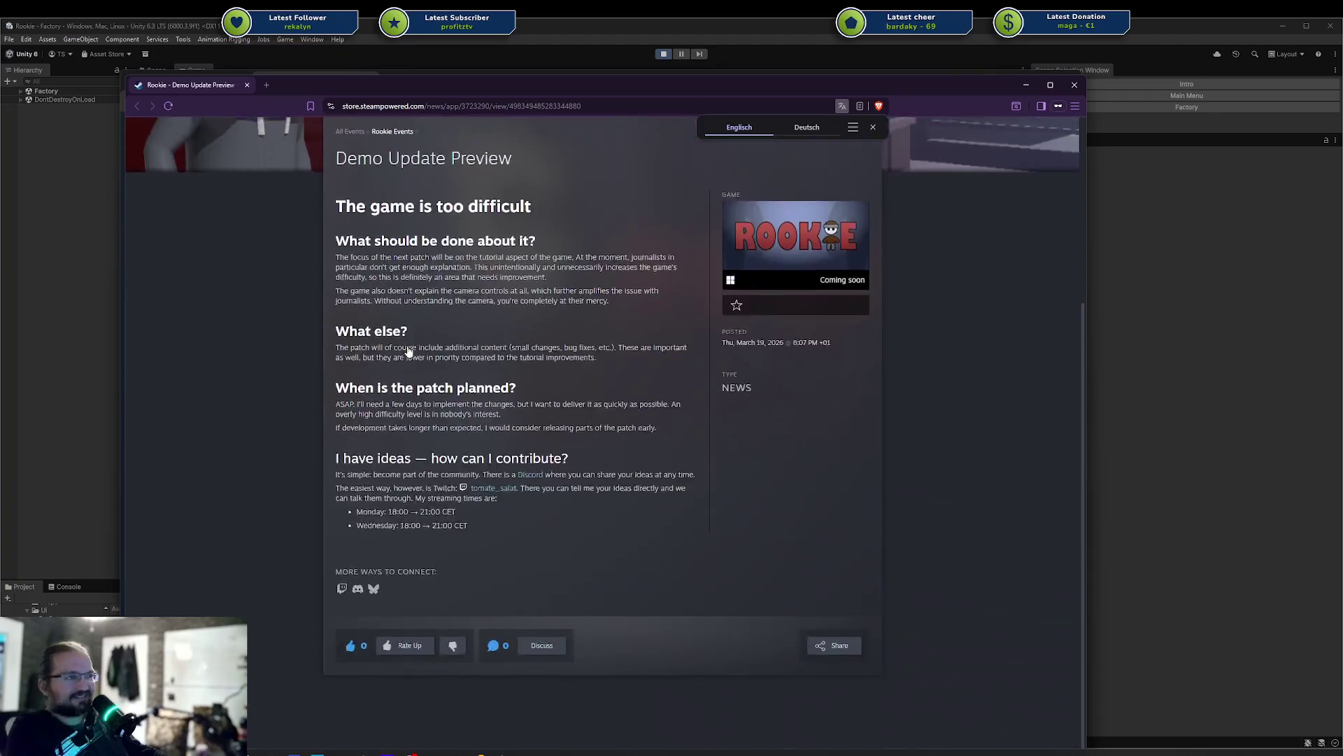
{"action": "scroll", "coordinate": [408, 350], "scroll_direction": "up", "scroll_amount": 3}
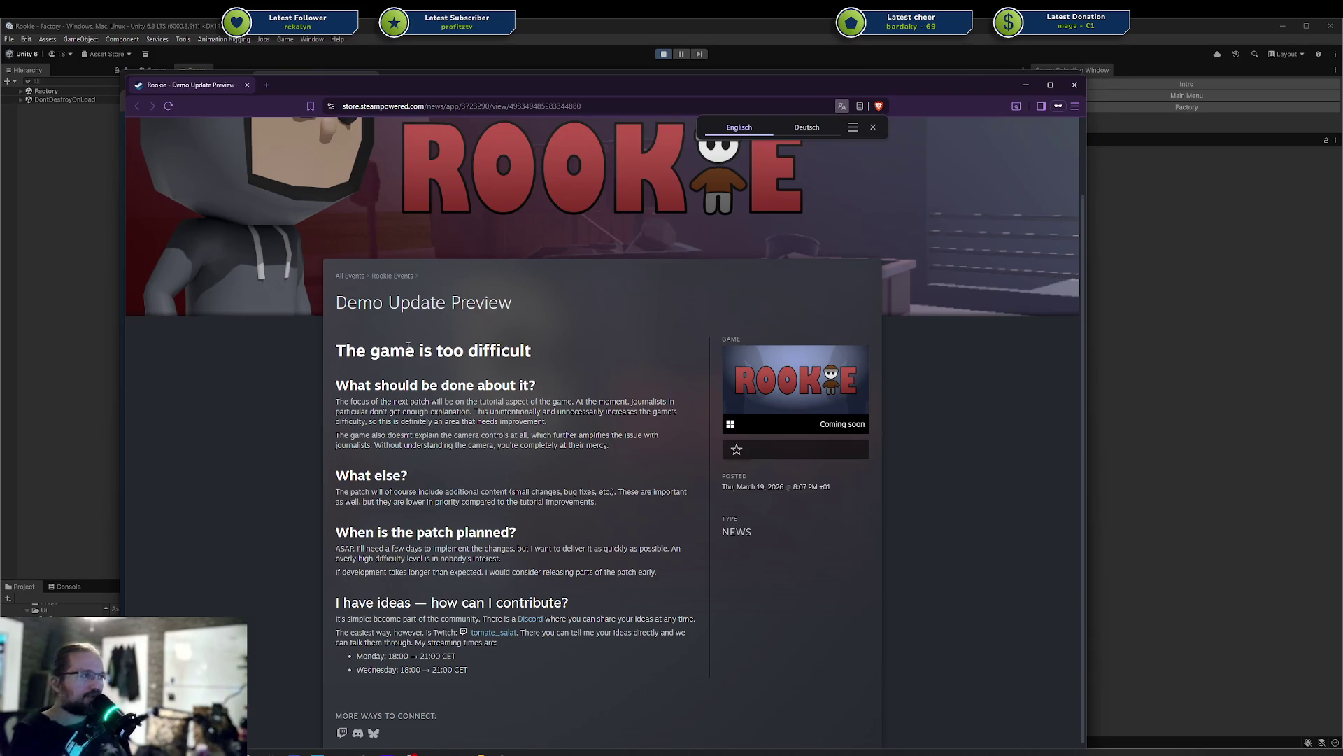
{"action": "scroll", "coordinate": [400, 333], "scroll_direction": "up", "scroll_amount": 3}
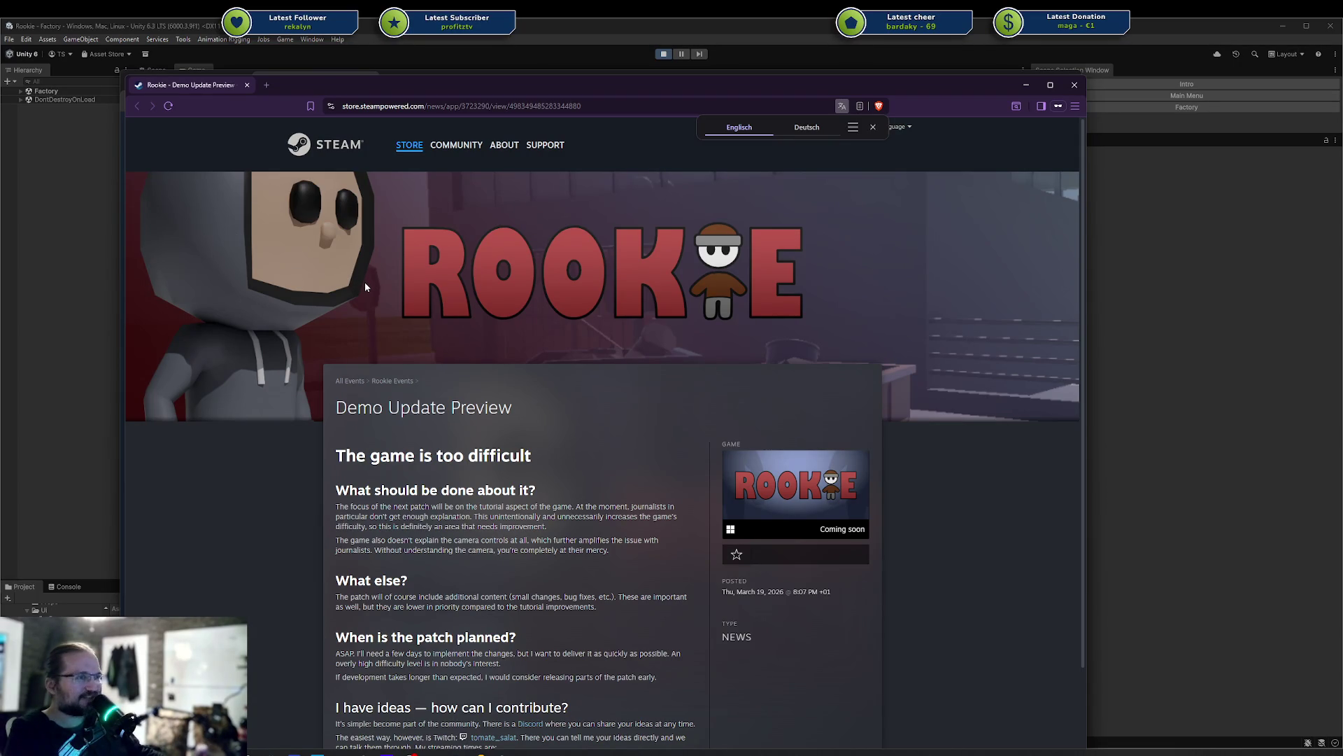
{"action": "scroll", "coordinate": [365, 287], "scroll_direction": "down", "scroll_amount": 2}
{"action": "scroll", "coordinate": [381, 361], "scroll_direction": "up", "scroll_amount": 2}
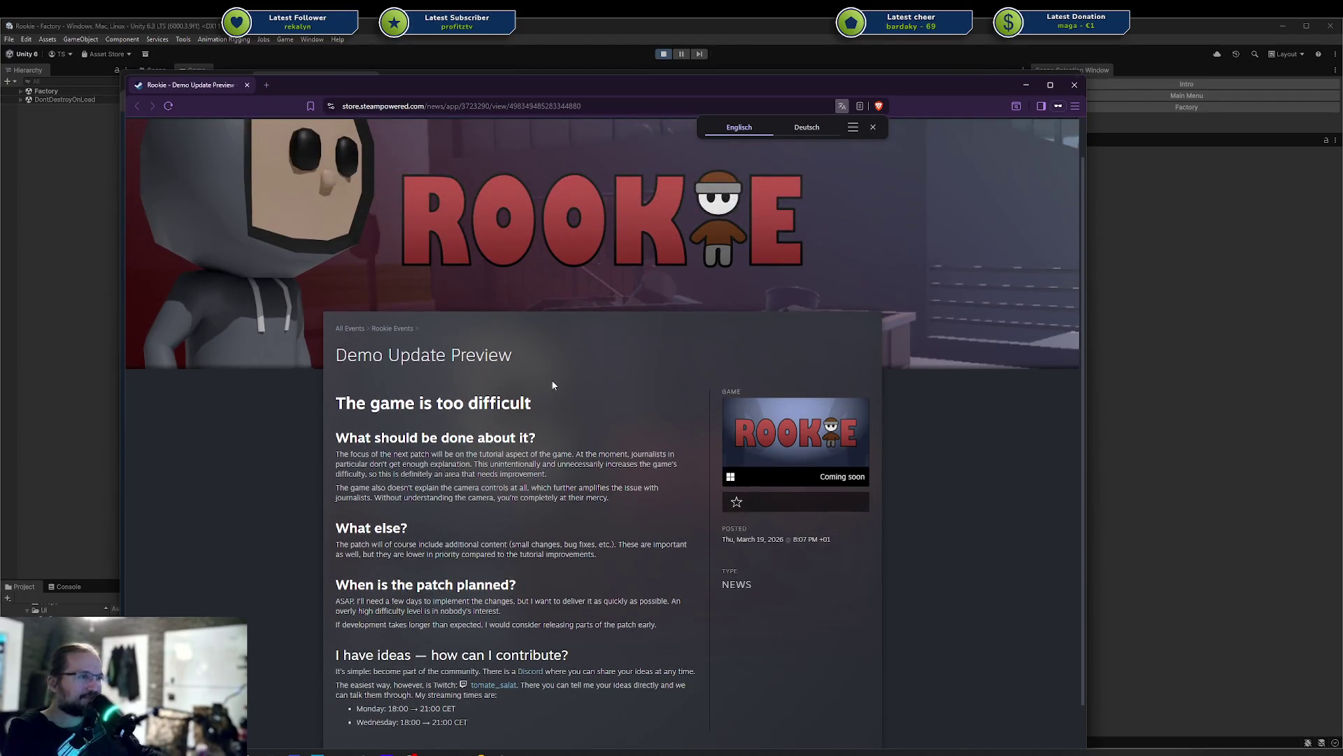
{"action": "scroll", "coordinate": [553, 385], "scroll_direction": "down", "scroll_amount": 2}
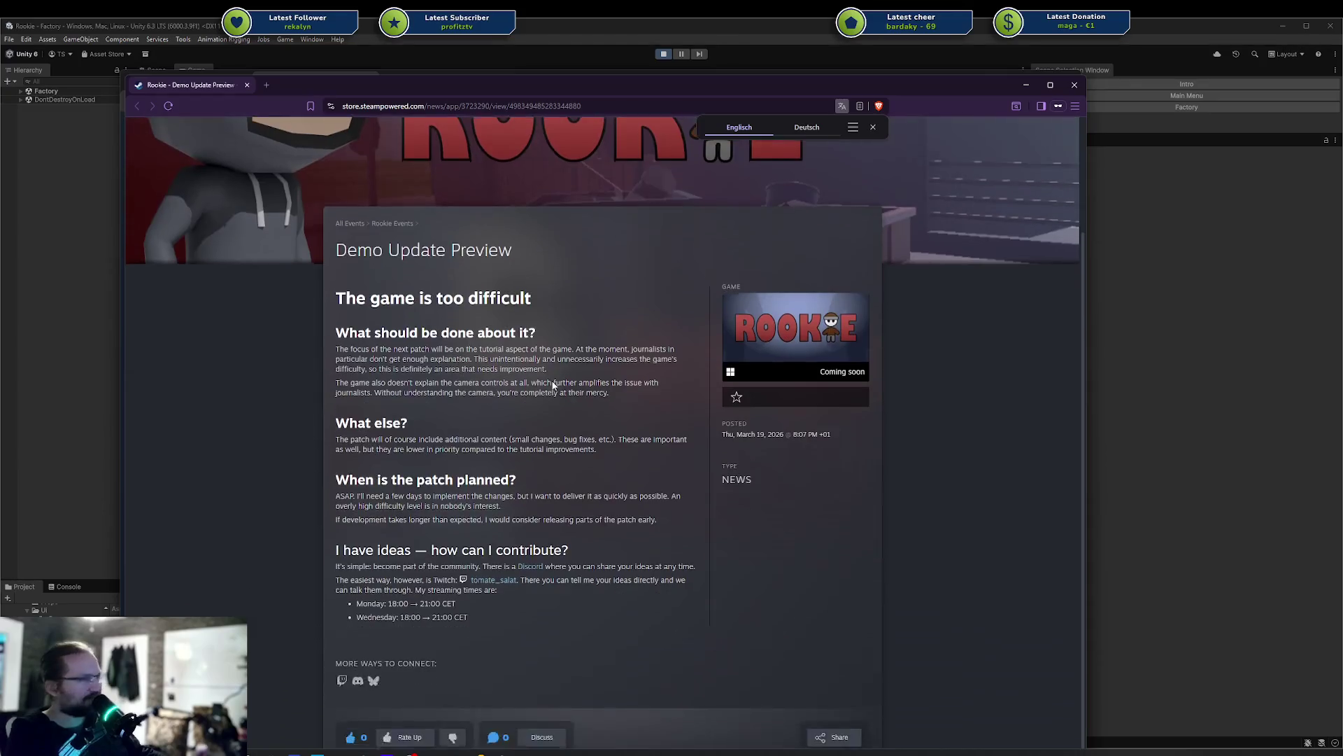
{"action": "mouse_move", "coordinate": [344, 298]}
{"action": "left_mouse_down"}
{"action": "mouse_move", "coordinate": [585, 464]}
{"action": "mouse_move", "coordinate": [616, 611]}
{"action": "mouse_move", "coordinate": [420, 553]}
{"action": "mouse_move", "coordinate": [483, 438]}
{"action": "left_mouse_up"}
{"action": "left_click", "coordinate": [488, 424]}
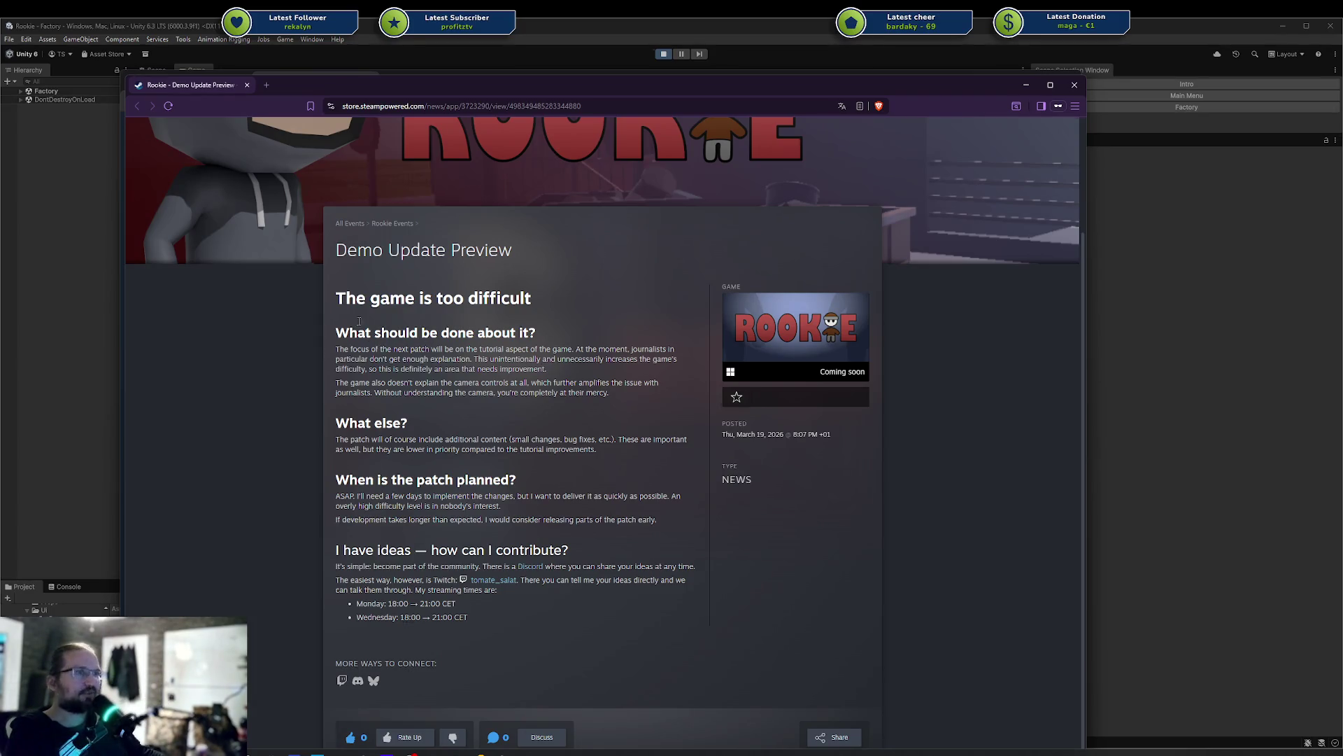
{"action": "mouse_move", "coordinate": [343, 298]}
{"action": "left_mouse_down"}
{"action": "mouse_move", "coordinate": [396, 337]}
{"action": "mouse_move", "coordinate": [597, 611]}
{"action": "mouse_move", "coordinate": [477, 333]}
{"action": "mouse_move", "coordinate": [402, 298]}
{"action": "mouse_move", "coordinate": [402, 280]}
{"action": "mouse_move", "coordinate": [498, 631]}
{"action": "left_mouse_up"}
{"action": "left_click", "coordinate": [597, 612]}
{"action": "left_click", "coordinate": [401, 279]}
{"action": "left_click", "coordinate": [489, 365]}
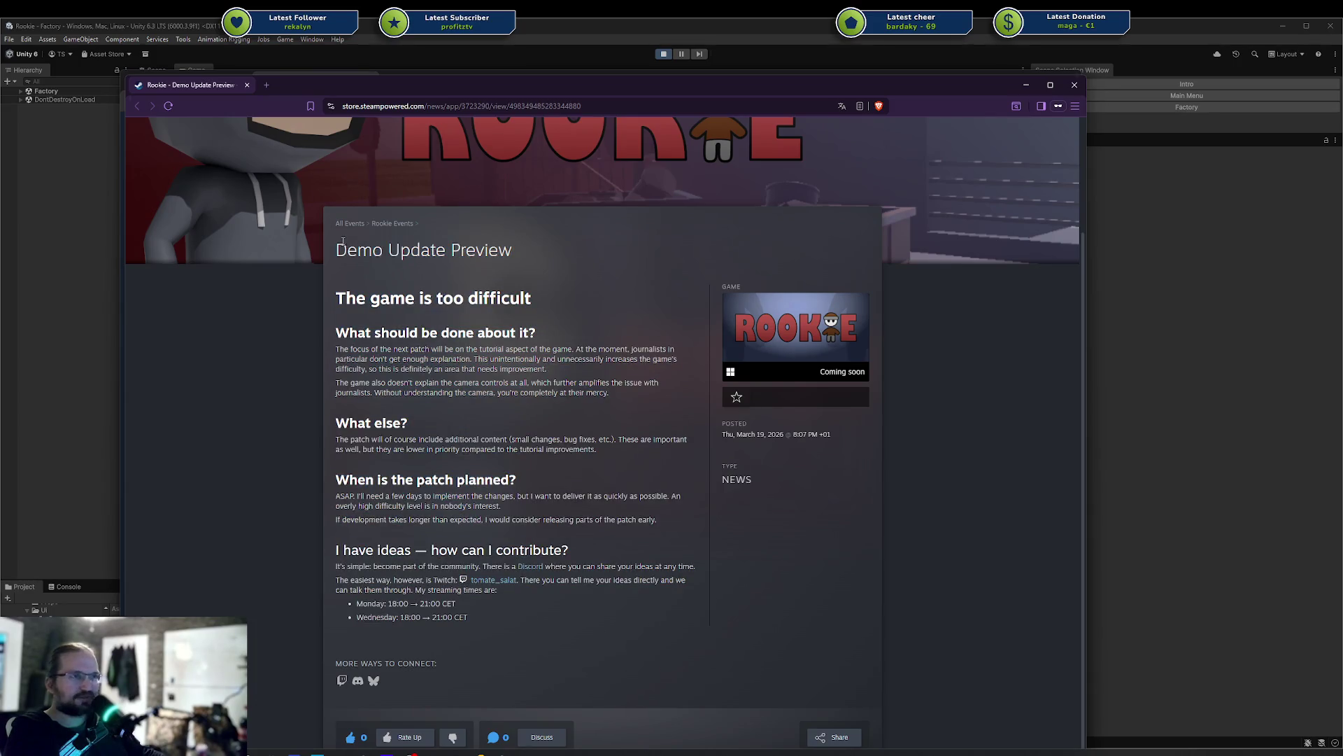
{"action": "mouse_move", "coordinate": [343, 246]}
{"action": "left_mouse_down"}
{"action": "mouse_move", "coordinate": [470, 250]}
{"action": "mouse_move", "coordinate": [401, 259]}
{"action": "left_mouse_up"}
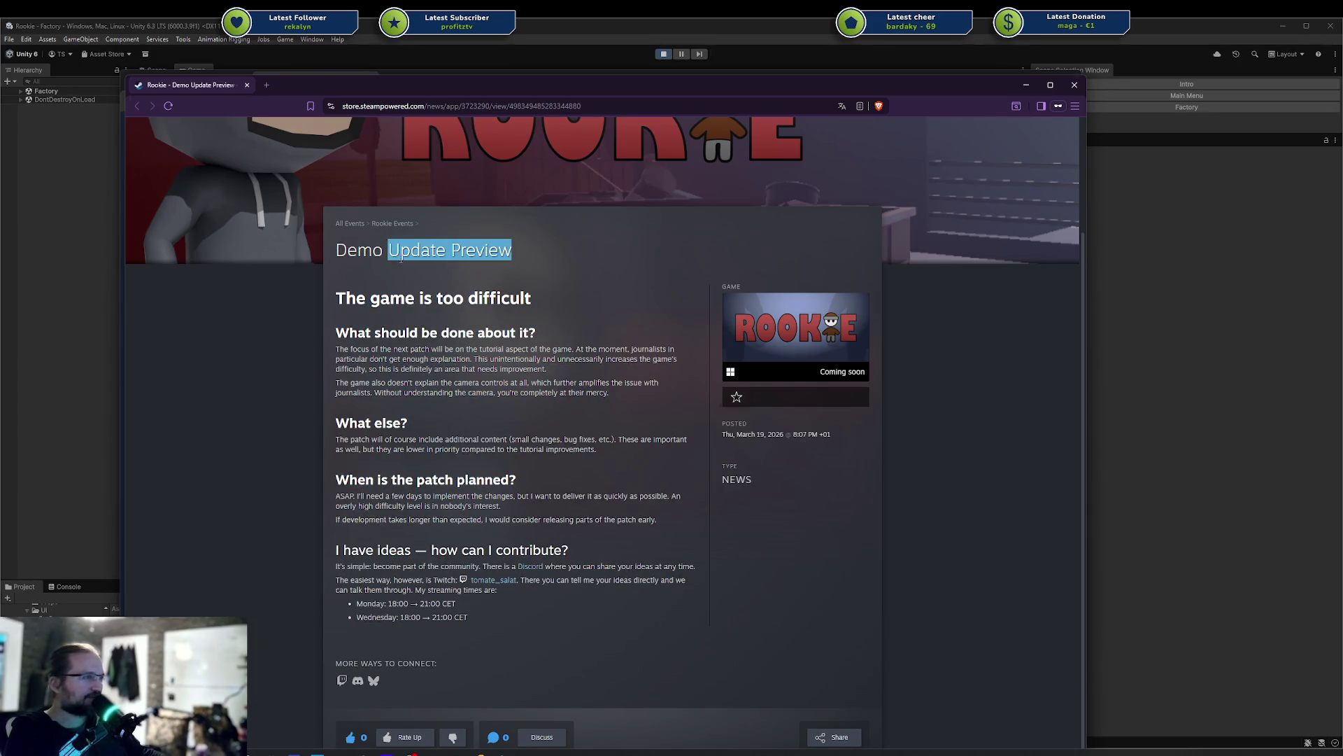
{"action": "left_click", "coordinate": [401, 259]}
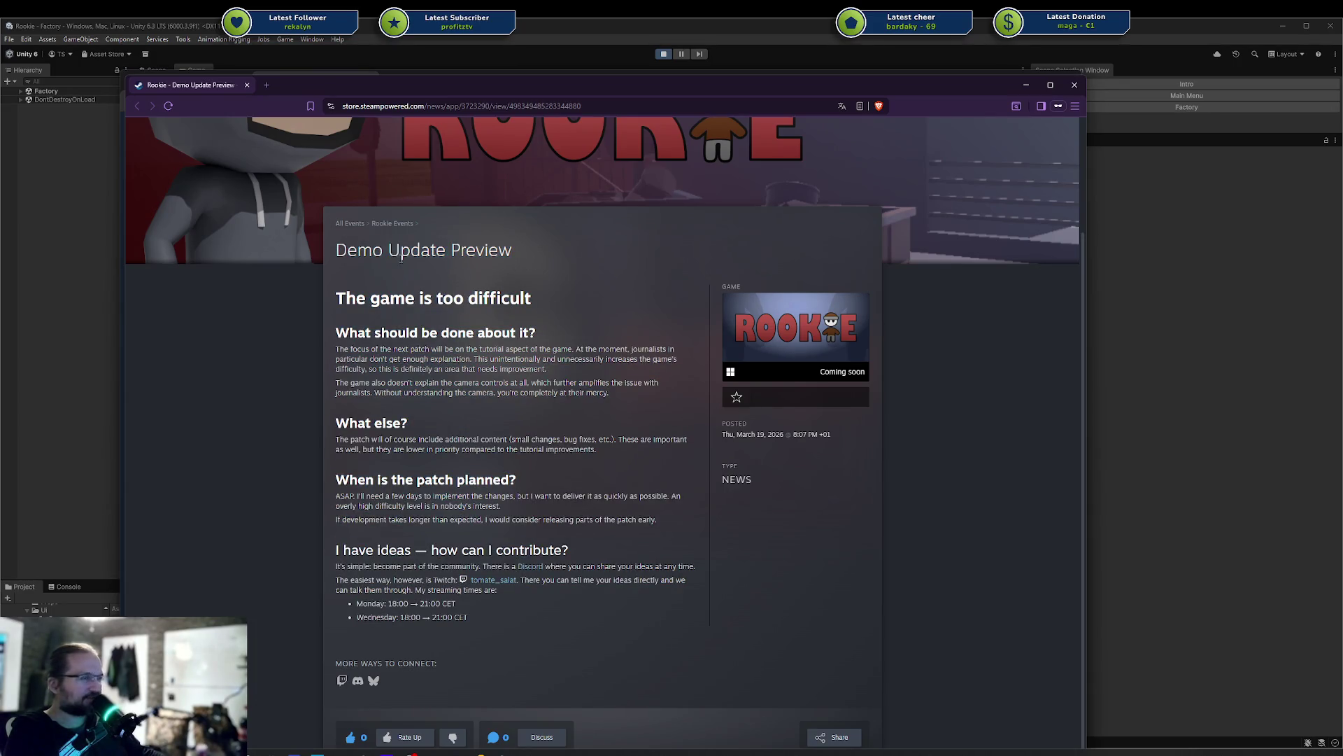
{"action": "double_click", "coordinate": [361, 250]}
{"action": "double_click", "coordinate": [419, 250]}
{"action": "triple_click", "coordinate": [419, 250]}
{"action": "left_click", "coordinate": [525, 275]}
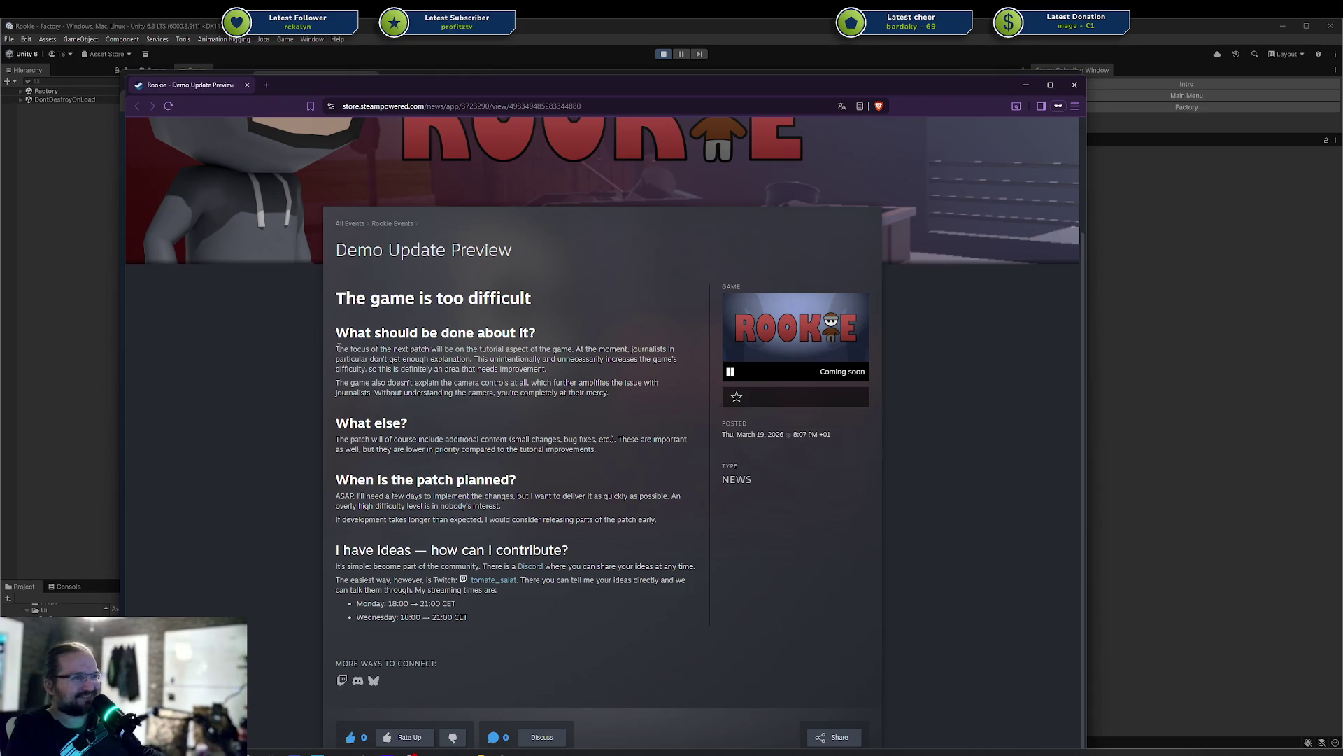
{"action": "mouse_move", "coordinate": [349, 329]}
{"action": "left_mouse_down"}
{"action": "mouse_move", "coordinate": [415, 384]}
{"action": "mouse_move", "coordinate": [401, 400]}
{"action": "left_mouse_up"}
{"action": "triple_click", "coordinate": [416, 348]}
{"action": "left_click", "coordinate": [416, 348]}
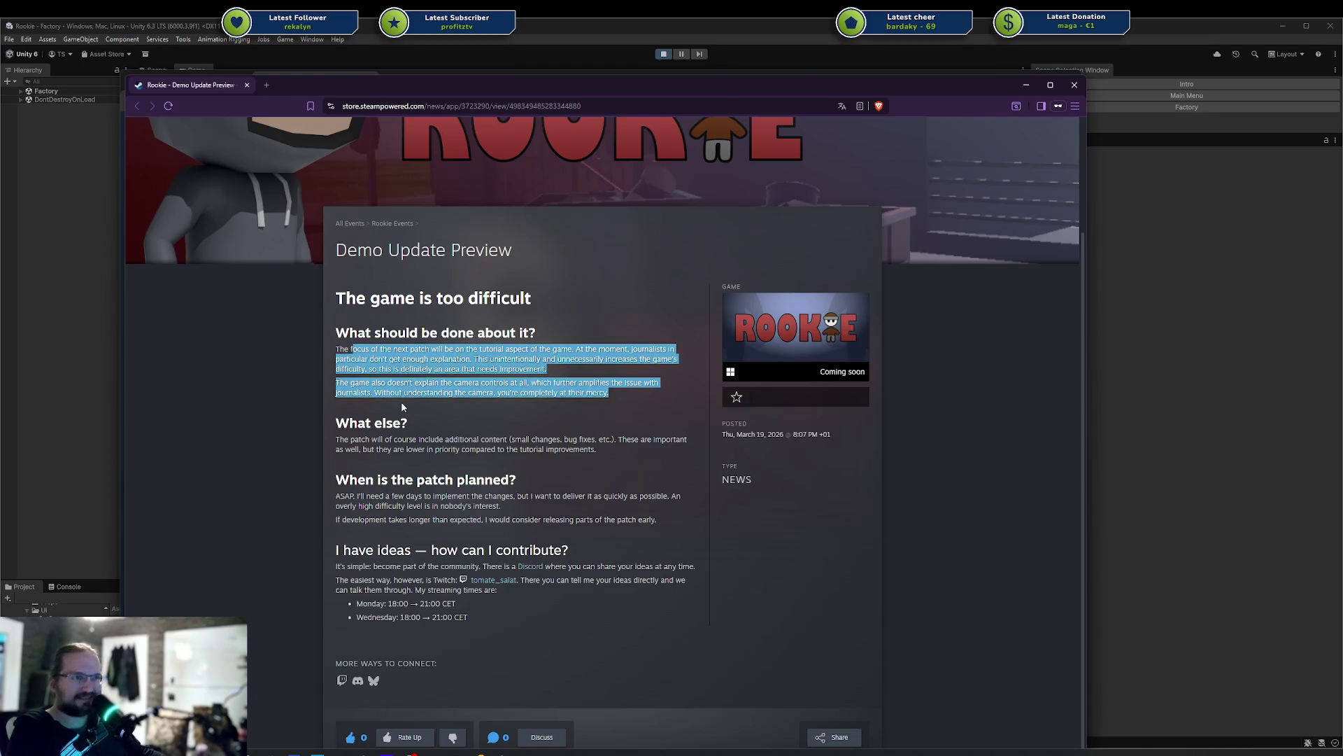
{"action": "left_click", "coordinate": [401, 401]}
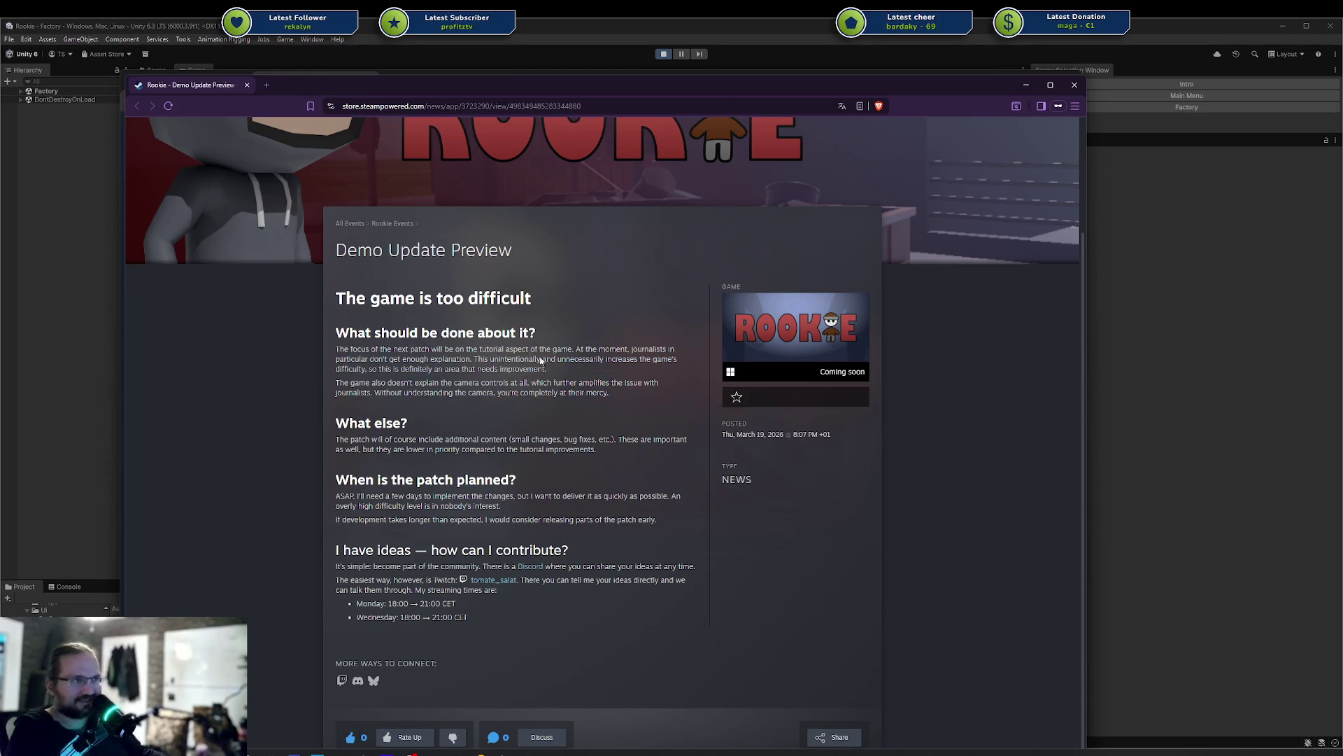
{"action": "left_click_drag", "start_coordinate": [469, 371], "coordinate": [335, 359]}
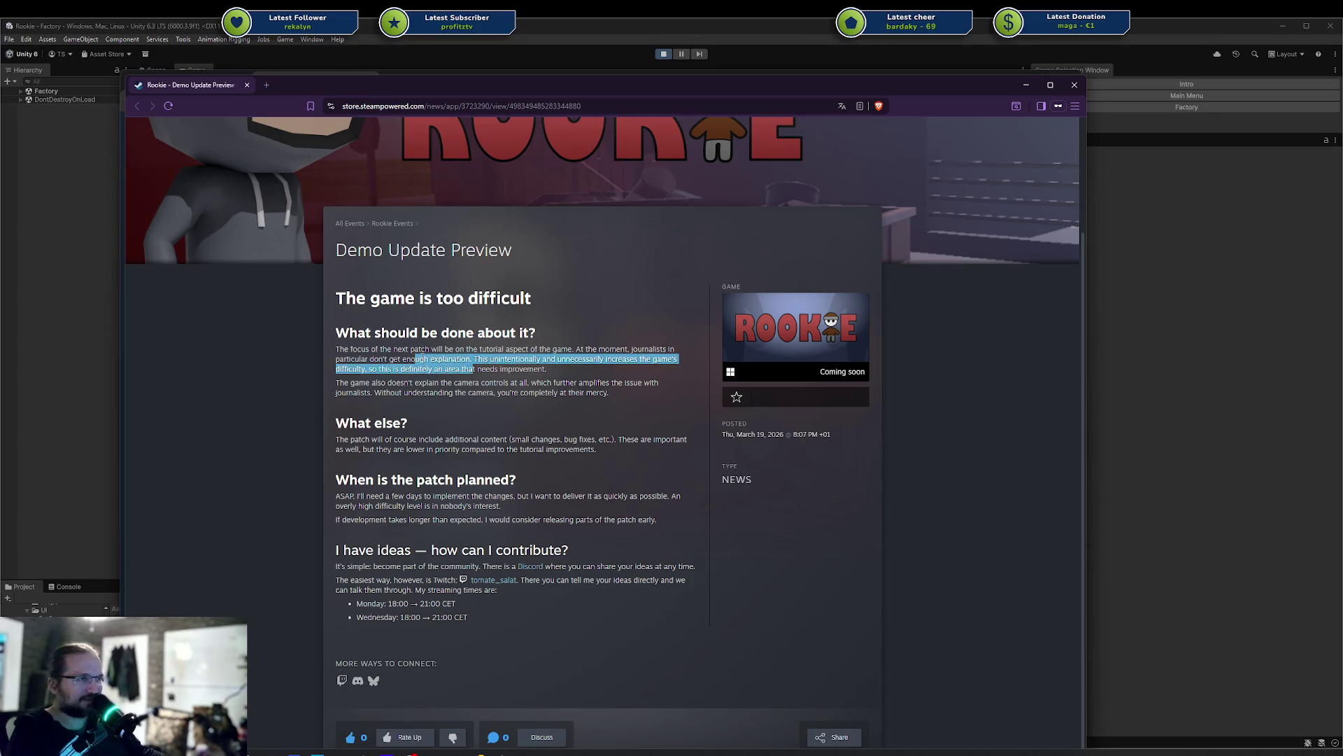
{"action": "left_click", "coordinate": [429, 384]}
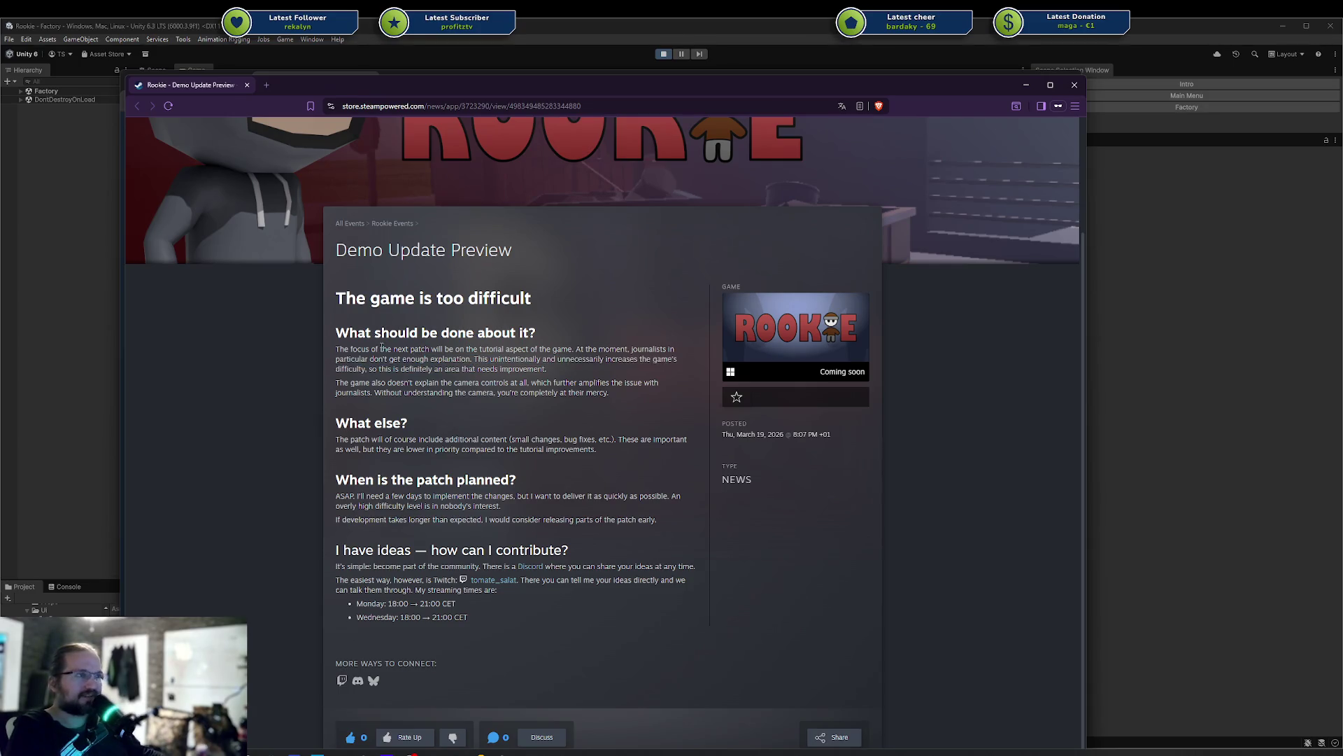
{"action": "left_click_drag", "start_coordinate": [392, 392], "coordinate": [451, 335]}
{"action": "left_click", "coordinate": [382, 435]}
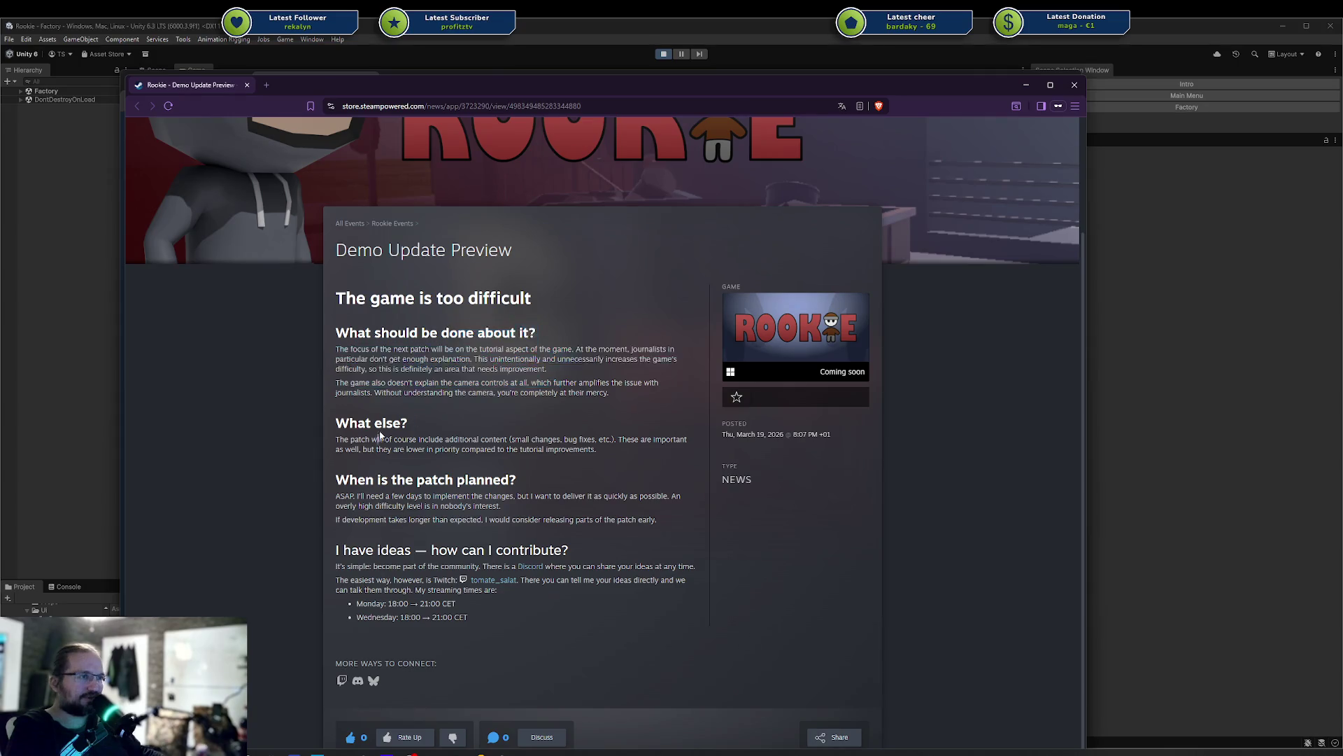
{"action": "left_click_drag", "start_coordinate": [380, 435], "coordinate": [572, 452]}
{"action": "left_click", "coordinate": [601, 450]}
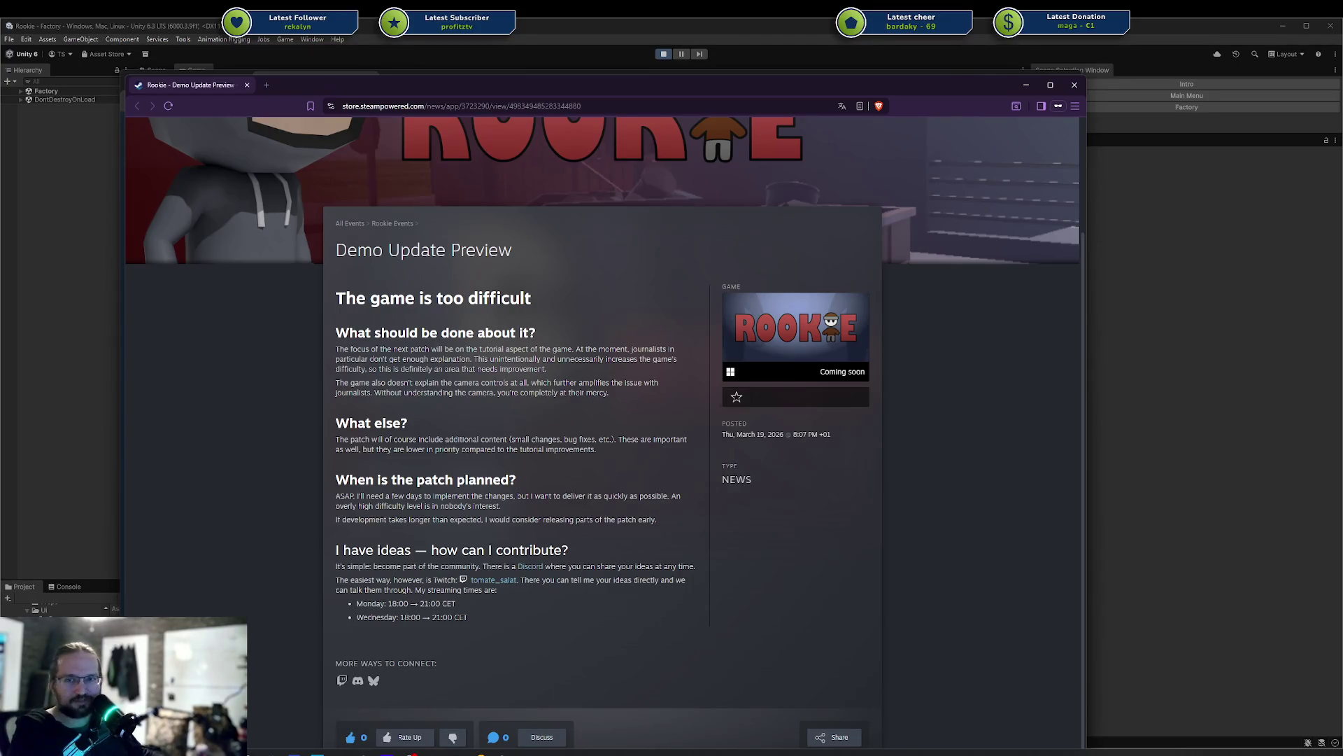
{"action": "left_click", "coordinate": [586, 392]}
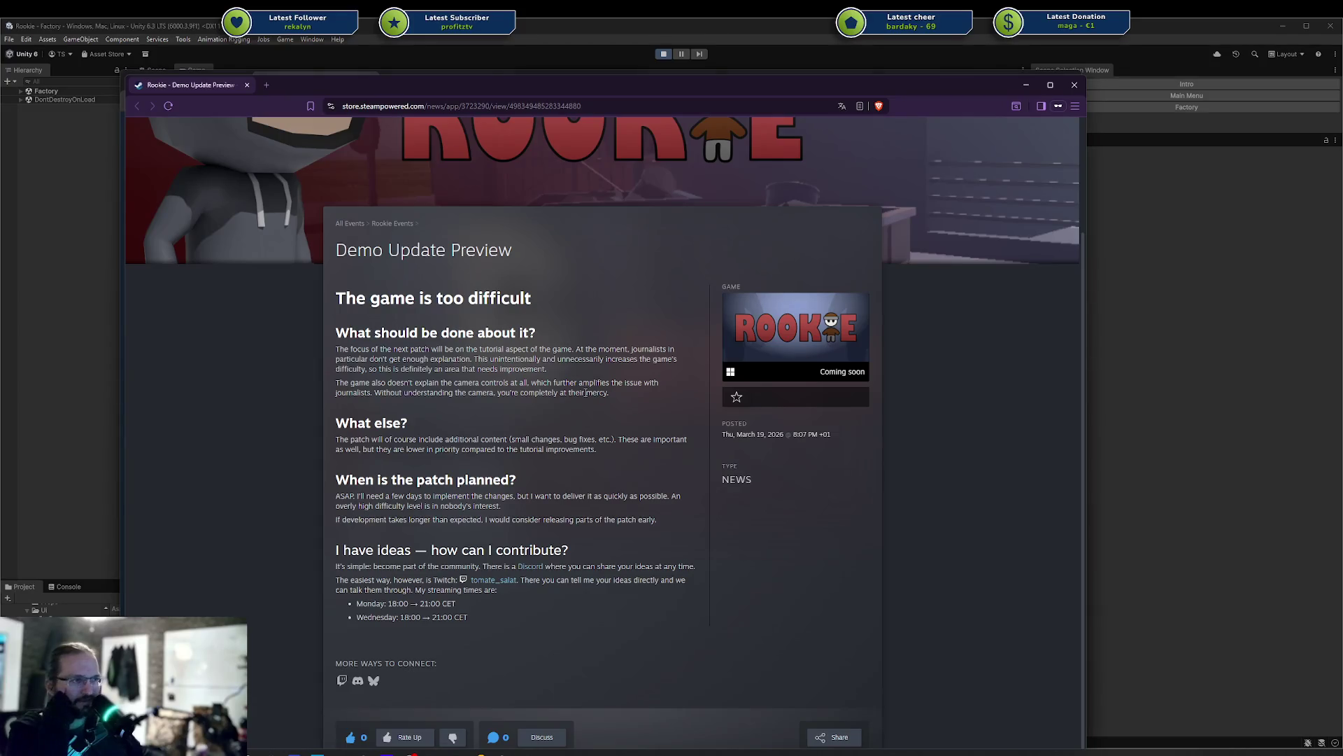
{"action": "double_click", "coordinate": [532, 450]}
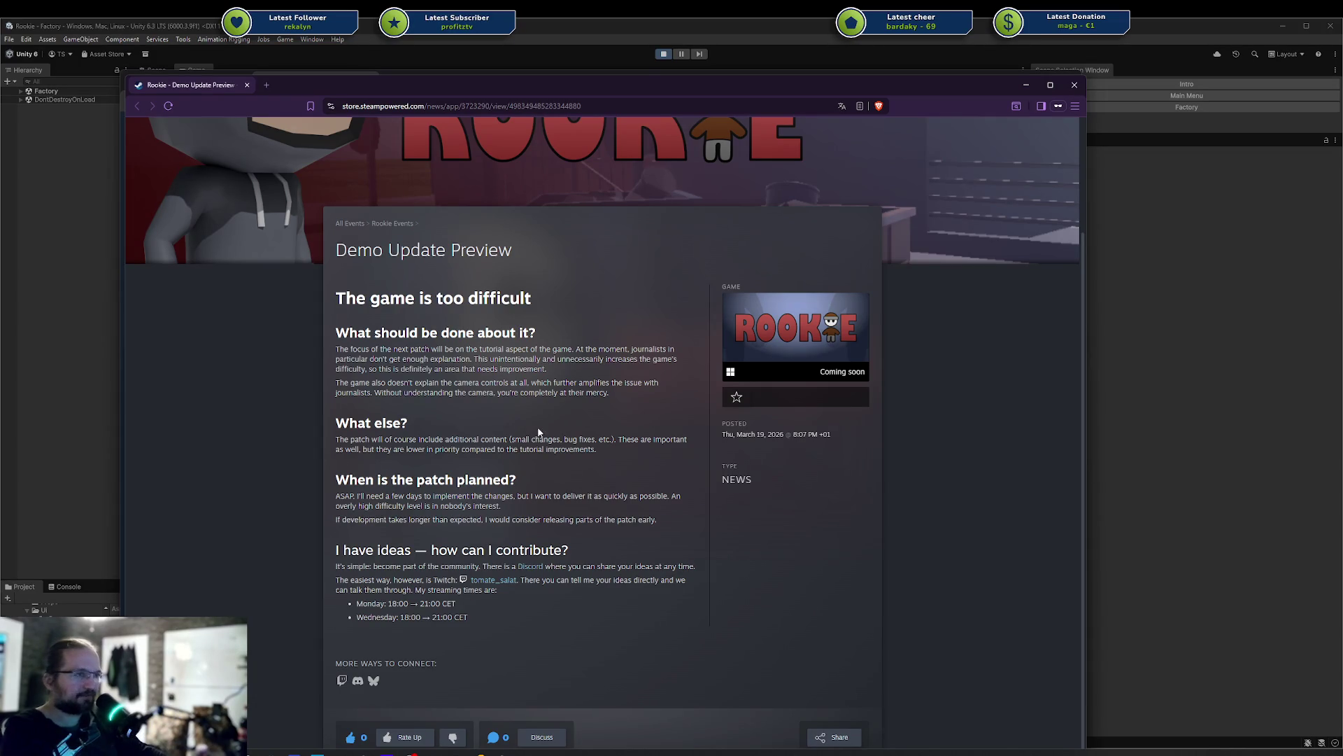
Highlight the What else?, contribution and I have ideas passages while reading
{"action": "left_click_drag", "start_coordinate": [622, 530], "coordinate": [445, 425]}
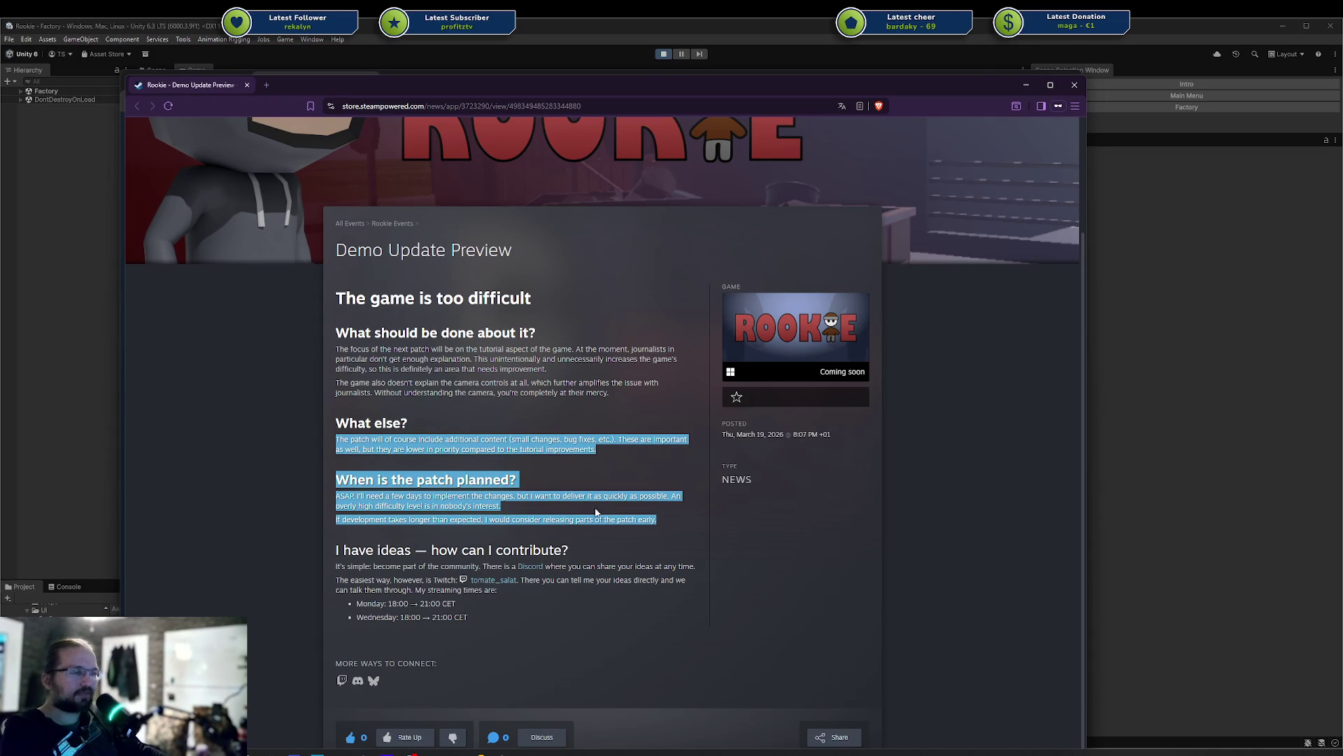
{"action": "left_click", "coordinate": [633, 516]}
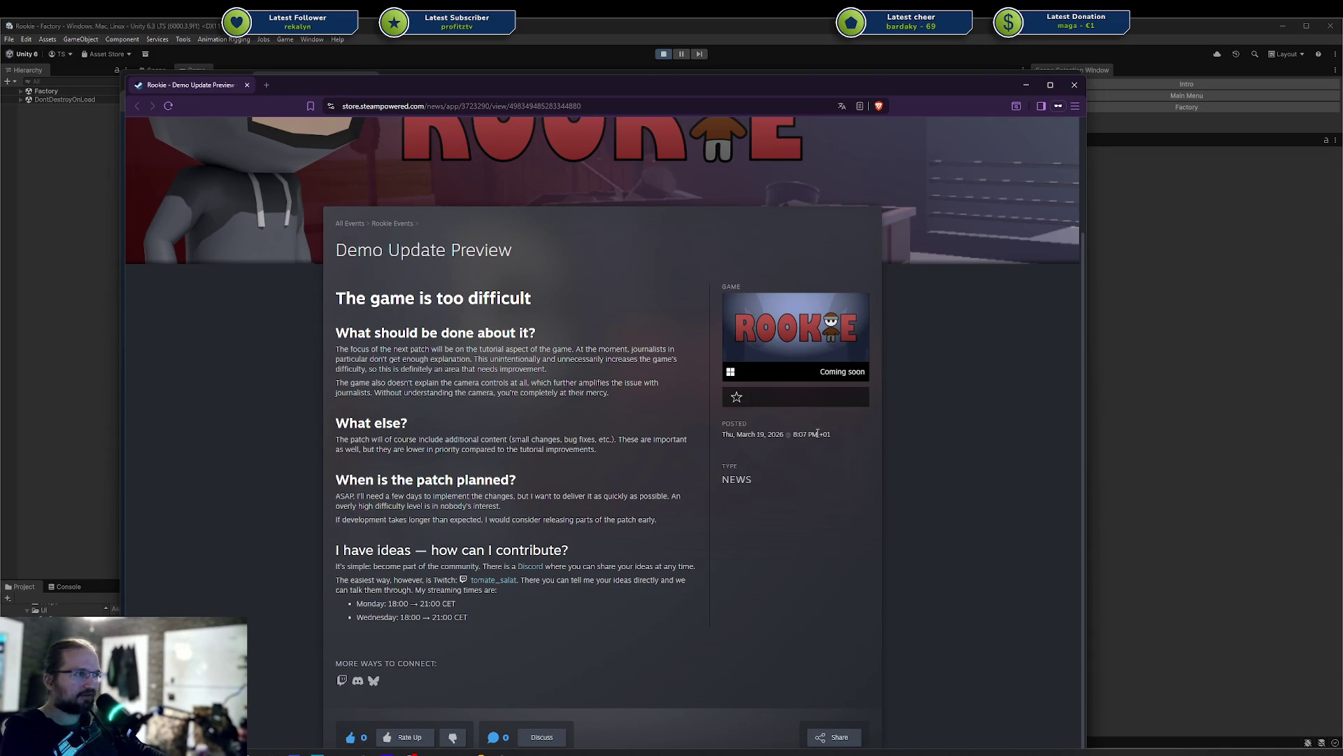
{"action": "mouse_move", "coordinate": [527, 632]}
{"action": "left_mouse_down"}
{"action": "mouse_move", "coordinate": [309, 556]}
{"action": "mouse_move", "coordinate": [354, 578]}
{"action": "mouse_move", "coordinate": [329, 553]}
{"action": "left_mouse_up"}
{"action": "left_click", "coordinate": [328, 552]}
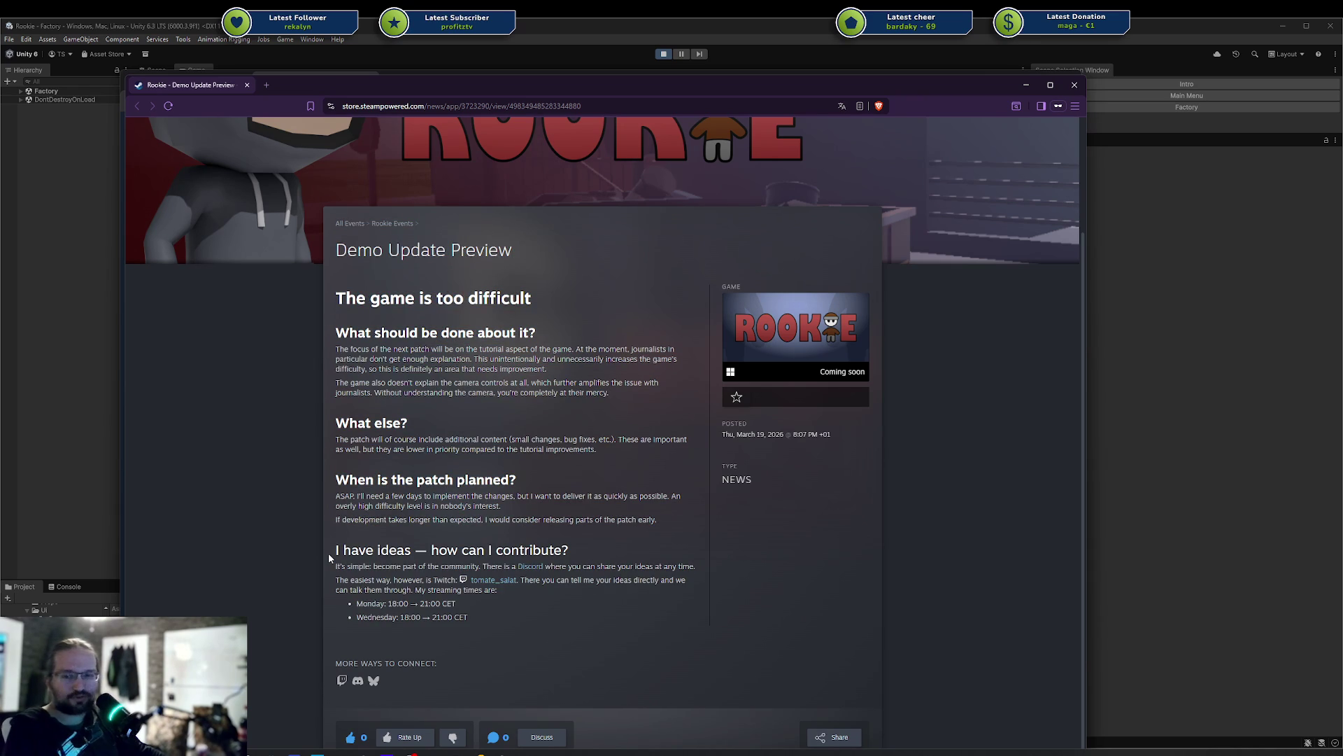
{"action": "left_click_drag", "start_coordinate": [502, 635], "coordinate": [376, 557]}
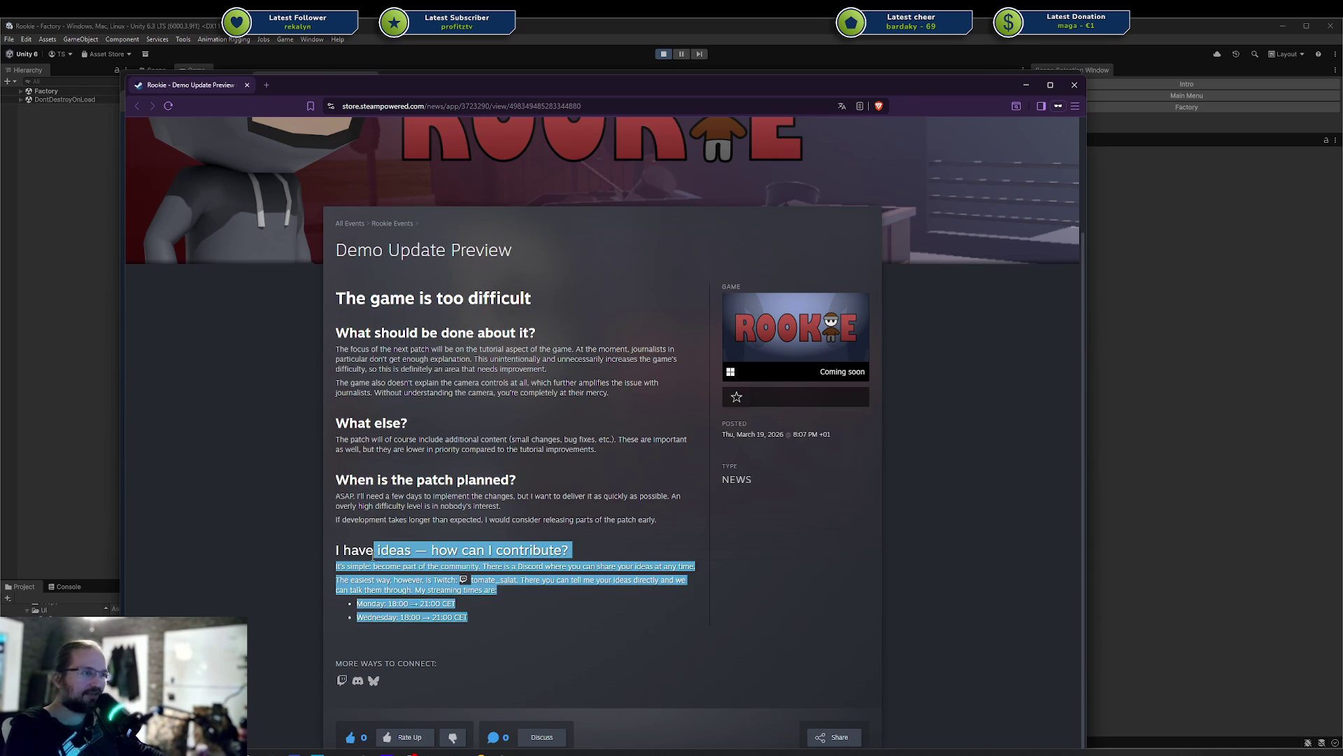
{"action": "left_click", "coordinate": [372, 555]}
{"action": "mouse_move", "coordinate": [474, 626]}
{"action": "left_mouse_down"}
{"action": "mouse_move", "coordinate": [321, 547]}
{"action": "mouse_move", "coordinate": [343, 550]}
{"action": "left_mouse_up"}
{"action": "left_click", "coordinate": [393, 576]}
{"action": "left_click", "coordinate": [476, 614]}
{"action": "left_click", "coordinate": [340, 550]}
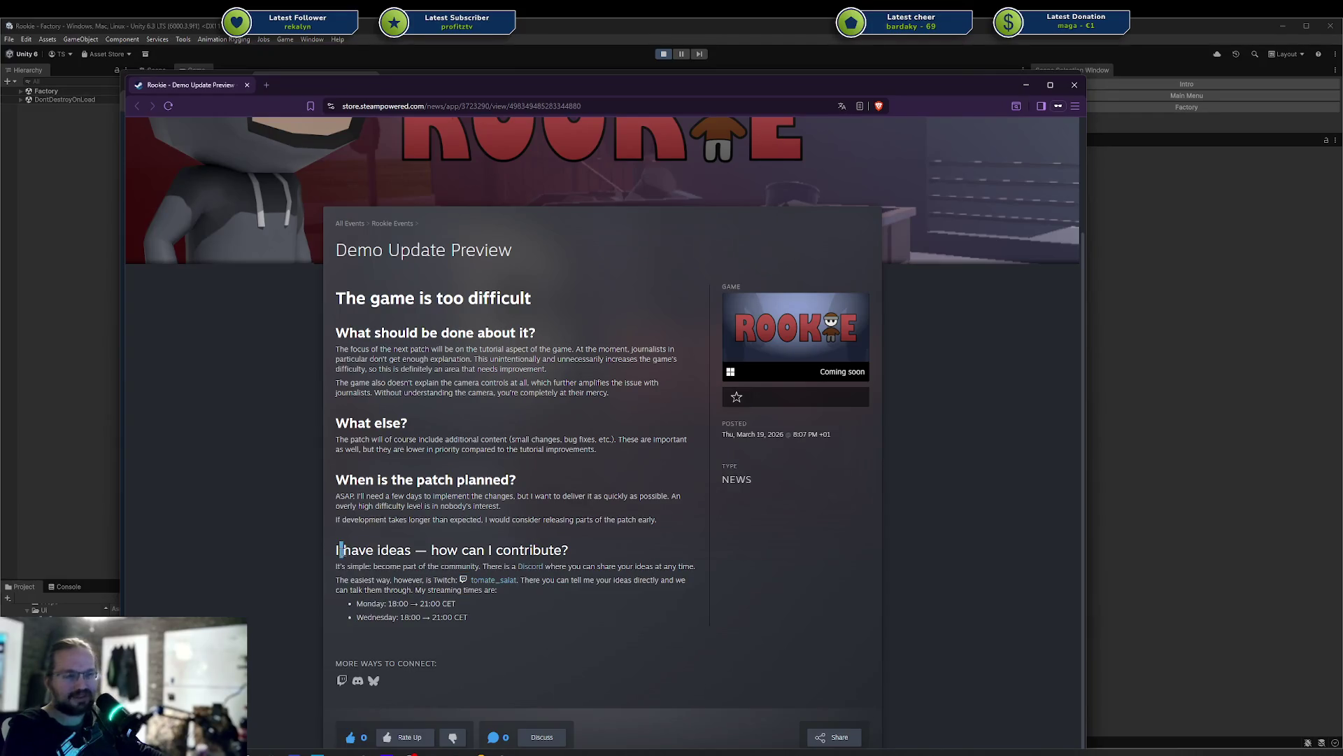
{"action": "left_click_drag", "start_coordinate": [341, 550], "coordinate": [455, 616]}
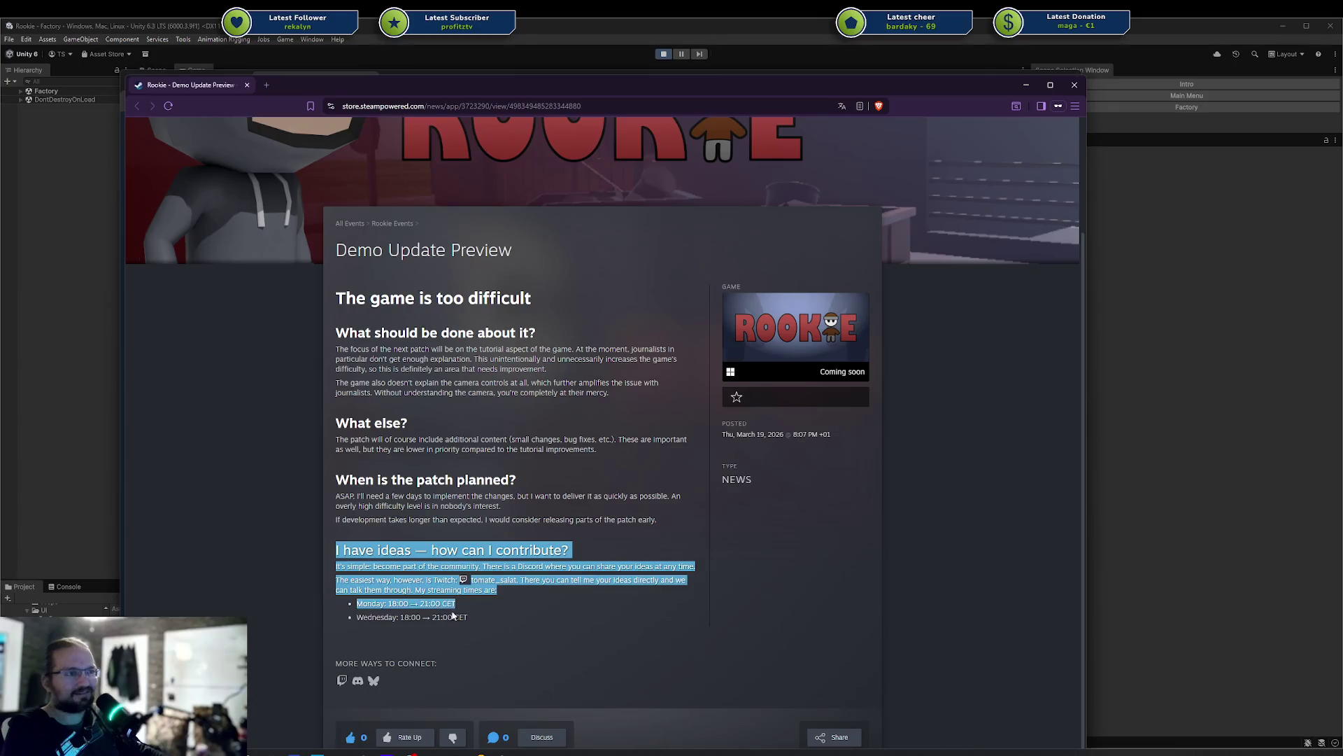
{"action": "left_click", "coordinate": [455, 615]}
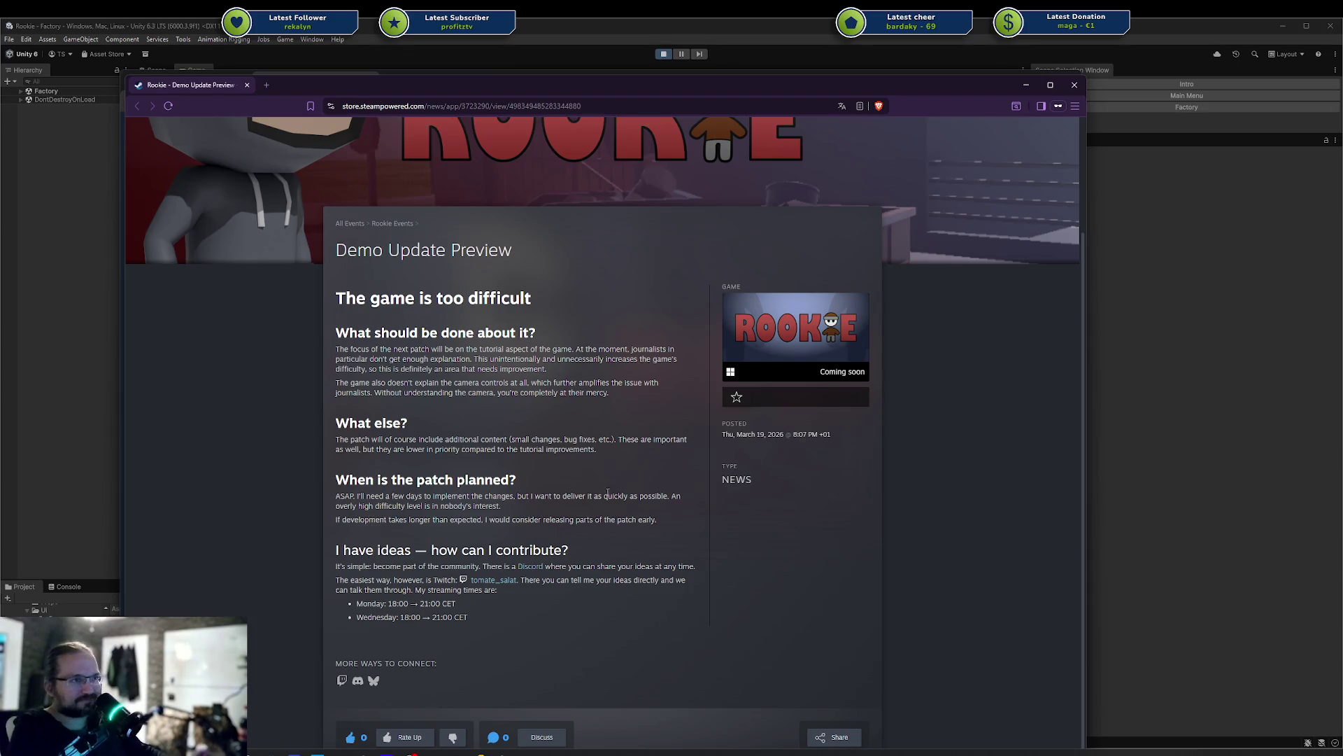
Highlight the Twitch sentence, then drag the news window down and to the right
{"action": "mouse_move", "coordinate": [498, 577]}
{"action": "left_mouse_down"}
{"action": "mouse_move", "coordinate": [420, 591]}
{"action": "mouse_move", "coordinate": [422, 612]}
{"action": "left_mouse_up"}
{"action": "left_click", "coordinate": [422, 613]}
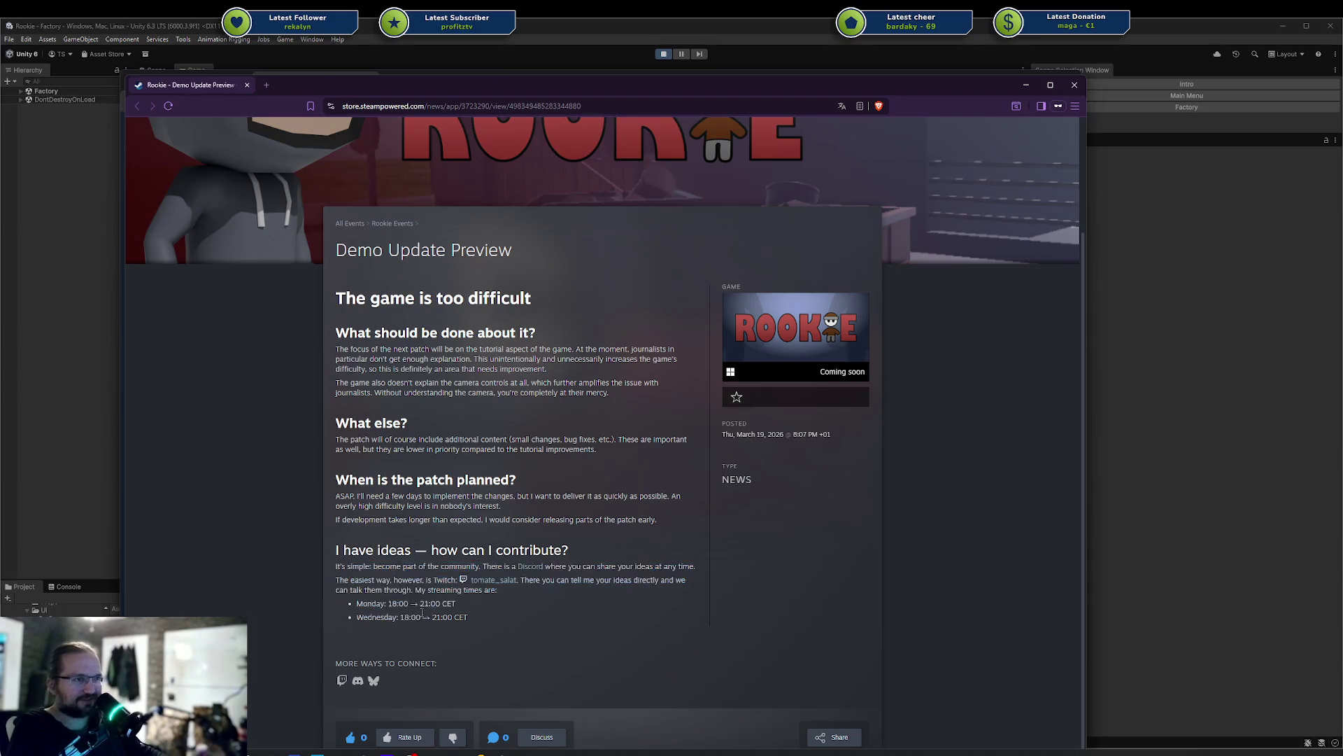
{"action": "left_click_drag", "start_coordinate": [363, 580], "coordinate": [441, 581]}
{"action": "left_click", "coordinate": [436, 582]}
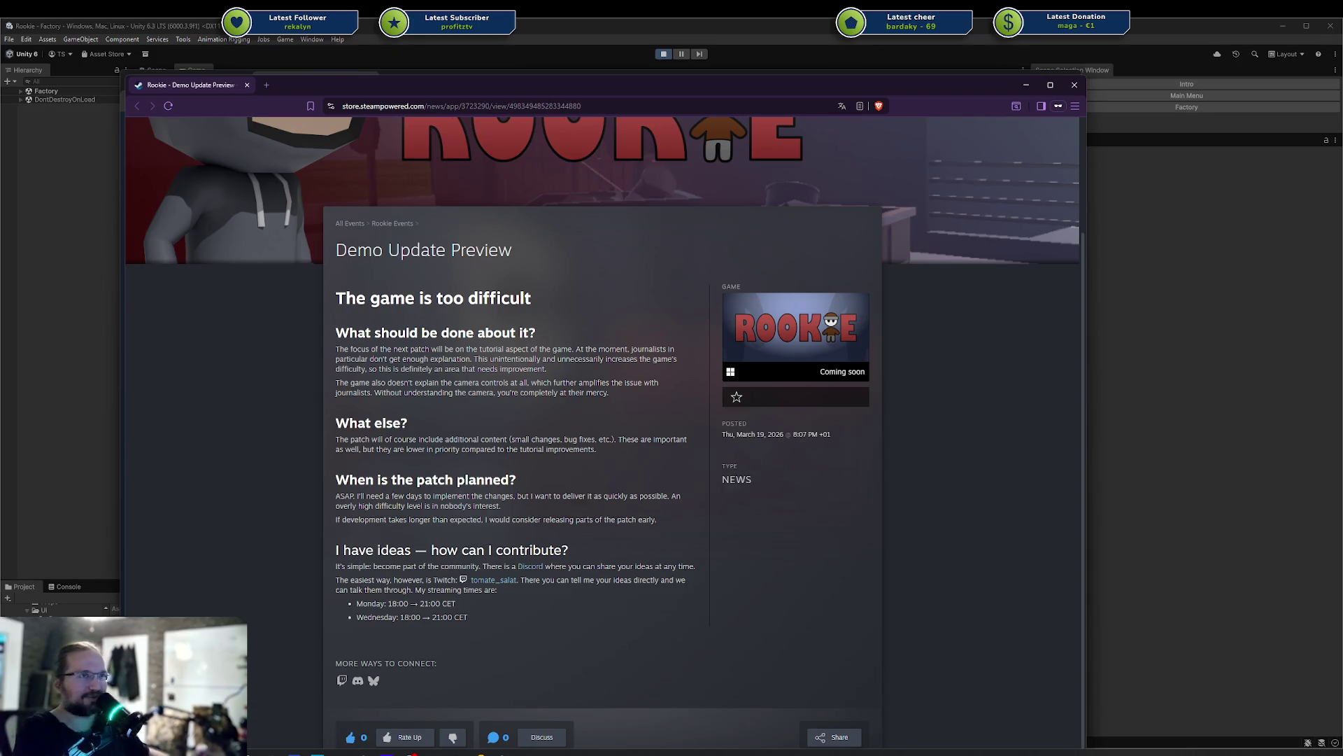
{"action": "mouse_move", "coordinate": [371, 87]}
{"action": "left_mouse_down"}
{"action": "mouse_move", "coordinate": [489, 103]}
{"action": "mouse_move", "coordinate": [498, 117]}
{"action": "left_mouse_up"}
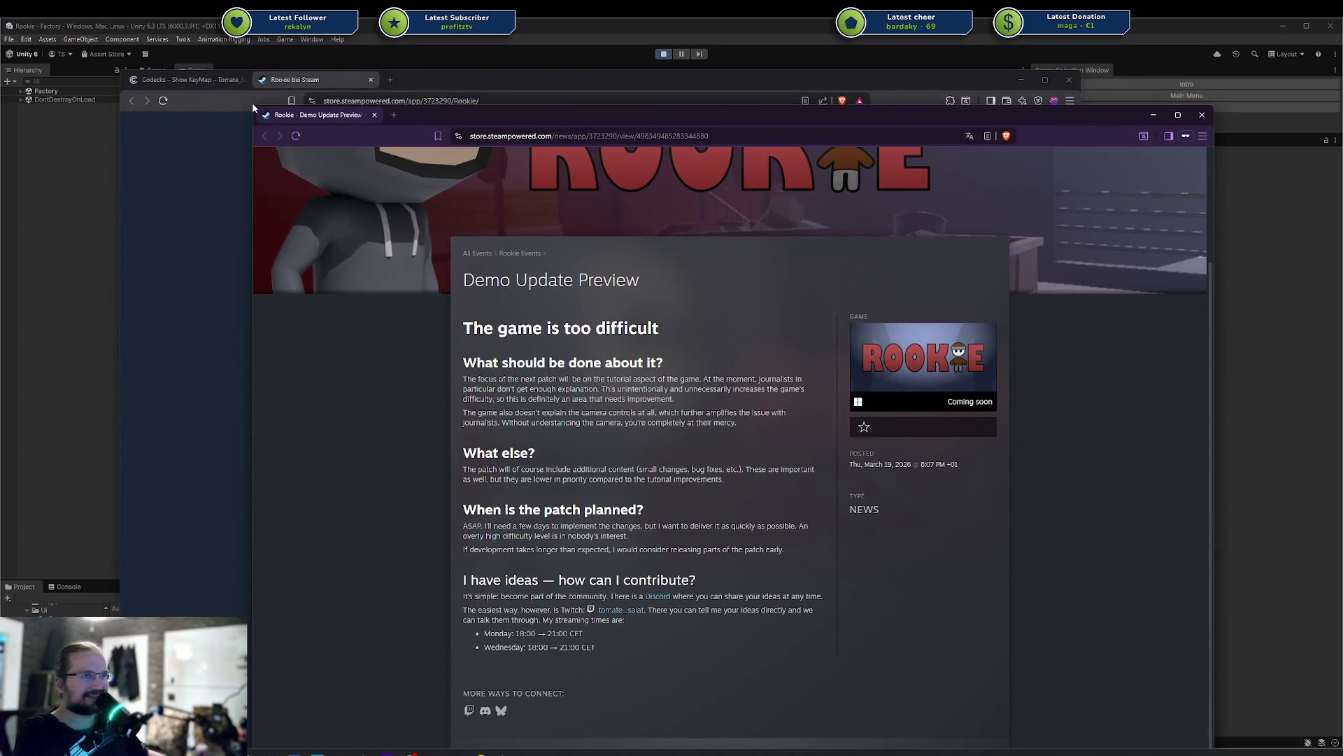
Bring the Rookie store window forward and tear the Spitfire tab into its own window
{"action": "mouse_move", "coordinate": [252, 104]}
{"action": "left_mouse_down"}
{"action": "mouse_move", "coordinate": [318, 249]}
{"action": "mouse_move", "coordinate": [886, 352]}
{"action": "mouse_move", "coordinate": [947, 235]}
{"action": "mouse_move", "coordinate": [968, 245]}
{"action": "mouse_move", "coordinate": [943, 207]}
{"action": "mouse_move", "coordinate": [823, 146]}
{"action": "mouse_move", "coordinate": [838, 129]}
{"action": "mouse_move", "coordinate": [664, 128]}
{"action": "left_mouse_up"}
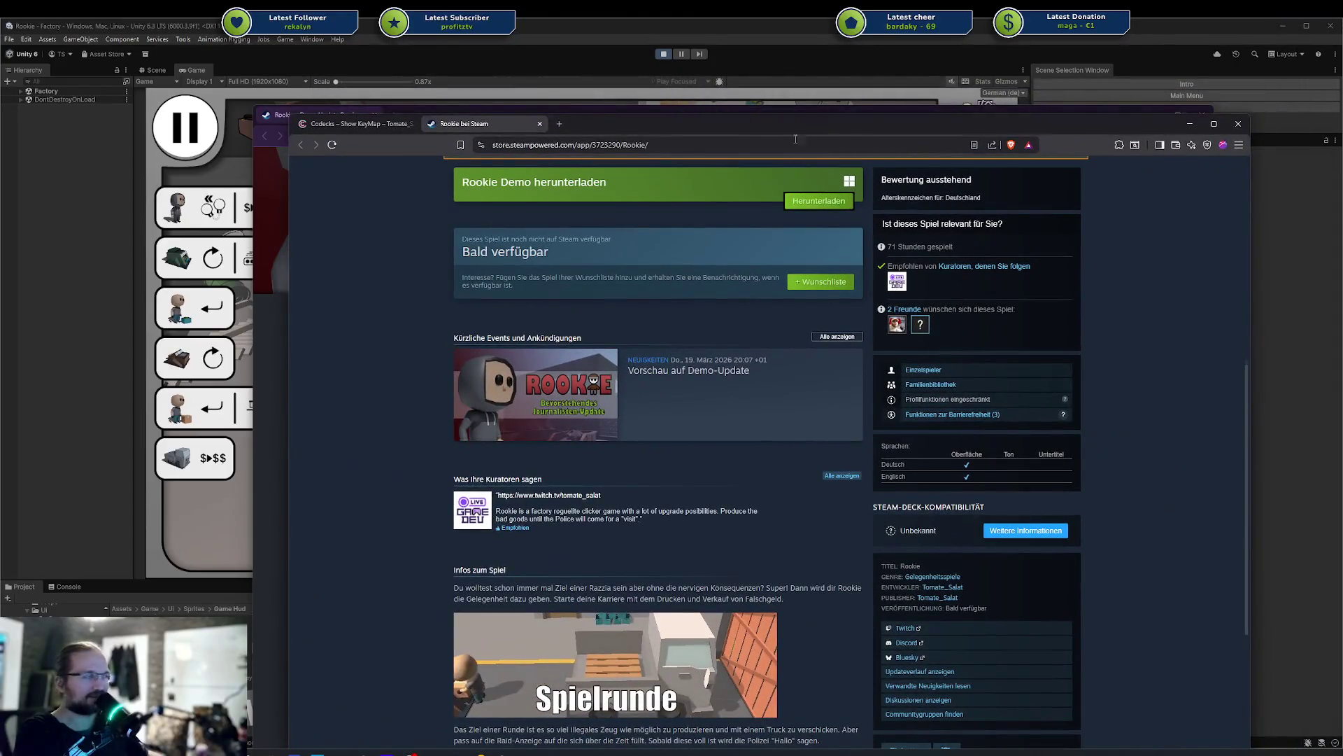
{"action": "left_click_drag", "start_coordinate": [1090, 131], "coordinate": [1065, 191]}
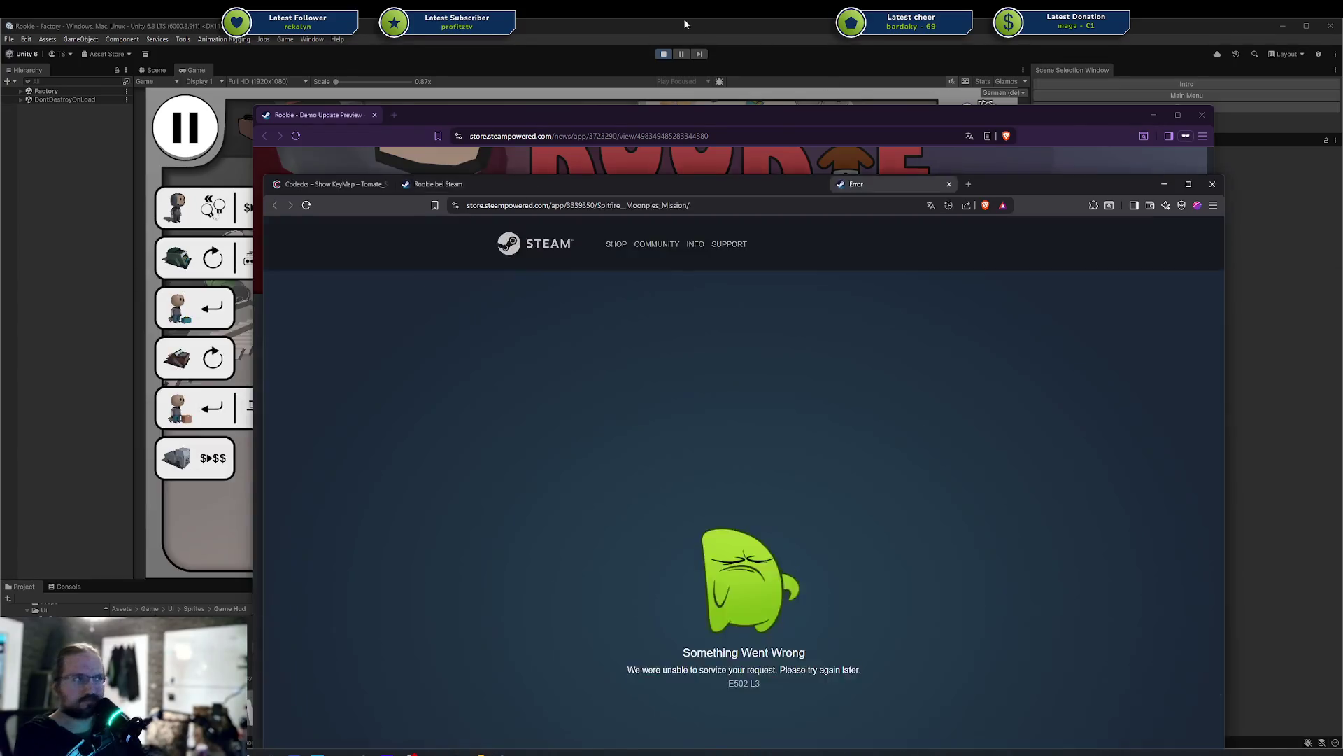
{"action": "mouse_move", "coordinate": [847, 184]}
{"action": "left_mouse_down"}
{"action": "mouse_move", "coordinate": [591, 123]}
{"action": "mouse_move", "coordinate": [753, 128]}
{"action": "left_mouse_up"}
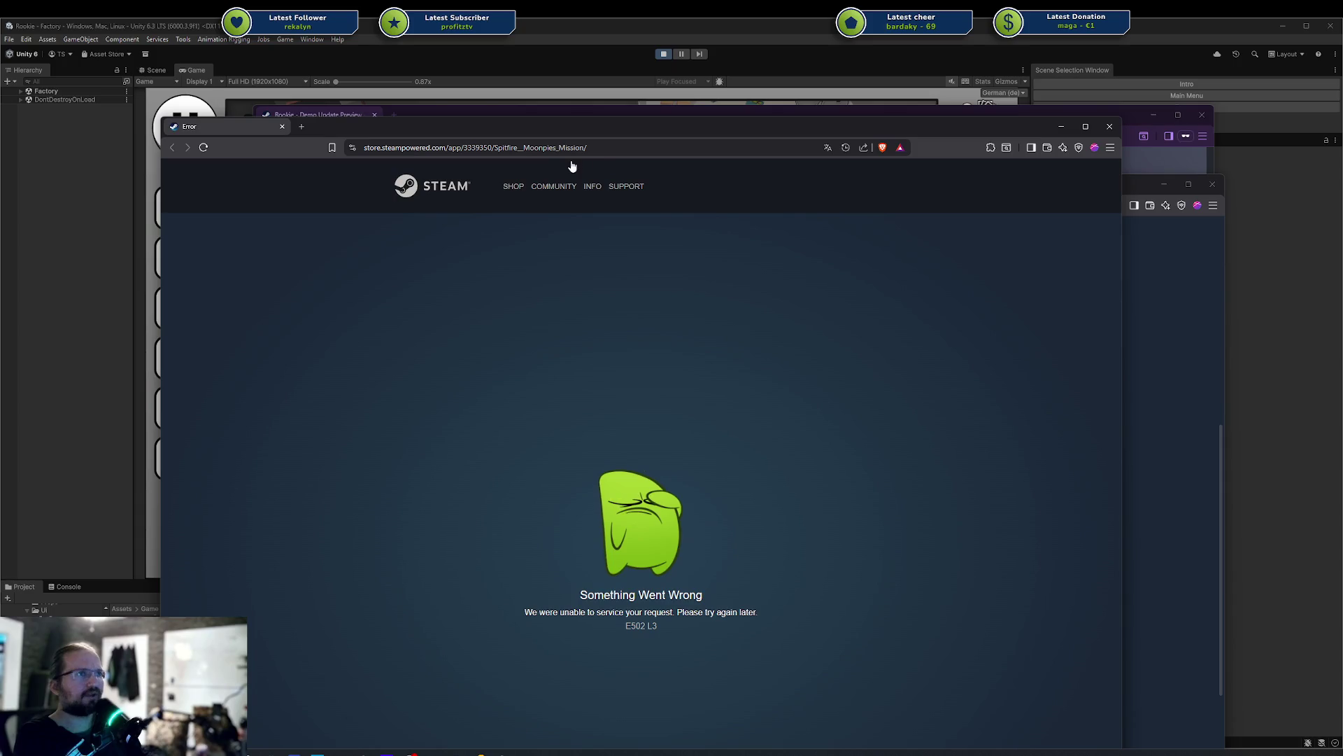
Reload the Spitfire – Moonpie's Mission store page and scroll through it
{"action": "left_click", "coordinate": [580, 149]}
{"action": "key", "text": "Return"}
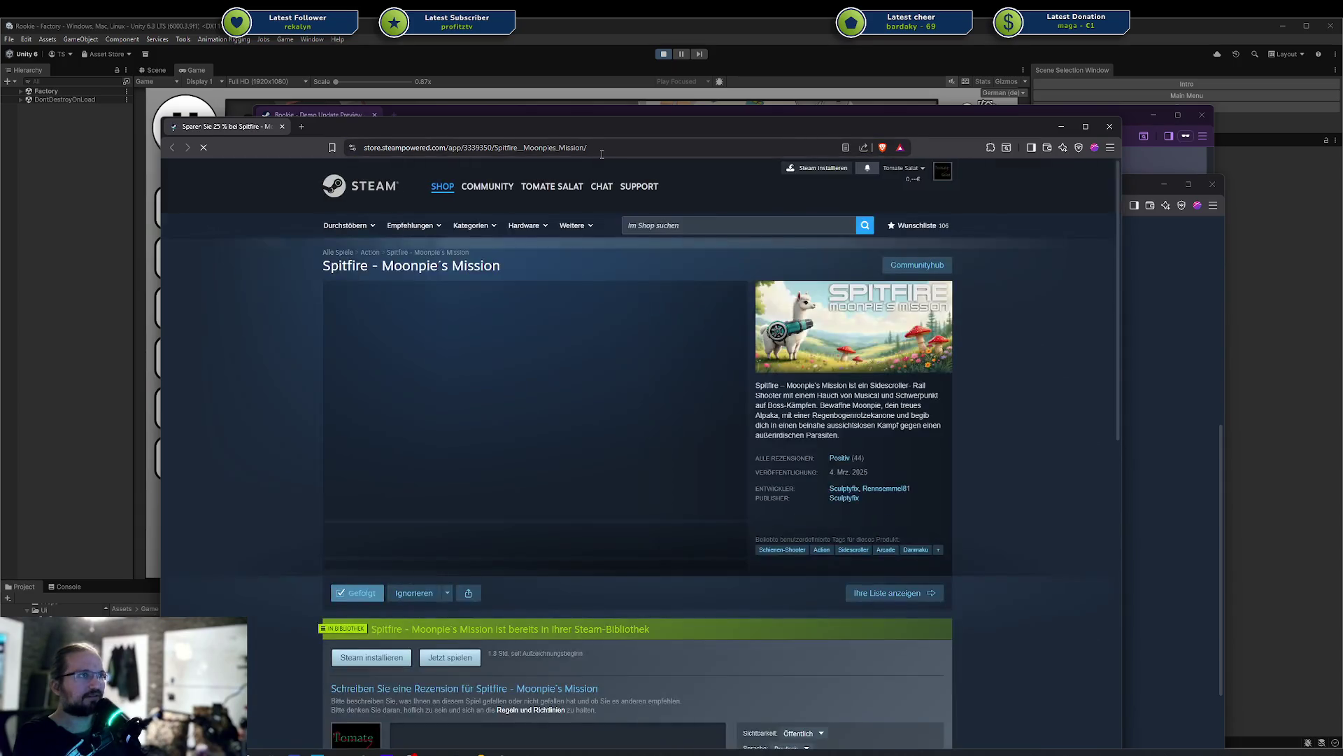
{"action": "scroll", "coordinate": [807, 425], "scroll_direction": "down", "scroll_amount": 3}
{"action": "scroll", "coordinate": [808, 423], "scroll_direction": "down", "scroll_amount": 5}
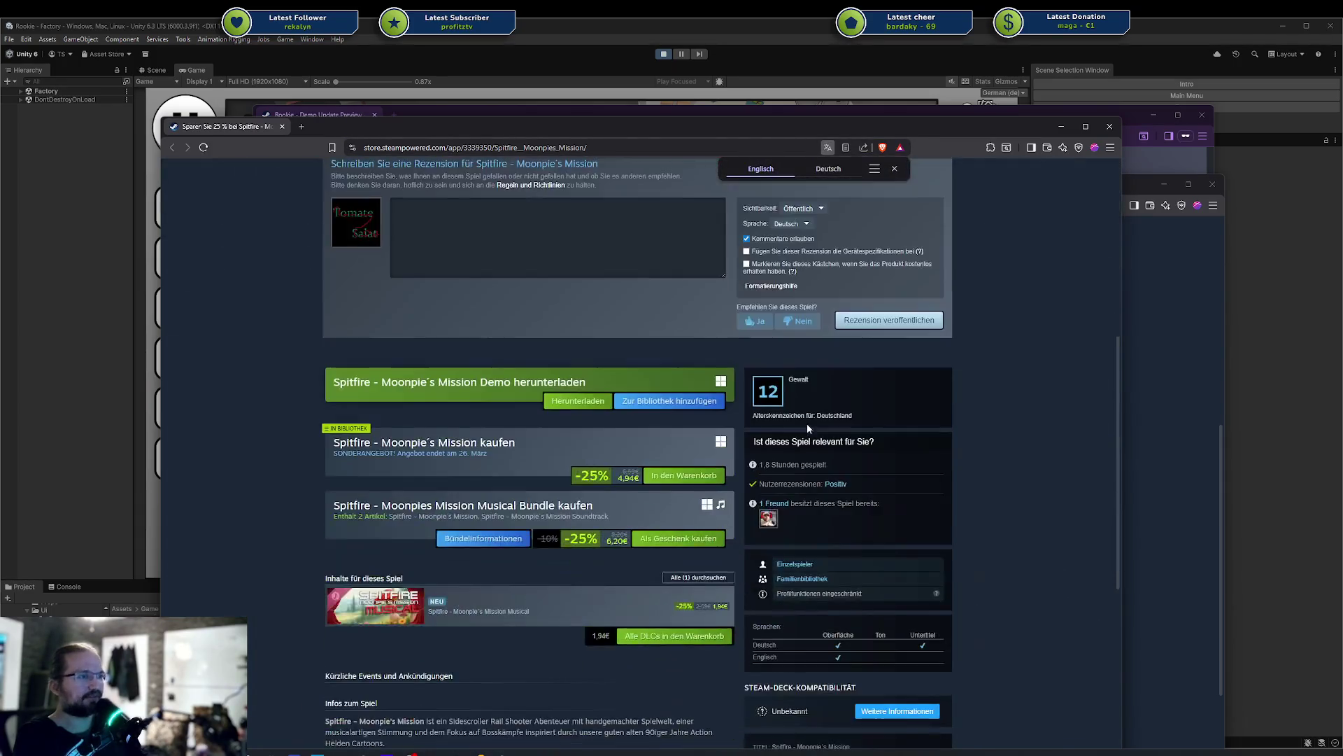
{"action": "scroll", "coordinate": [808, 423], "scroll_direction": "up", "scroll_amount": 2}
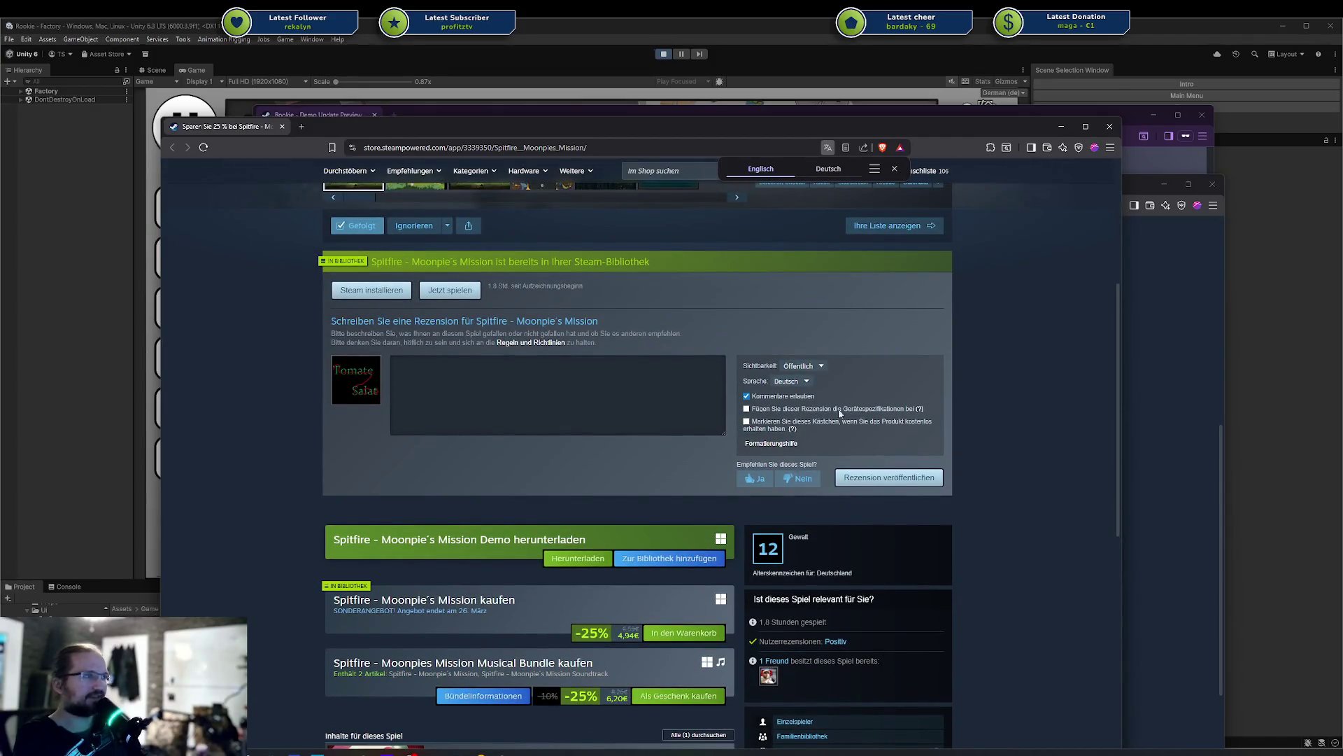
{"action": "scroll", "coordinate": [840, 409], "scroll_direction": "down", "scroll_amount": 12}
{"action": "scroll", "coordinate": [840, 412], "scroll_direction": "down", "scroll_amount": 5}
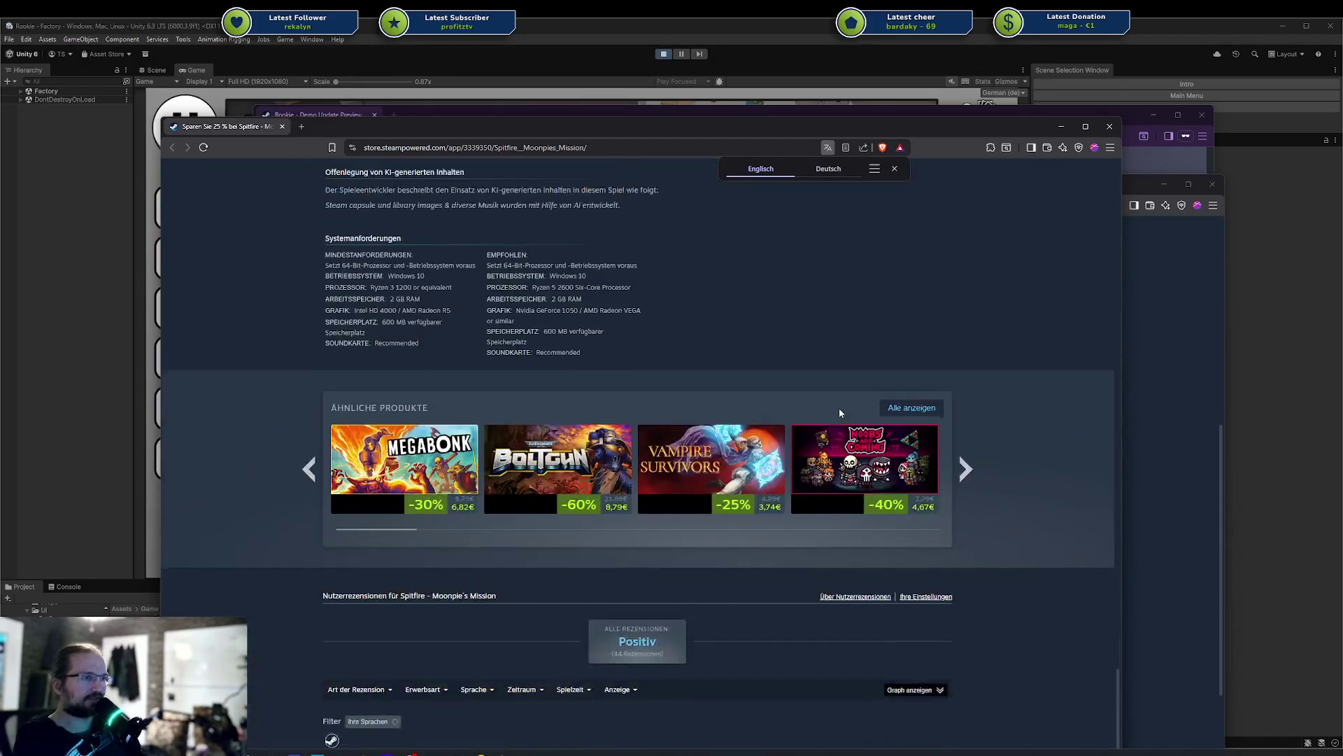
{"action": "scroll", "coordinate": [801, 433], "scroll_direction": "up", "scroll_amount": 15}
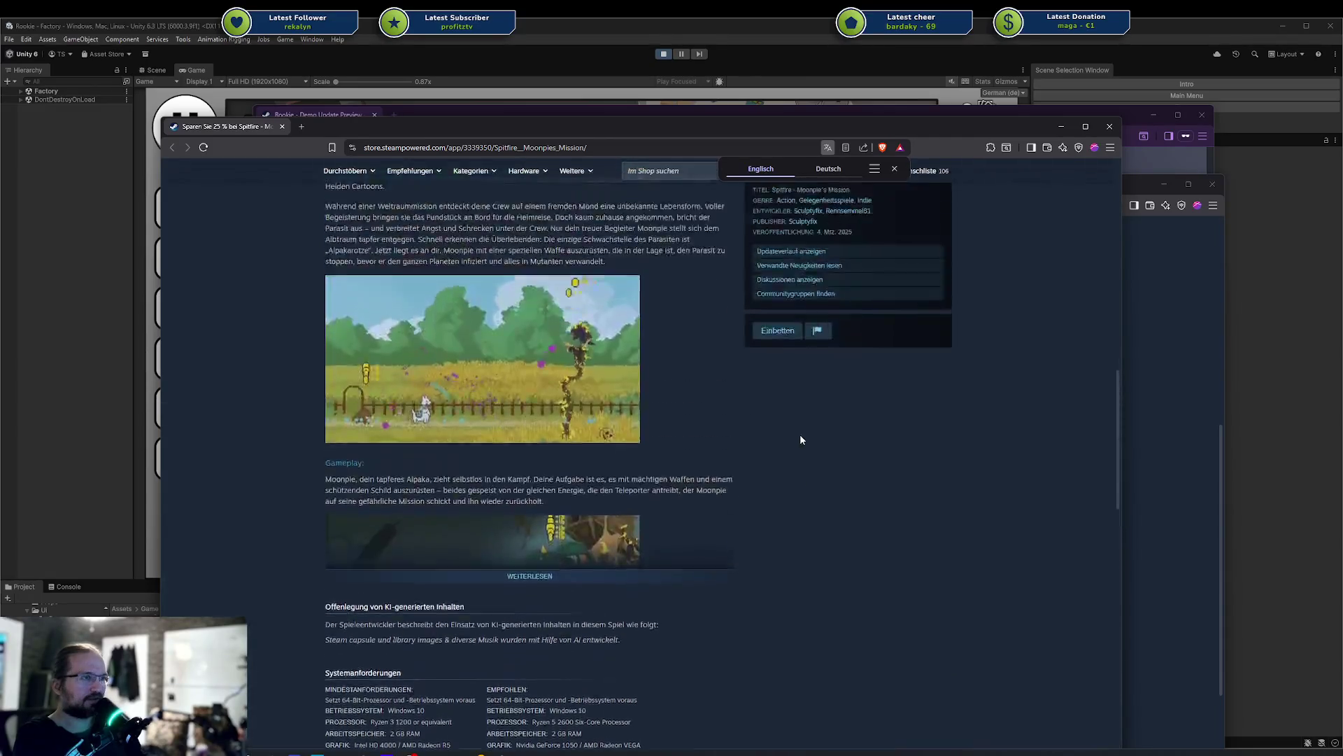
{"action": "scroll", "coordinate": [801, 439], "scroll_direction": "up", "scroll_amount": 3}
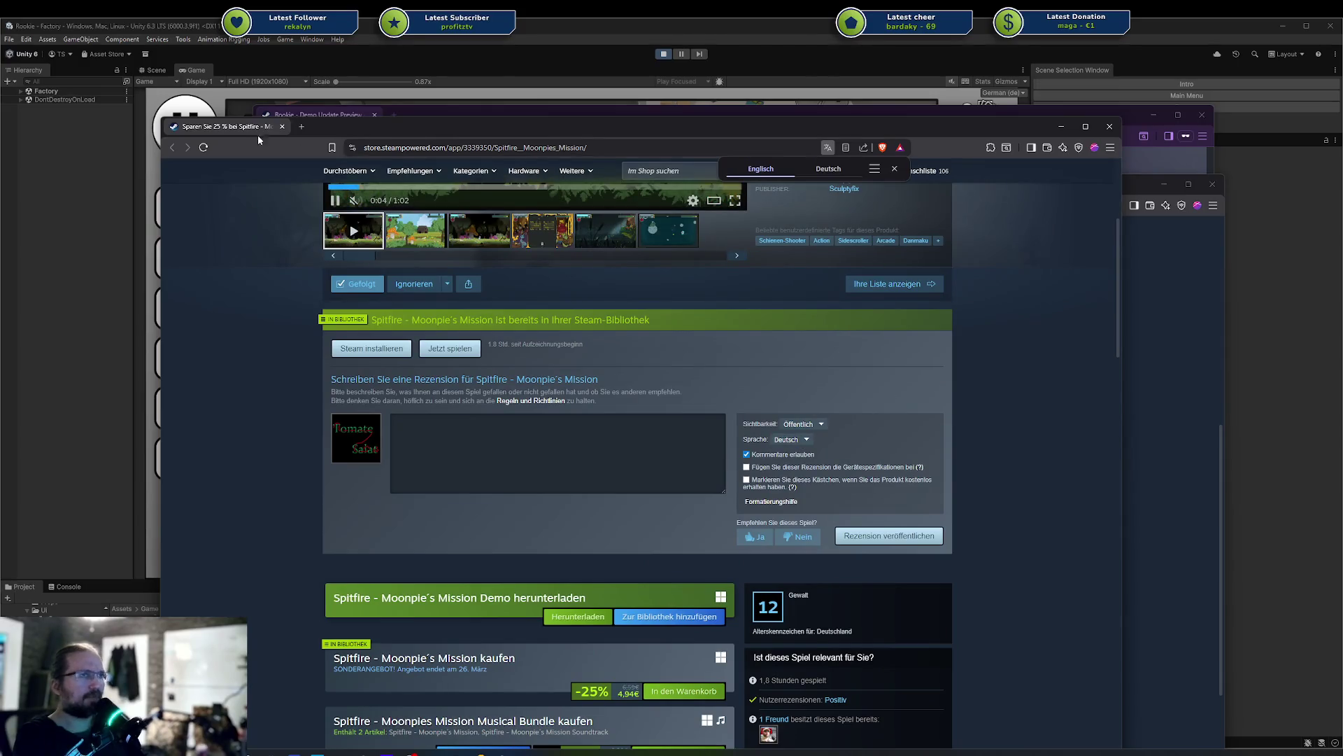
{"action": "scroll", "coordinate": [393, 334], "scroll_direction": "down", "scroll_amount": 8}
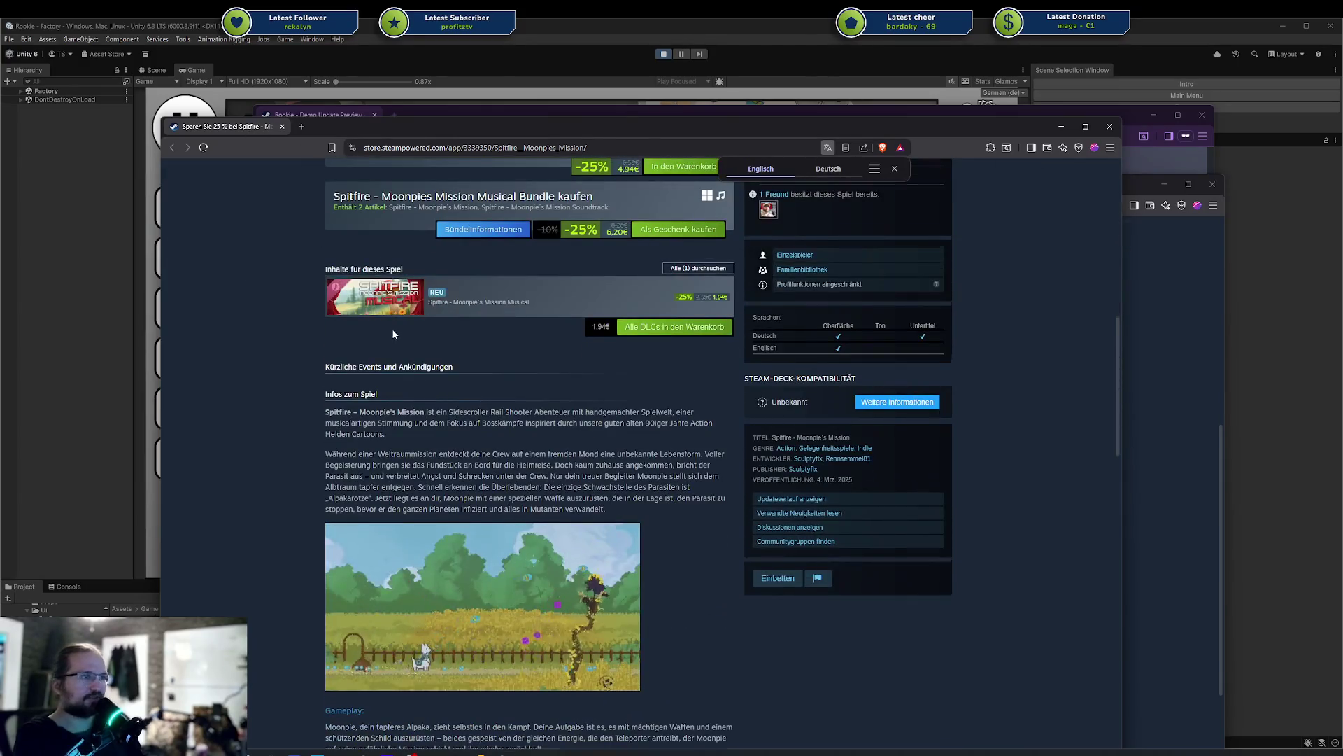
{"action": "scroll", "coordinate": [393, 334], "scroll_direction": "down", "scroll_amount": 5}
{"action": "scroll", "coordinate": [398, 337], "scroll_direction": "up", "scroll_amount": 6}
{"action": "scroll", "coordinate": [434, 371], "scroll_direction": "down", "scroll_amount": 4}
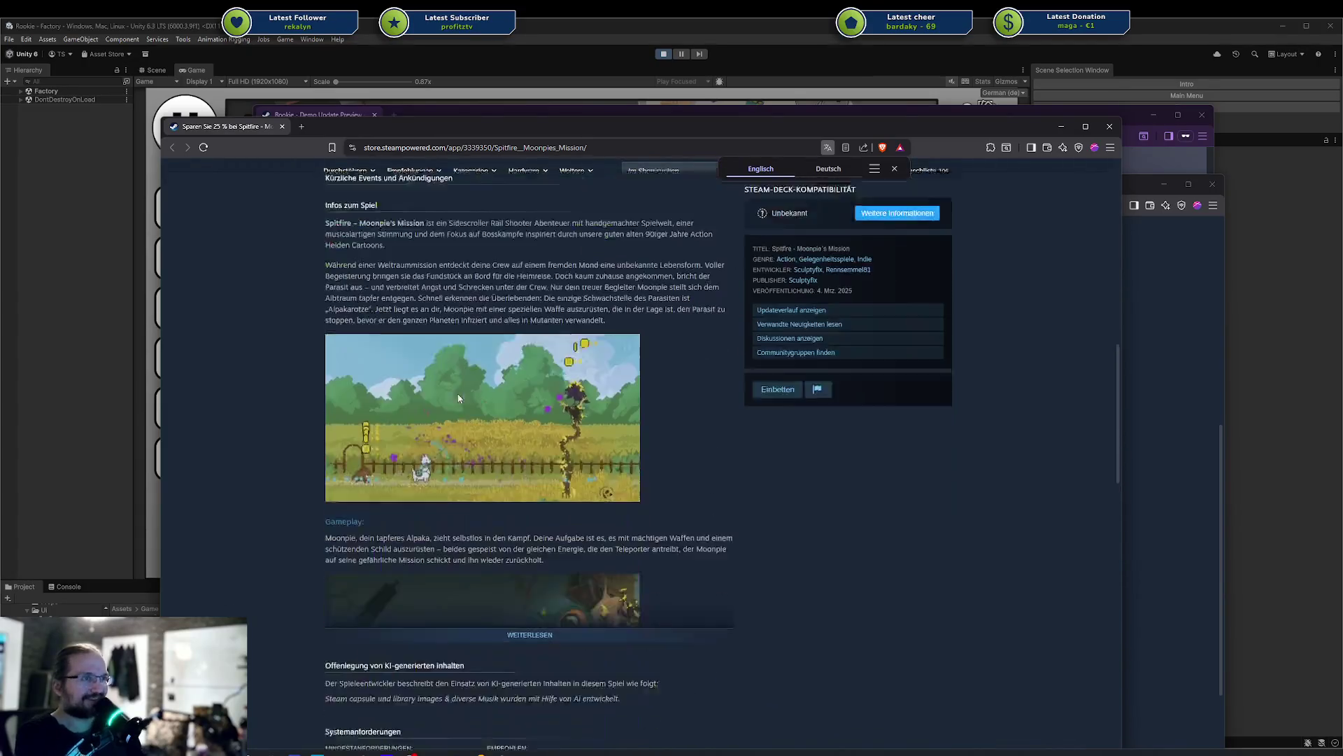
Expand the description with Weiterlesen and open the developer's search results in a new tab
{"action": "left_click", "coordinate": [529, 614]}
{"action": "scroll", "coordinate": [551, 560], "scroll_direction": "down", "scroll_amount": 6}
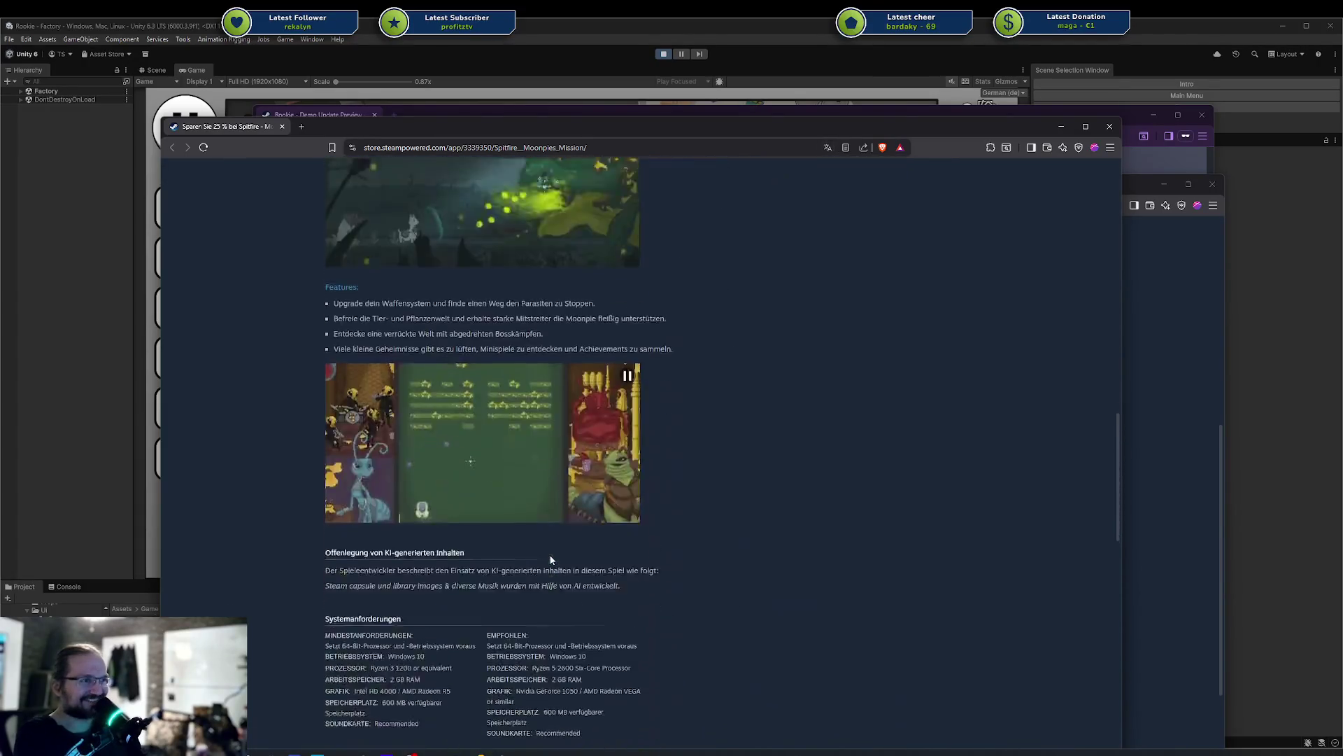
{"action": "scroll", "coordinate": [551, 559], "scroll_direction": "down", "scroll_amount": 7}
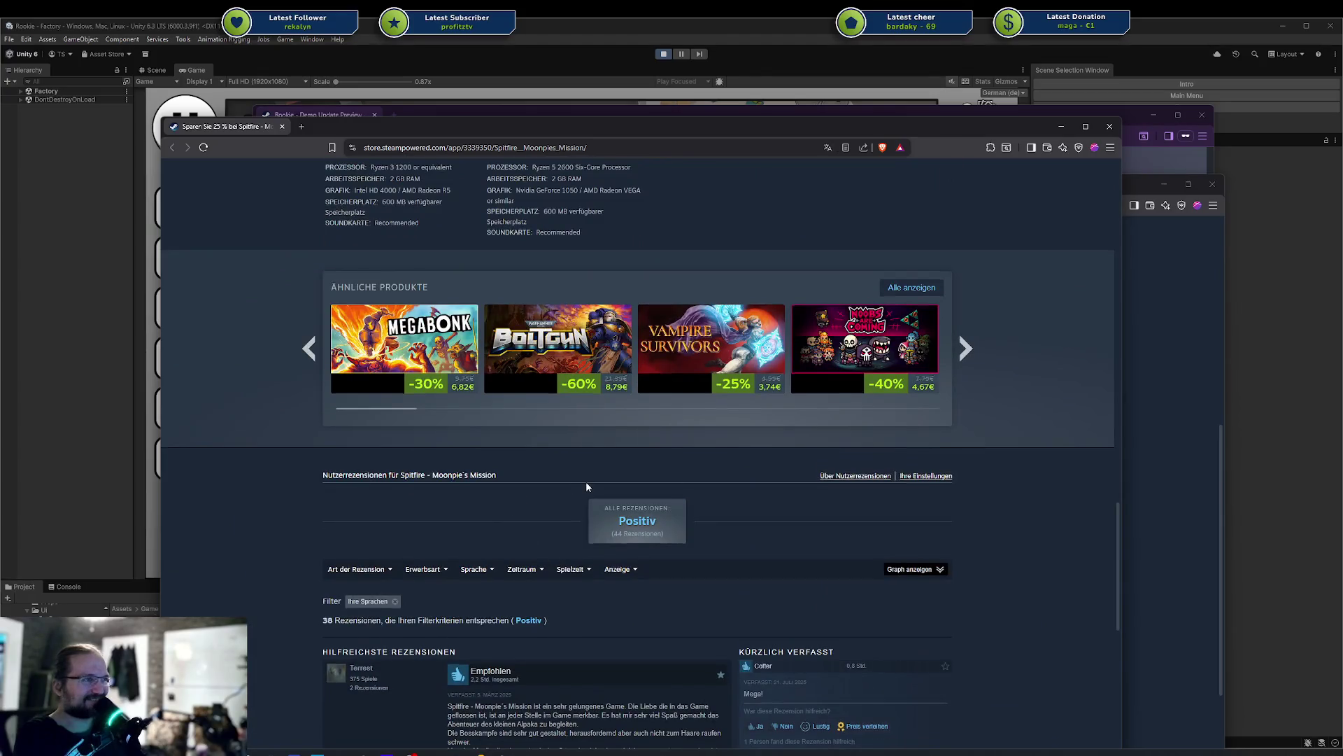
{"action": "scroll", "coordinate": [586, 481], "scroll_direction": "up", "scroll_amount": 15}
{"action": "scroll", "coordinate": [587, 483], "scroll_direction": "up", "scroll_amount": 10}
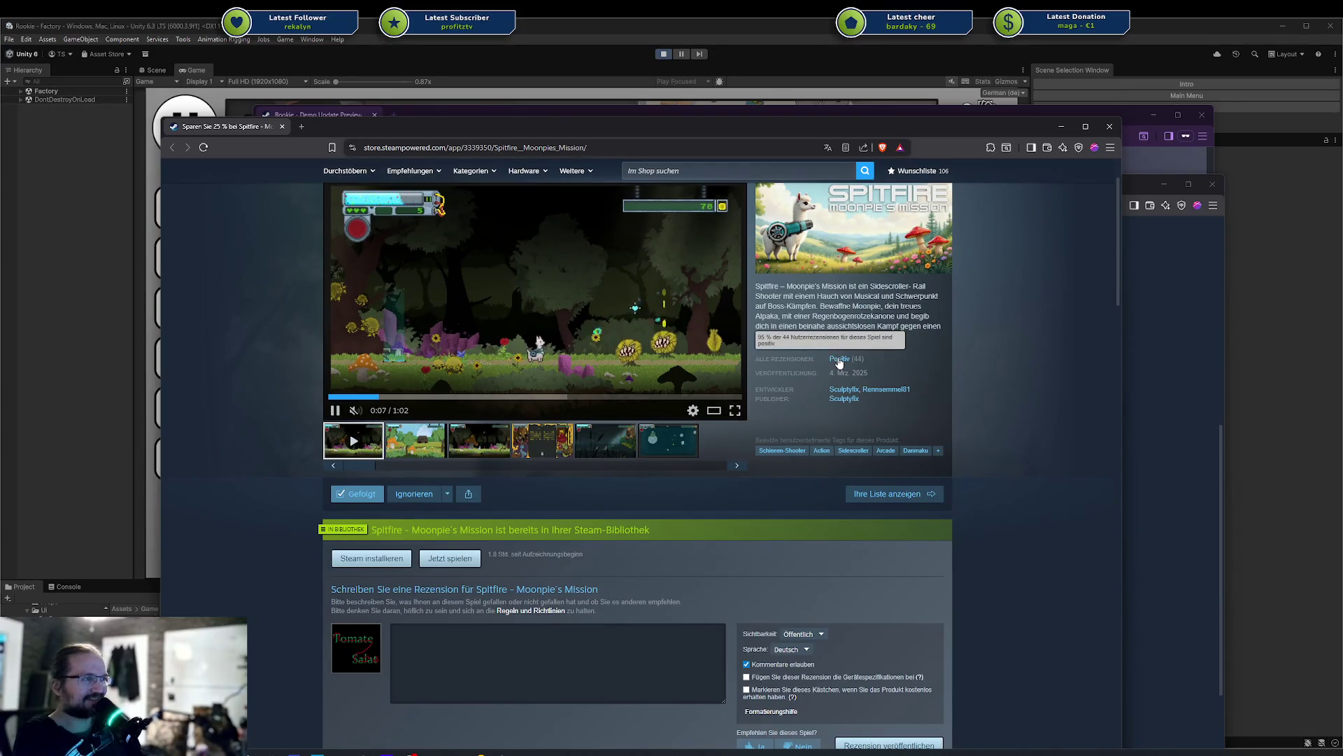
{"action": "scroll", "coordinate": [839, 358], "scroll_direction": "down", "scroll_amount": 3}
{"action": "scroll", "coordinate": [839, 361], "scroll_direction": "up", "scroll_amount": 1}
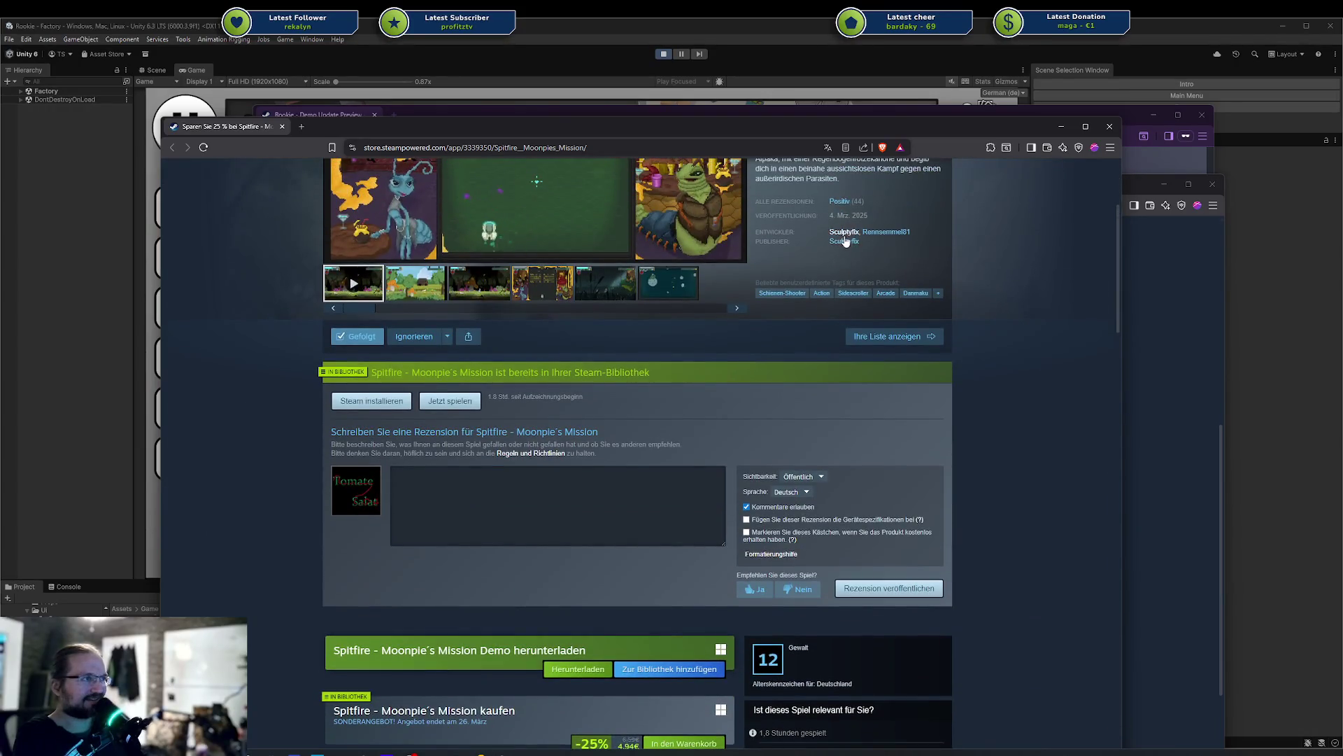
{"action": "left_click", "coordinate": [343, 399]}
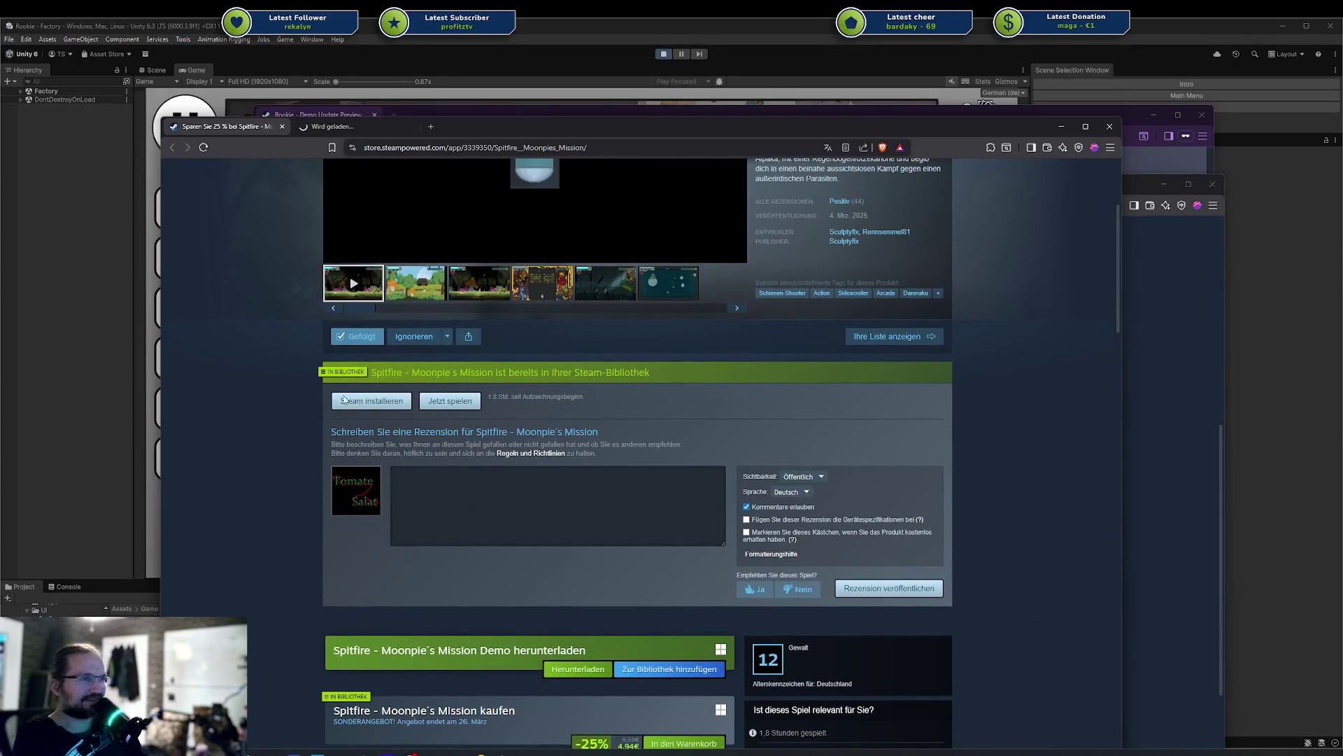
{"action": "middle_click", "coordinate": [216, 126]}
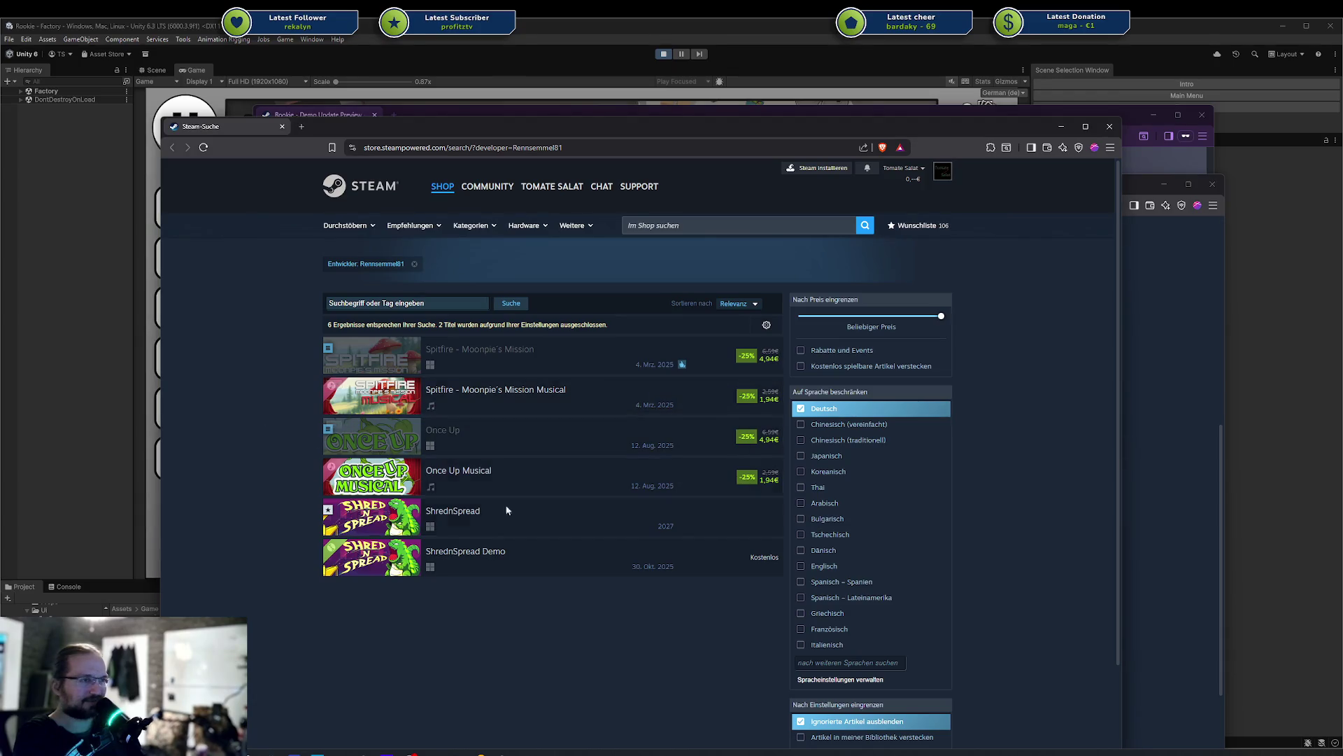
{"action": "left_click", "coordinate": [500, 442]}
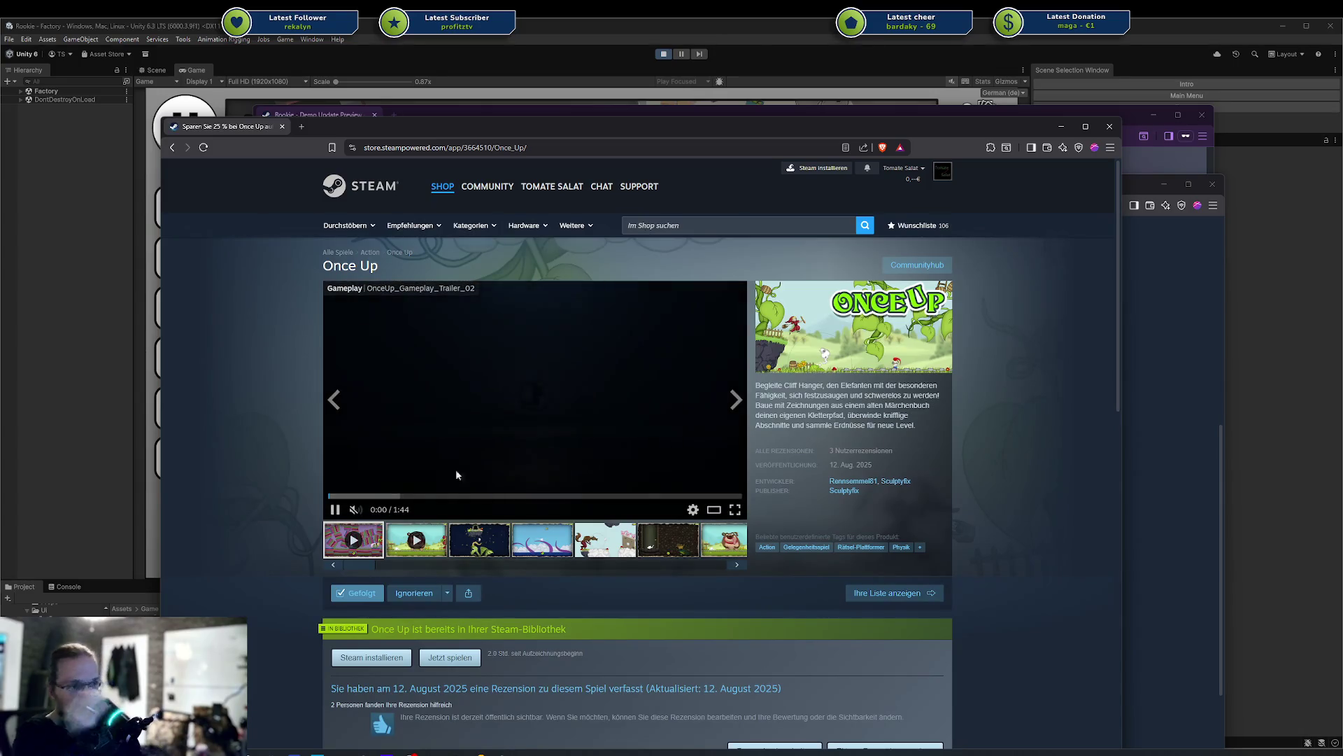
{"action": "left_click", "coordinate": [484, 543]}
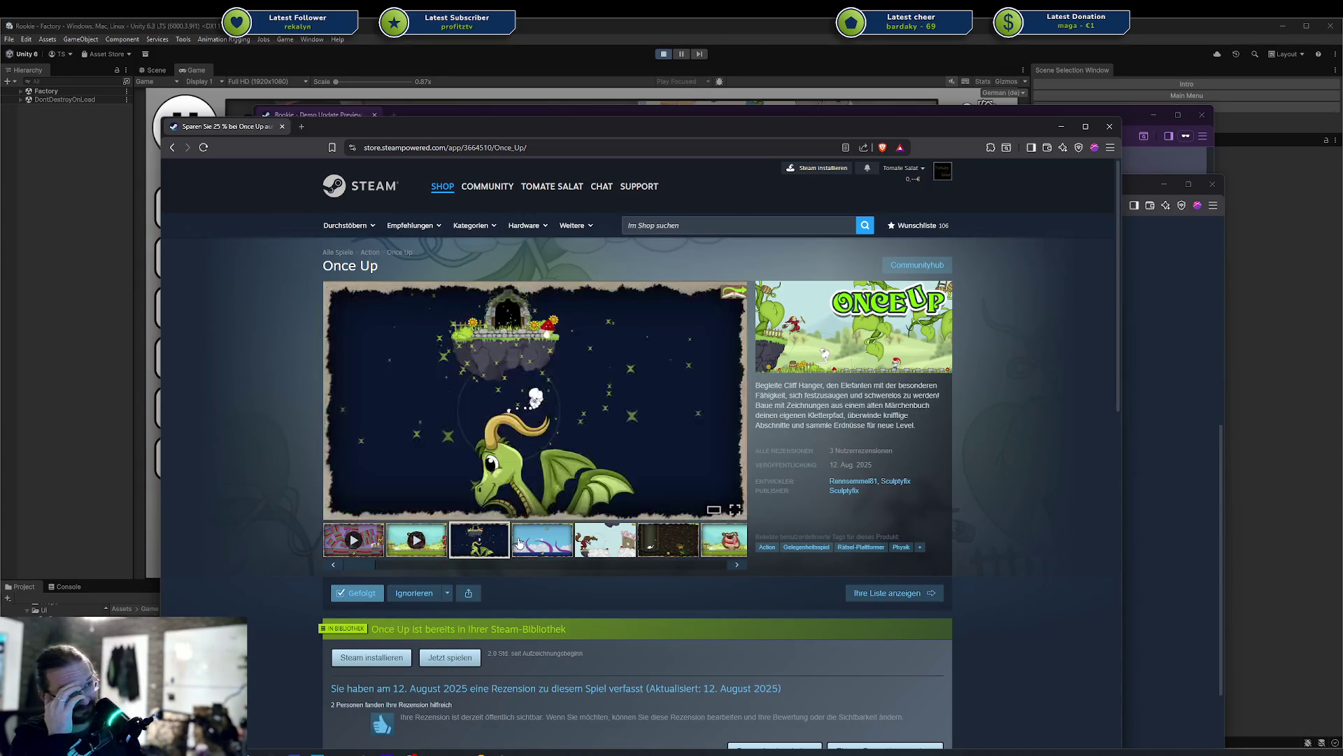
{"action": "left_click", "coordinate": [519, 543]}
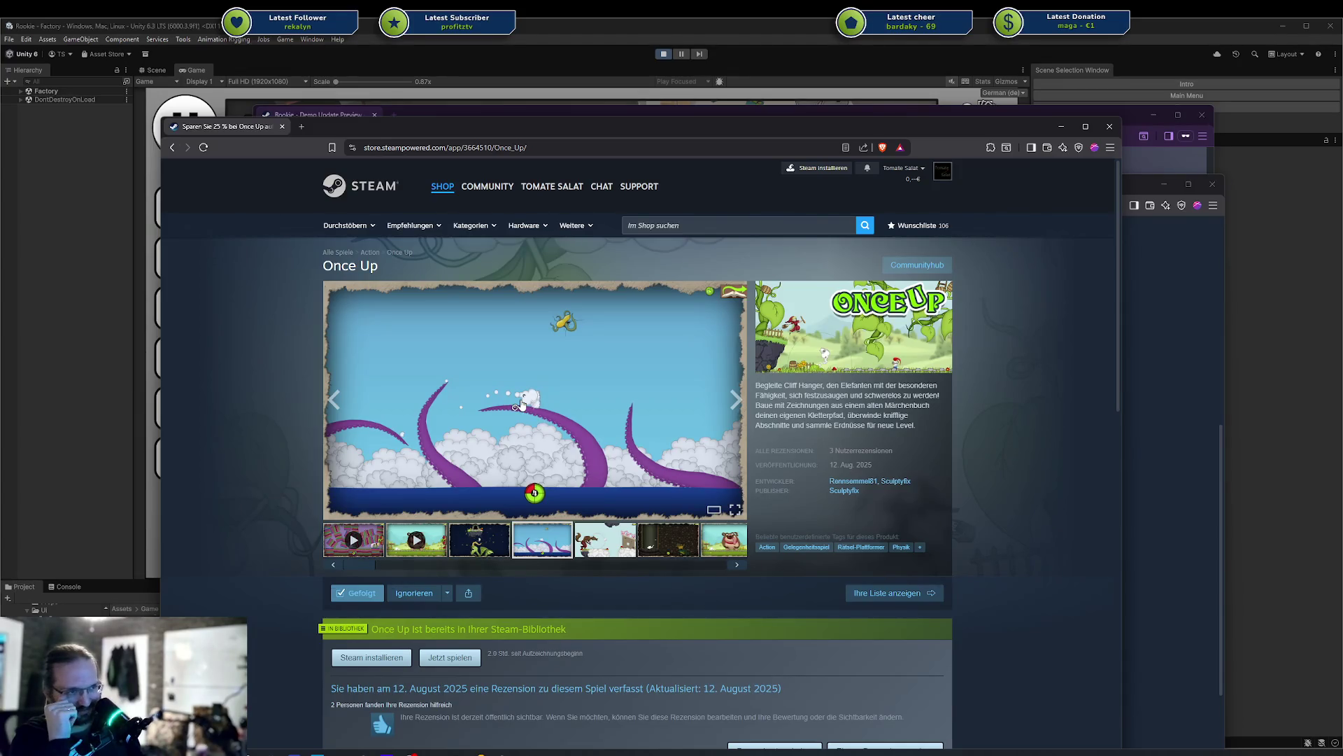
{"action": "scroll", "coordinate": [522, 404], "scroll_direction": "down", "scroll_amount": 3}
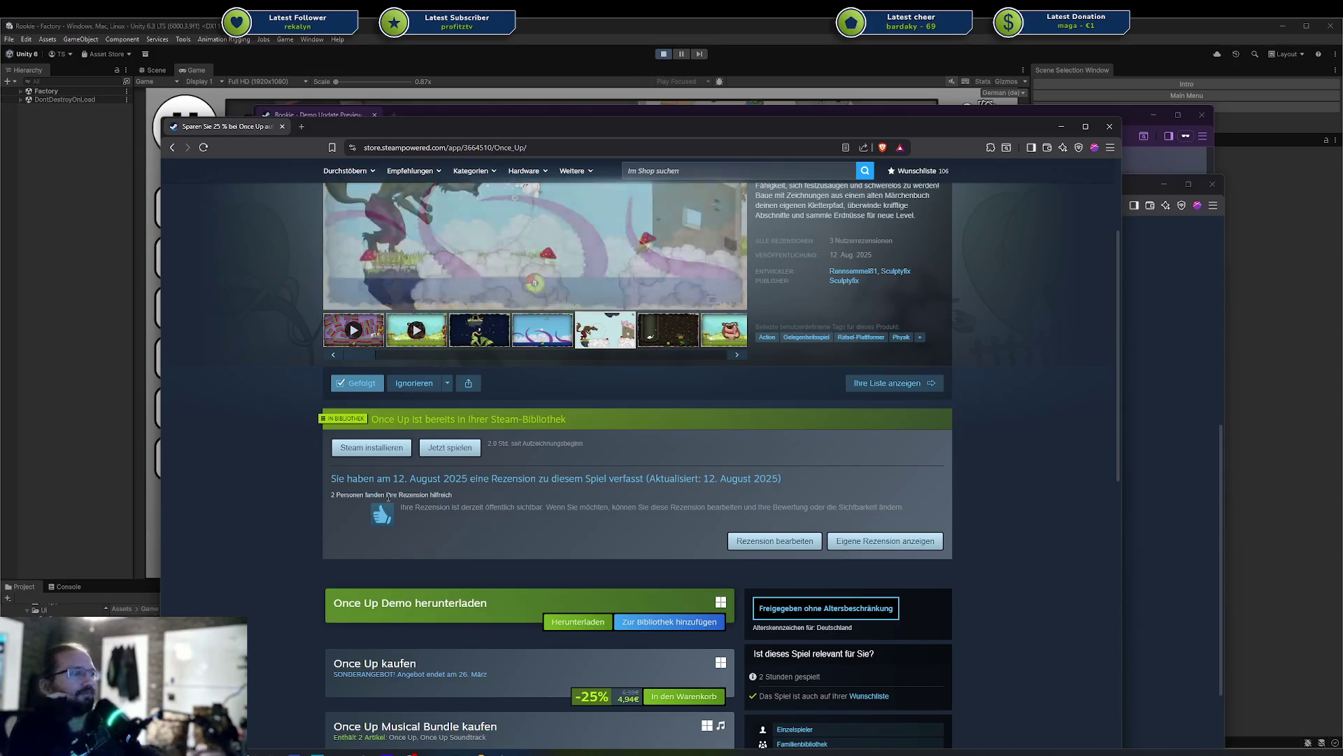
{"action": "scroll", "coordinate": [570, 441], "scroll_direction": "up", "scroll_amount": 2}
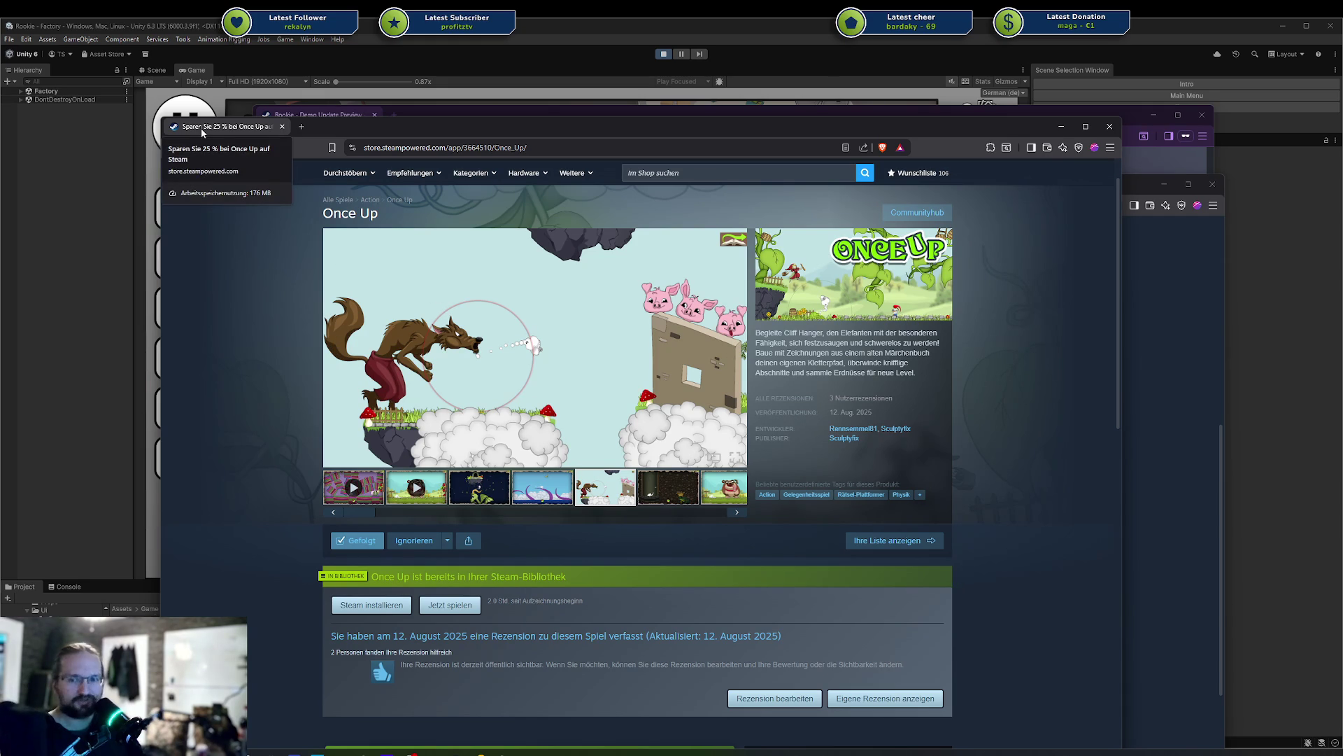
{"action": "scroll", "coordinate": [481, 379], "scroll_direction": "down", "scroll_amount": 1}
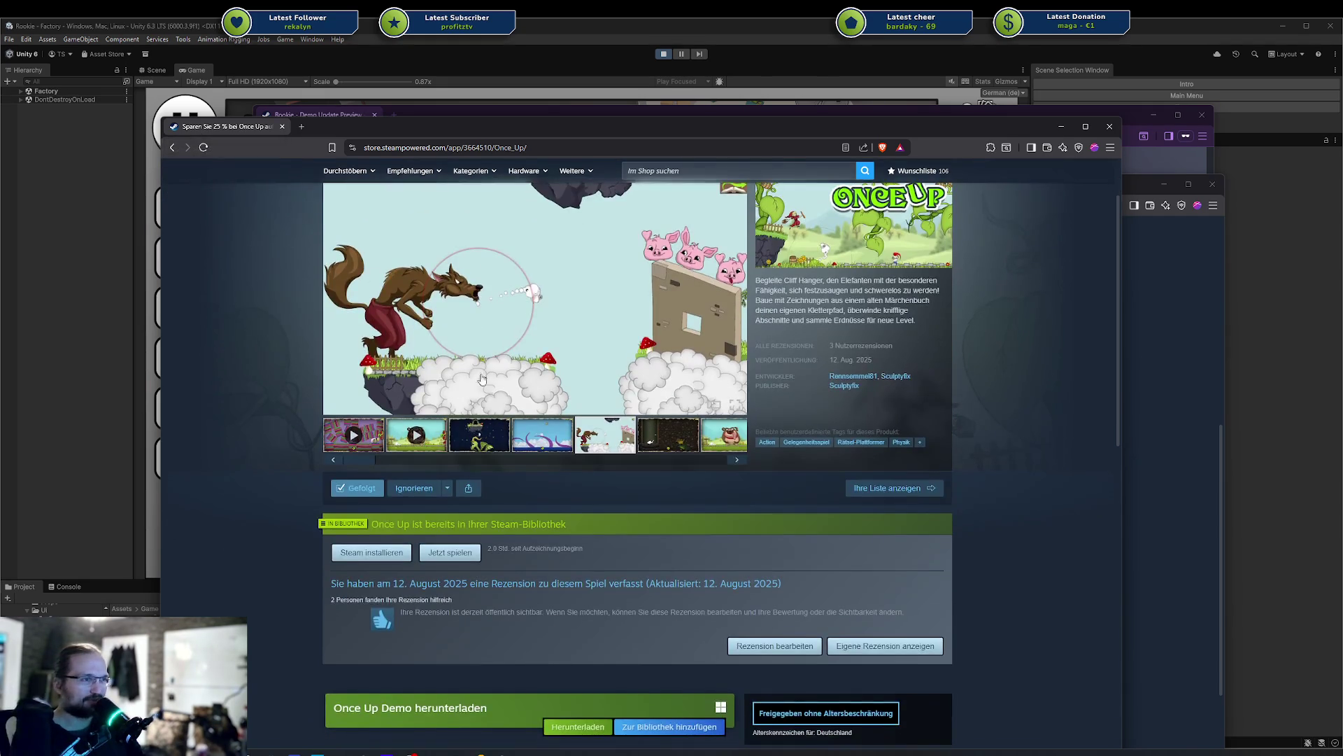
{"action": "left_click_drag", "start_coordinate": [493, 552], "coordinate": [568, 550]}
{"action": "left_click", "coordinate": [515, 545]}
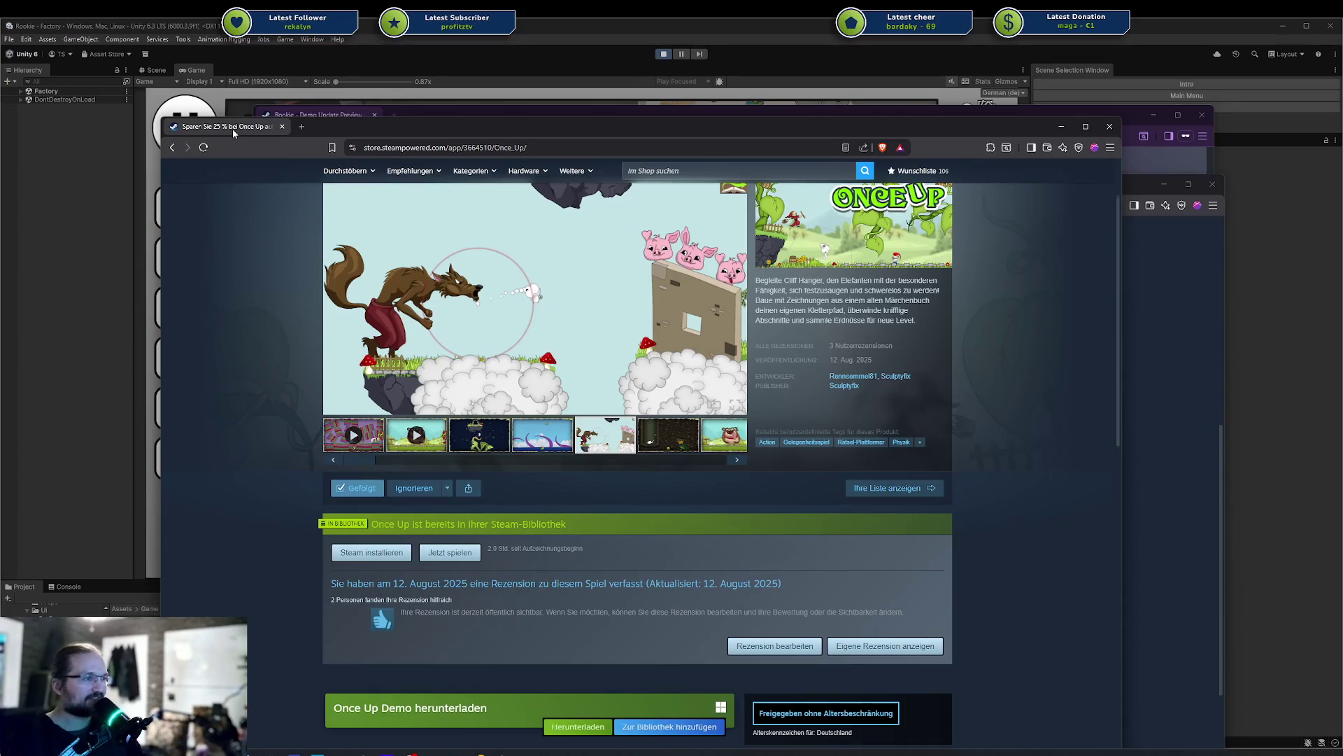
Close the Once Up window, then shrink and reposition the Rookie store window
{"action": "key", "text": "ctrl+w"}
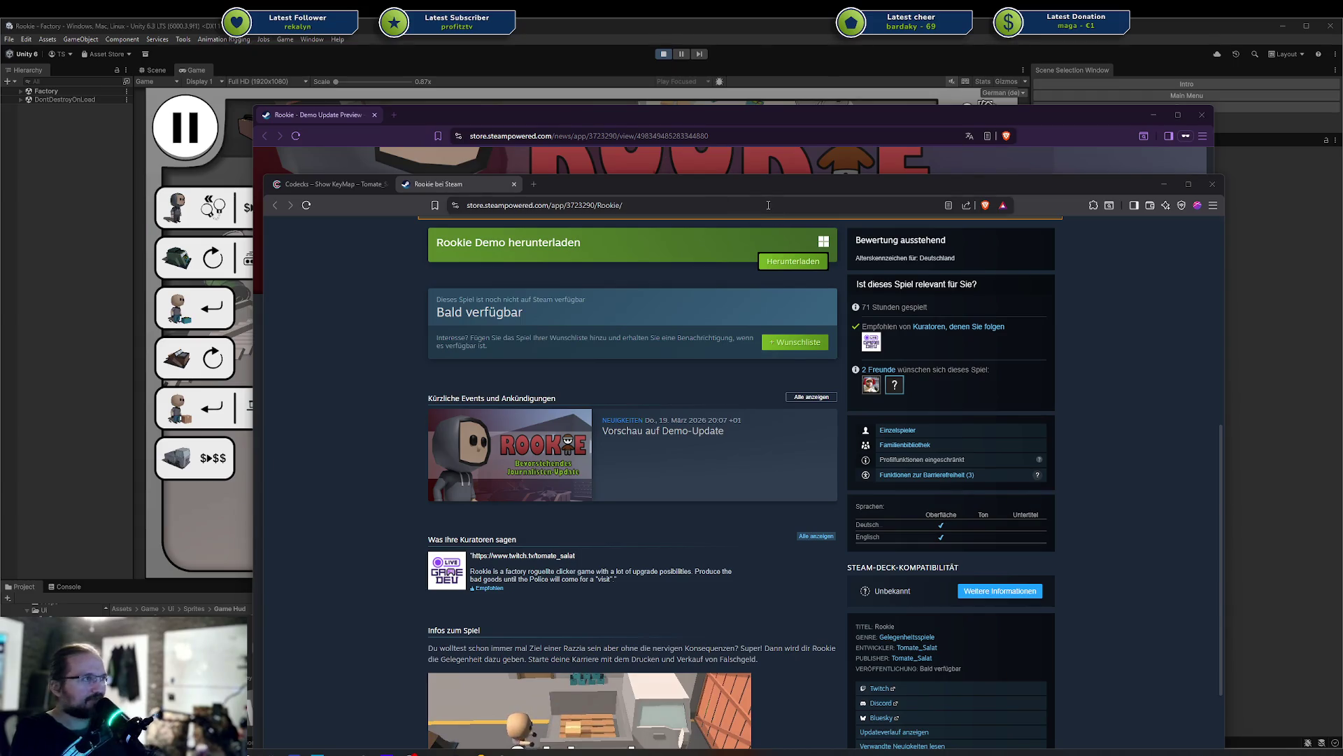
{"action": "left_click_drag", "start_coordinate": [560, 179], "coordinate": [516, 139]}
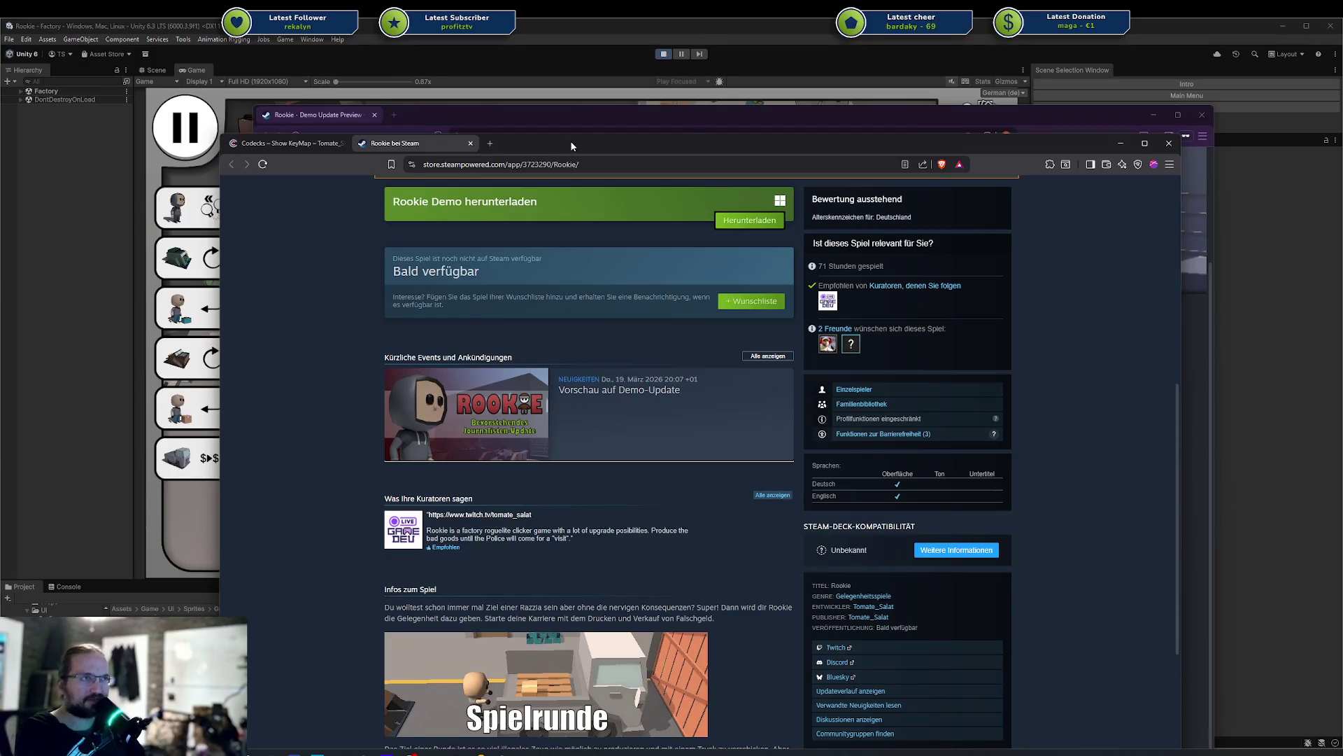
{"action": "mouse_move", "coordinate": [571, 145]}
{"action": "left_mouse_down"}
{"action": "mouse_move", "coordinate": [529, 181]}
{"action": "mouse_move", "coordinate": [542, 112]}
{"action": "left_mouse_up"}
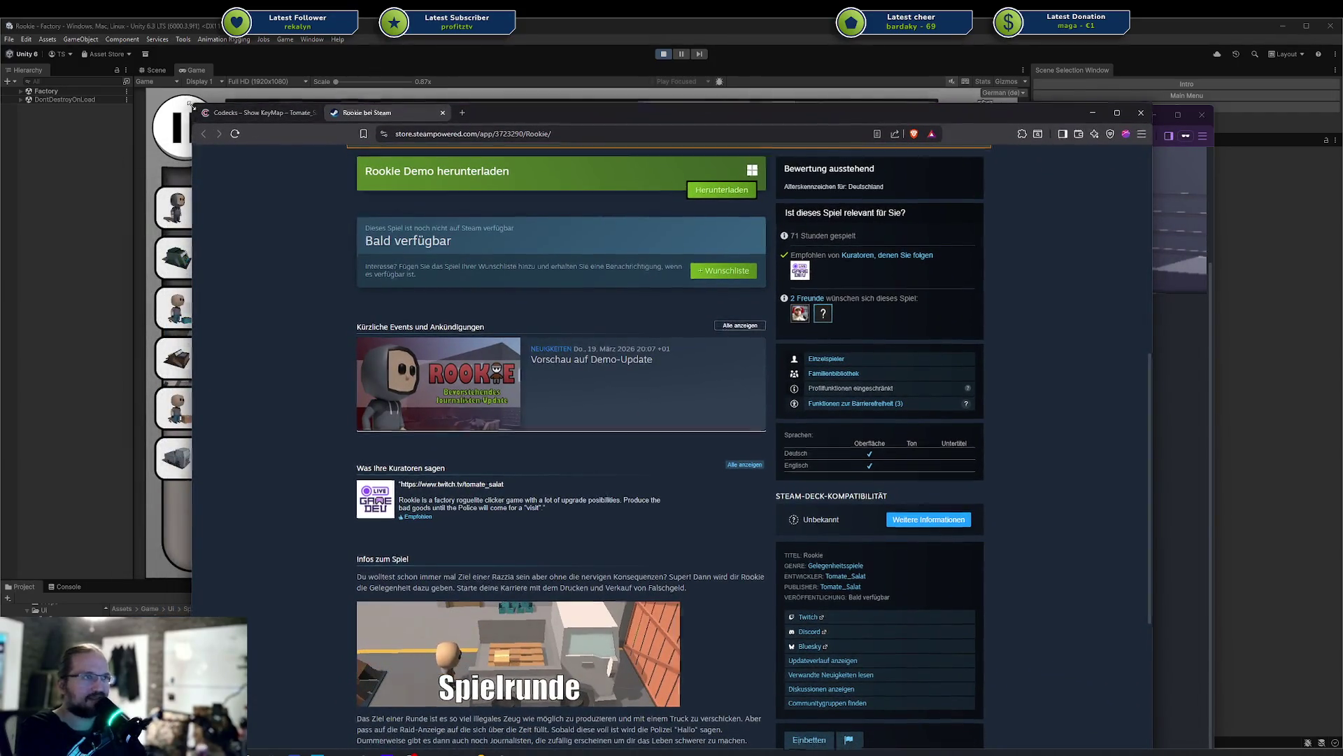
{"action": "left_click_drag", "start_coordinate": [186, 99], "coordinate": [305, 245]}
{"action": "mouse_move", "coordinate": [644, 255]}
{"action": "left_mouse_down"}
{"action": "mouse_move", "coordinate": [525, 163]}
{"action": "mouse_move", "coordinate": [564, 109]}
{"action": "mouse_move", "coordinate": [568, 233]}
{"action": "mouse_move", "coordinate": [505, 176]}
{"action": "mouse_move", "coordinate": [508, 121]}
{"action": "mouse_move", "coordinate": [500, 153]}
{"action": "left_mouse_up"}
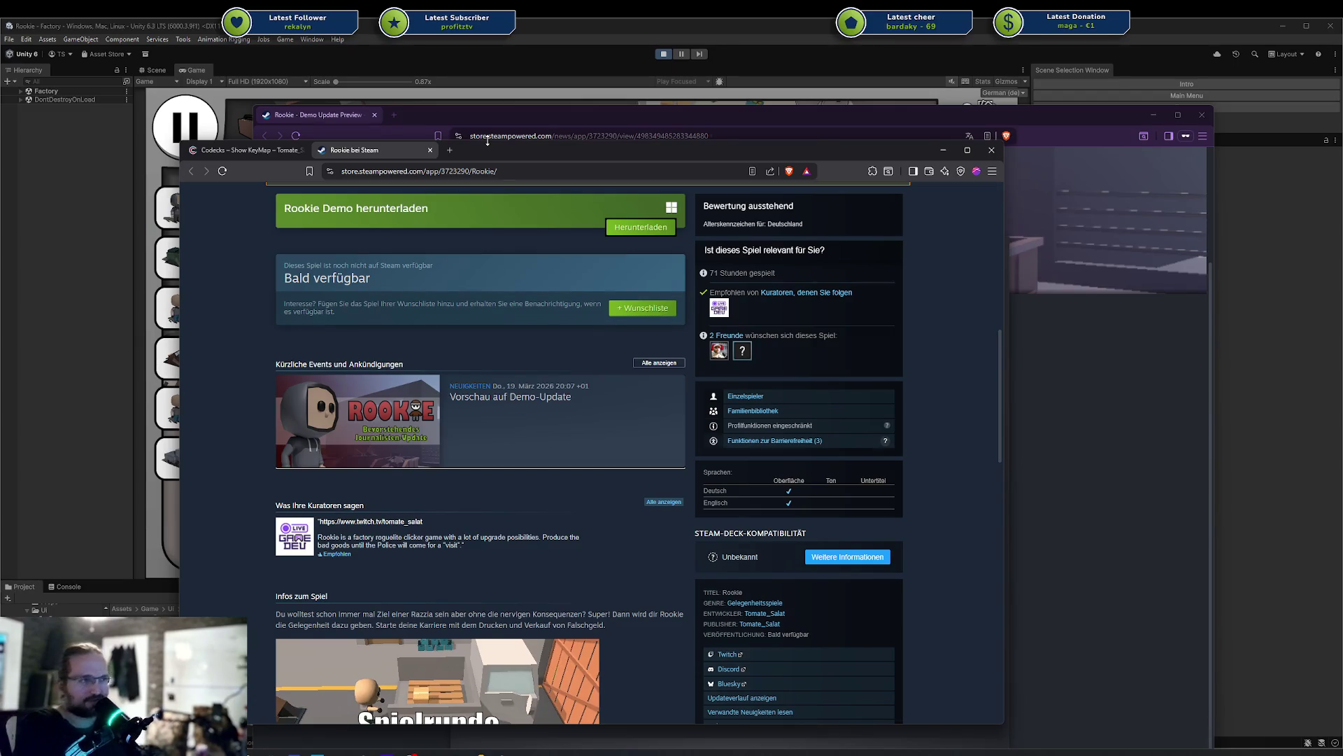
{"action": "mouse_move", "coordinate": [438, 160]}
{"action": "left_mouse_down"}
{"action": "mouse_move", "coordinate": [494, 171]}
{"action": "mouse_move", "coordinate": [478, 165]}
{"action": "left_mouse_up"}
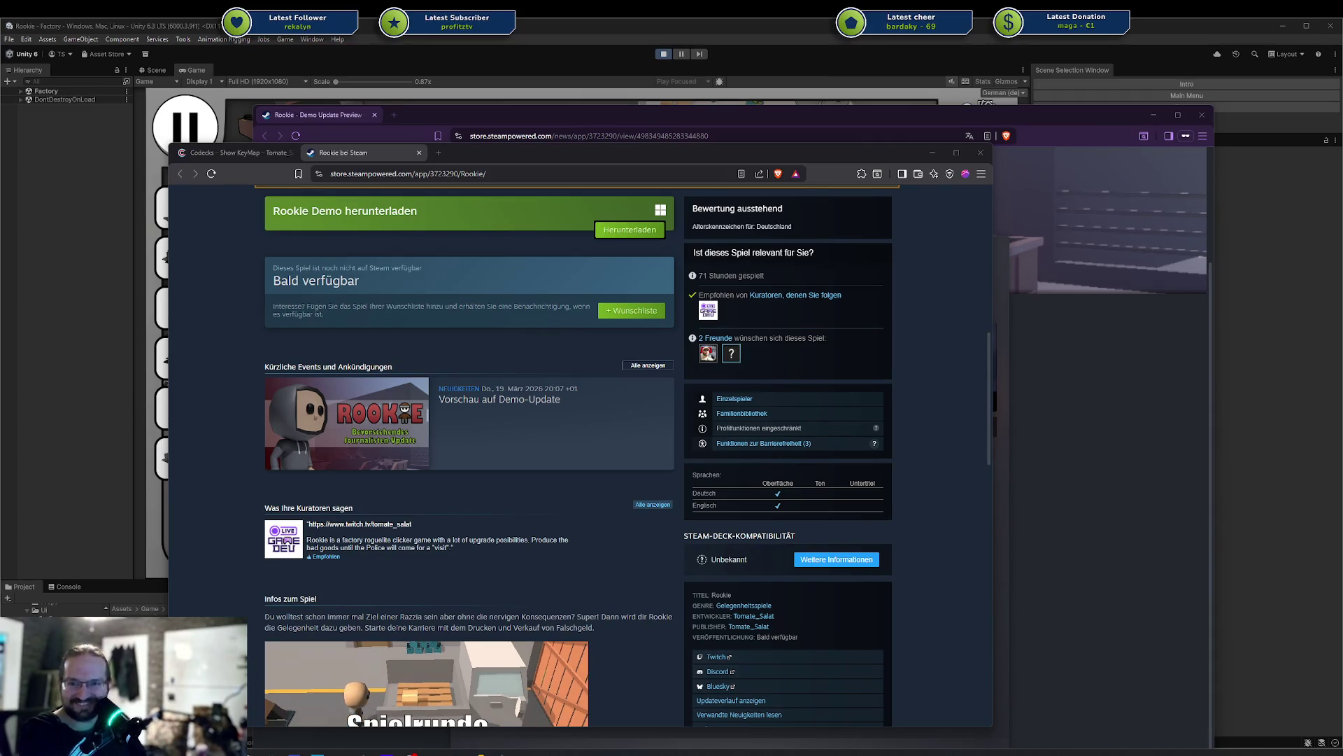
Close the Rookie store tab and the Demo Update Preview window
{"action": "middle_click", "coordinate": [372, 152]}
{"action": "left_click", "coordinate": [449, 119]}
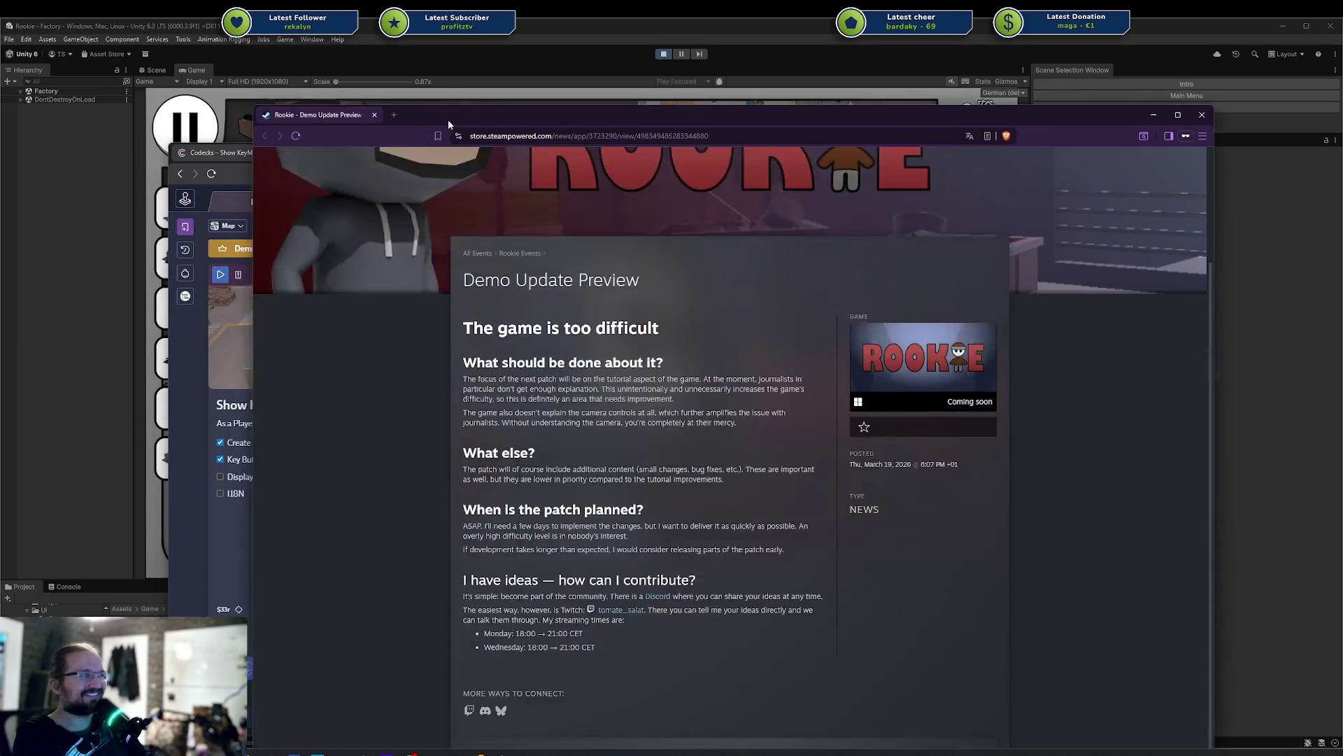
{"action": "left_click", "coordinate": [1202, 114]}
Move the Codecks window aside, dismiss the upgrade cards with Flüchten, and pause with Esc
{"action": "left_click_drag", "start_coordinate": [681, 166], "coordinate": [1342, 167]}
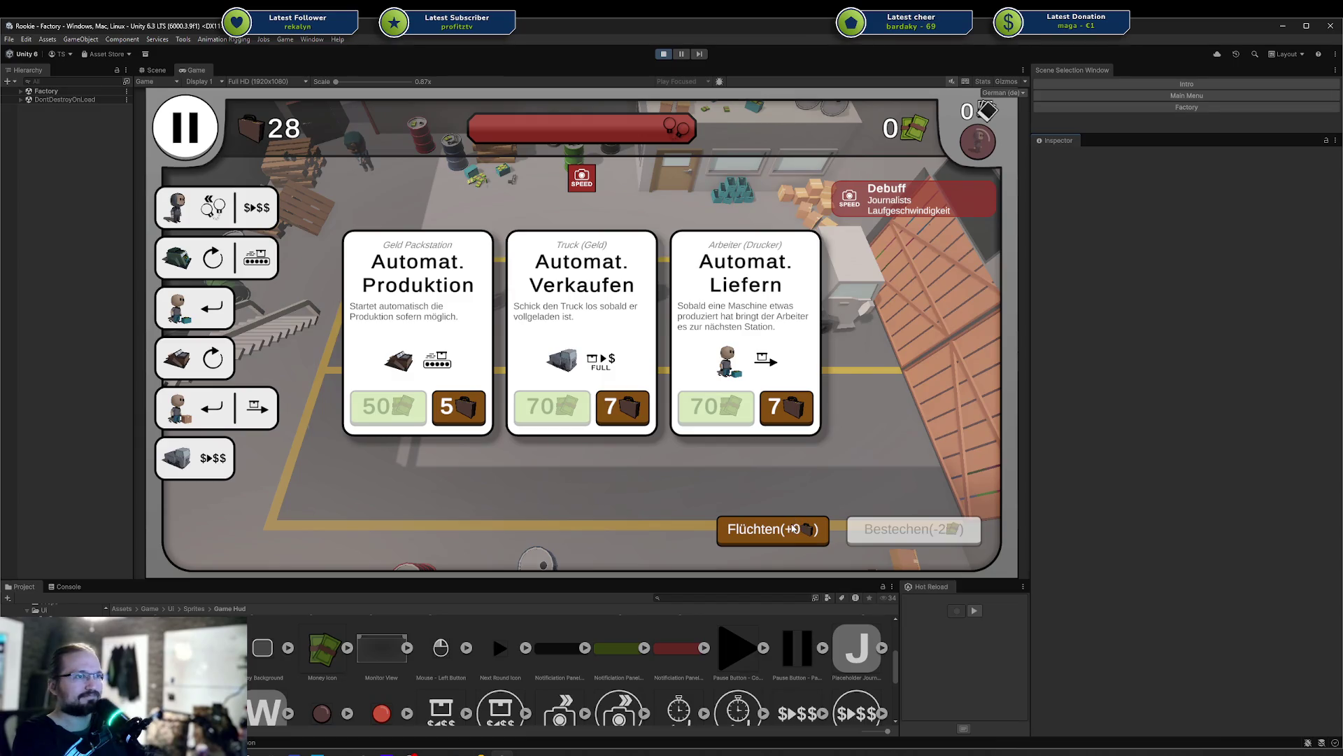
{"action": "left_click", "coordinate": [794, 529]}
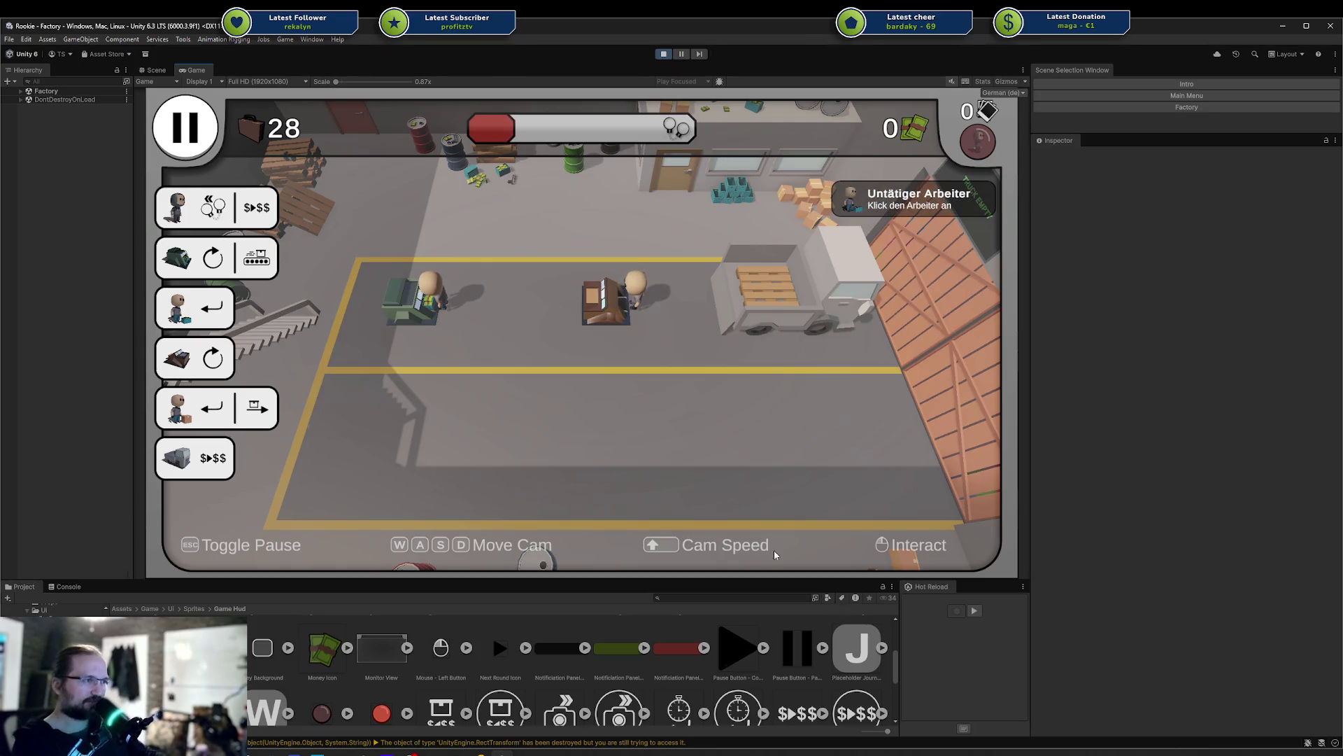
{"action": "key", "text": "Escape"}
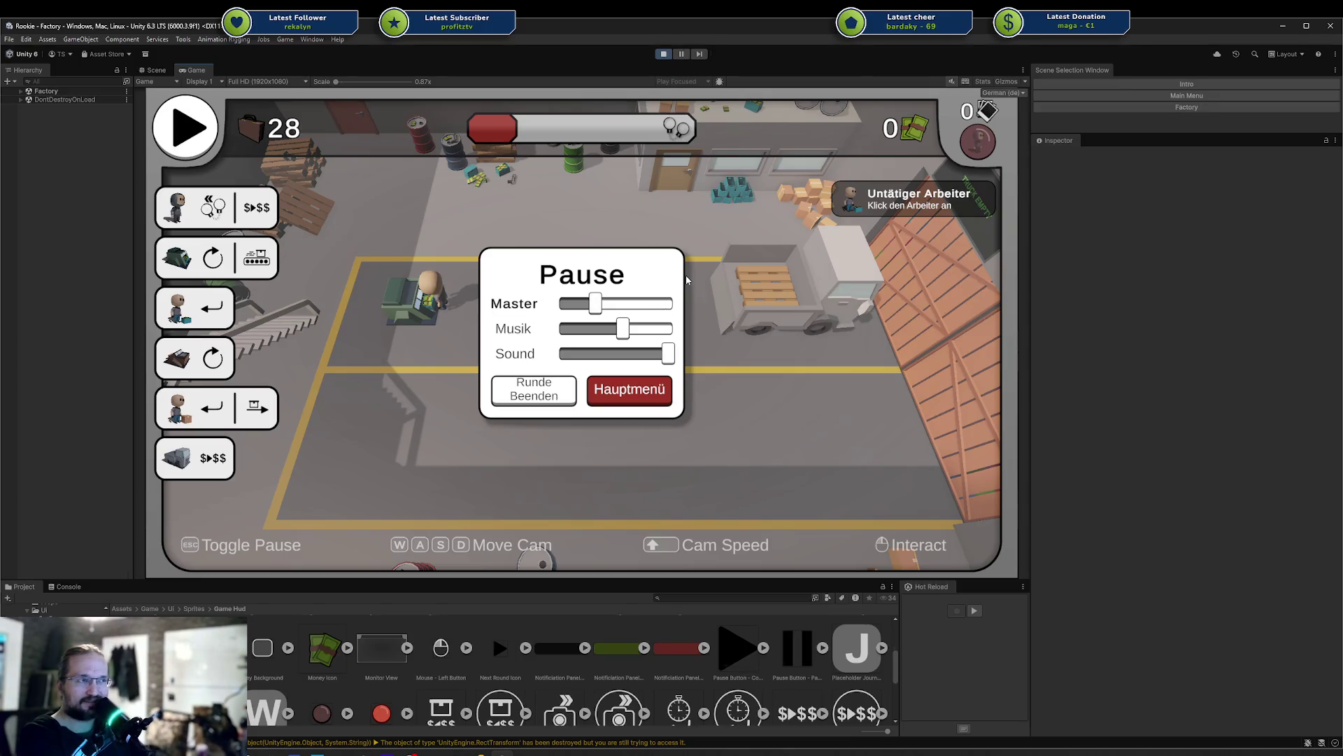
Stop Play mode to return to the Factory scene's HUD in the Scene view
{"action": "left_click", "coordinate": [672, 394]}
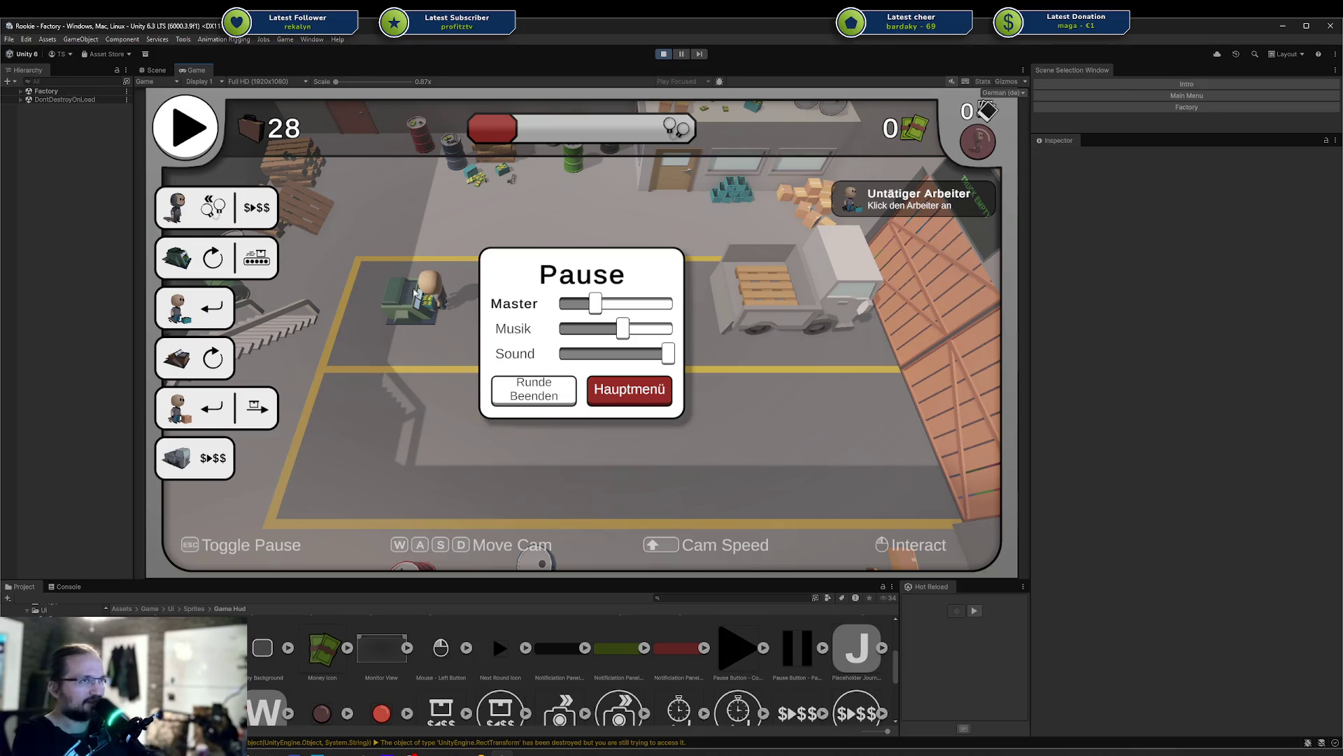
{"action": "left_click", "coordinate": [668, 55]}
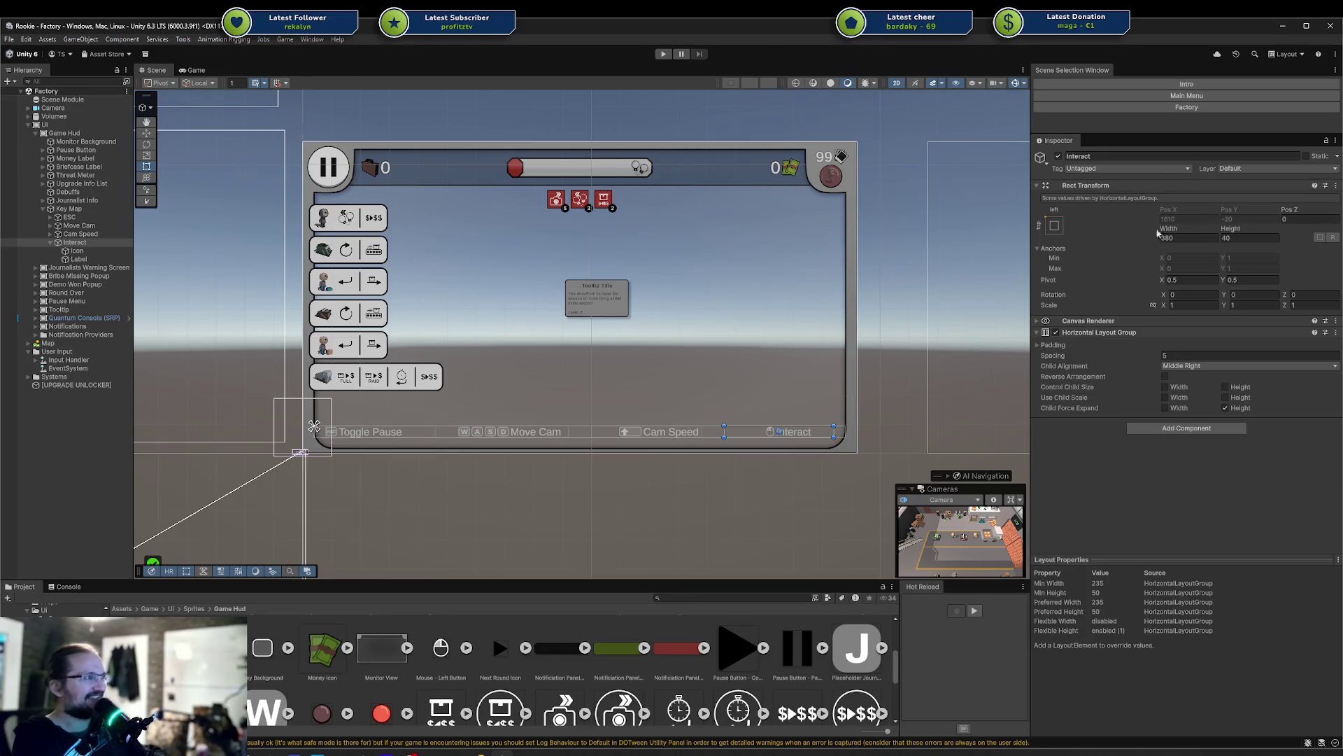
Set the Key Map's Rect Transform Pos Y to 50, deselect, and save the Factory scene
{"action": "left_click", "coordinate": [94, 208]}
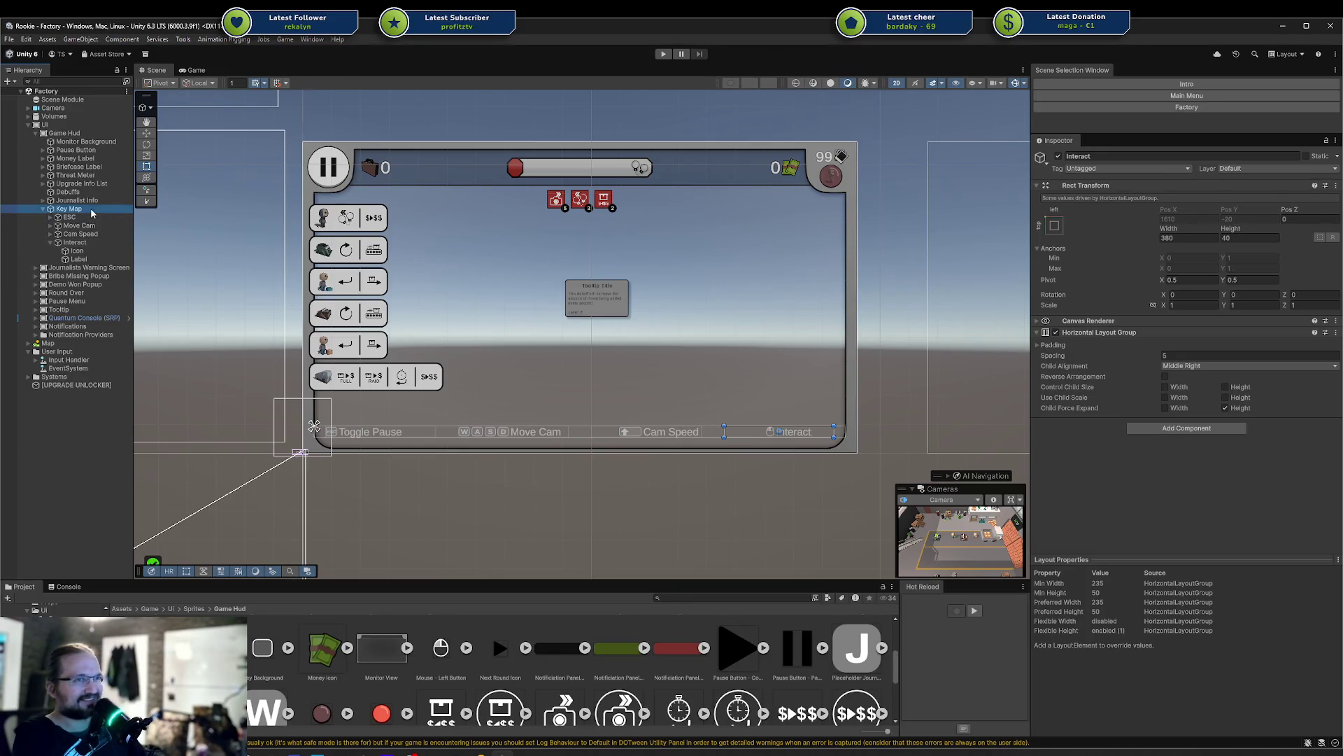
{"action": "left_click", "coordinate": [1229, 208]}
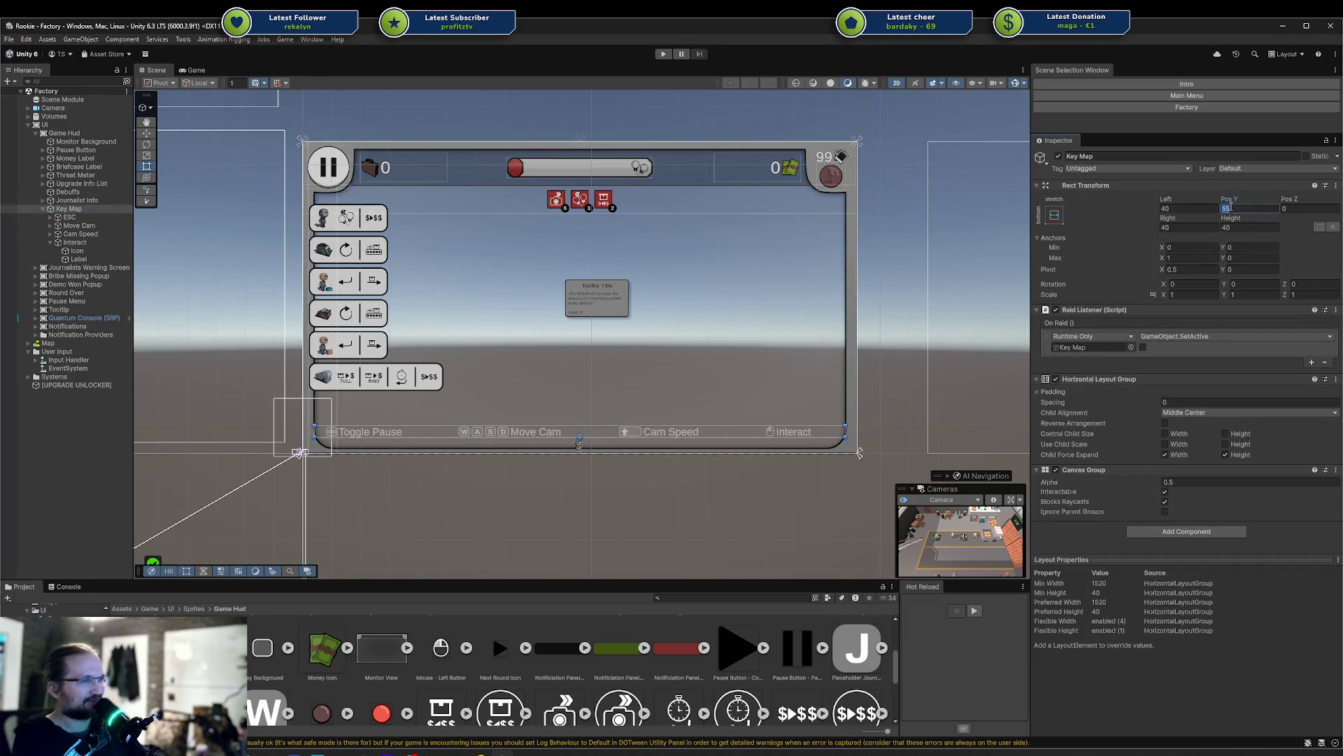
{"action": "type", "text": "50"}
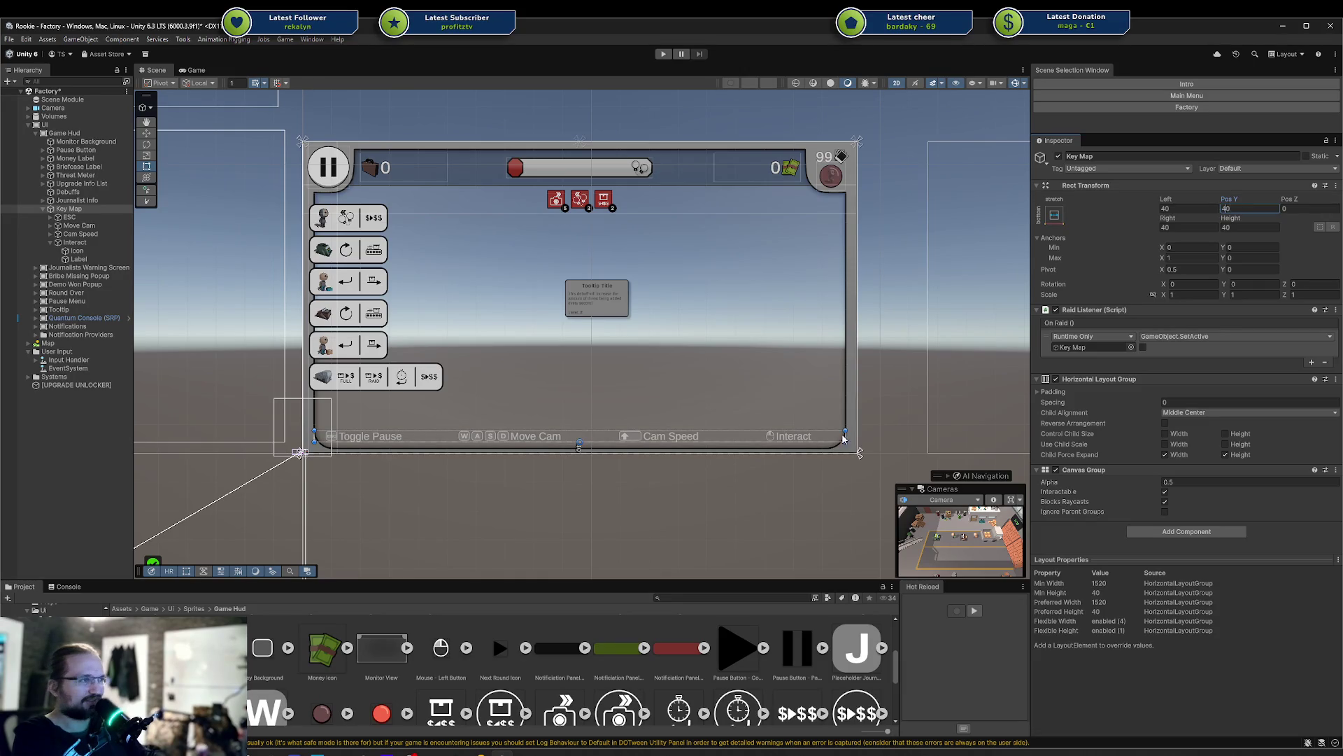
{"action": "left_click", "coordinate": [707, 520]}
{"action": "key", "text": "ctrl+s"}
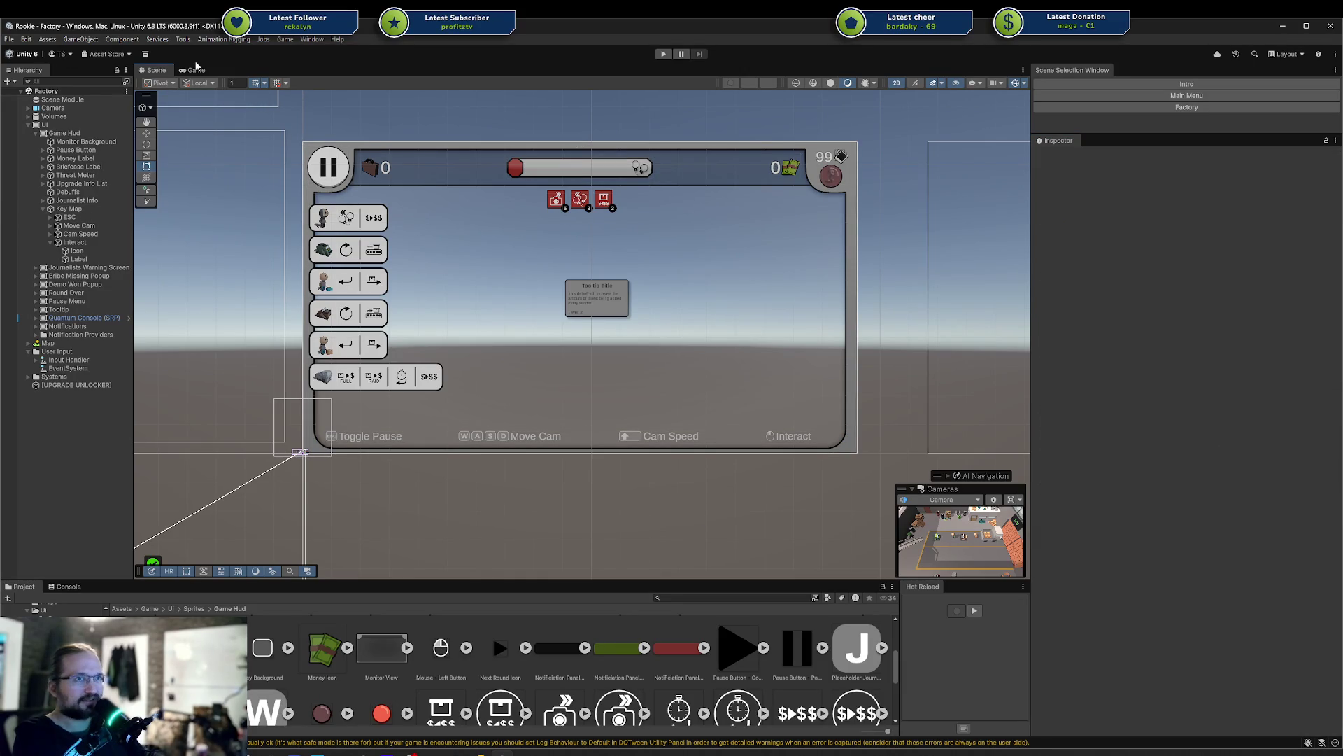
Start via Game > Start (Main Menu), play the Fabrik level, and pause with Esc
{"action": "left_click", "coordinate": [265, 40]}
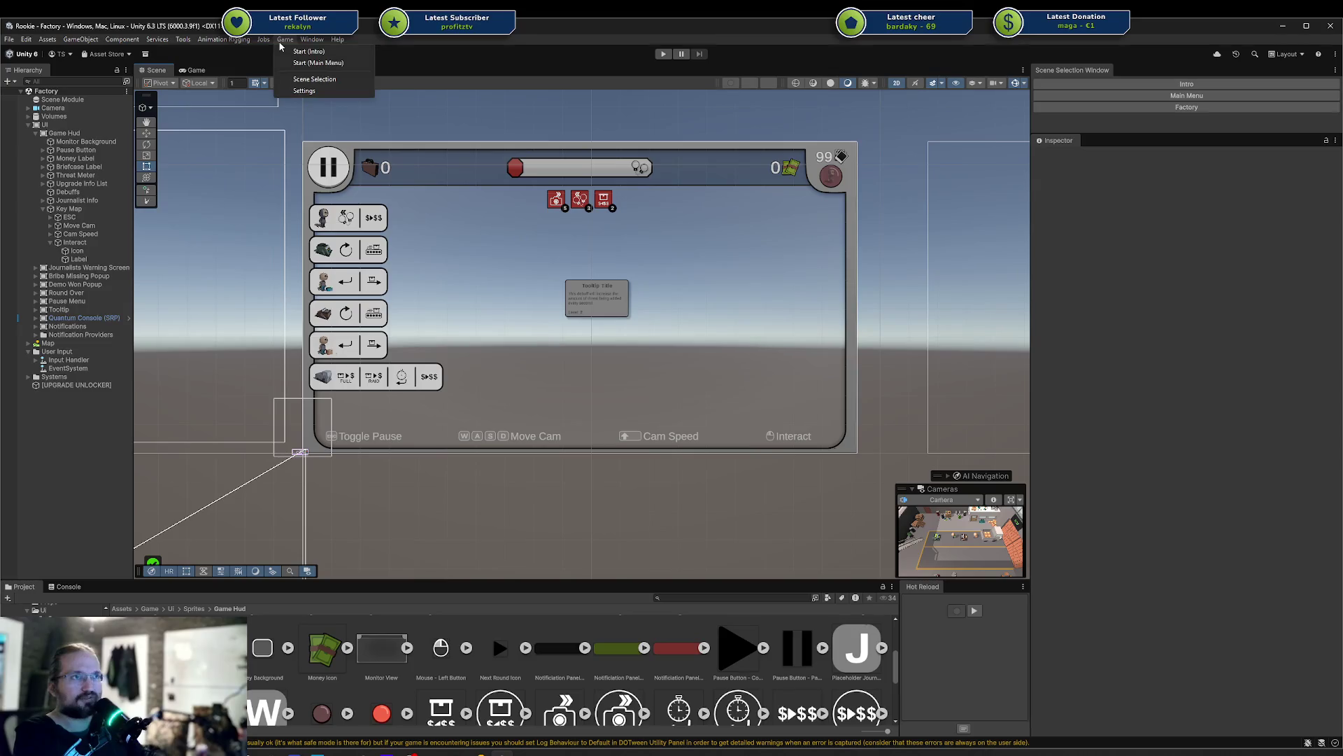
{"action": "key", "text": "ctrl+p"}
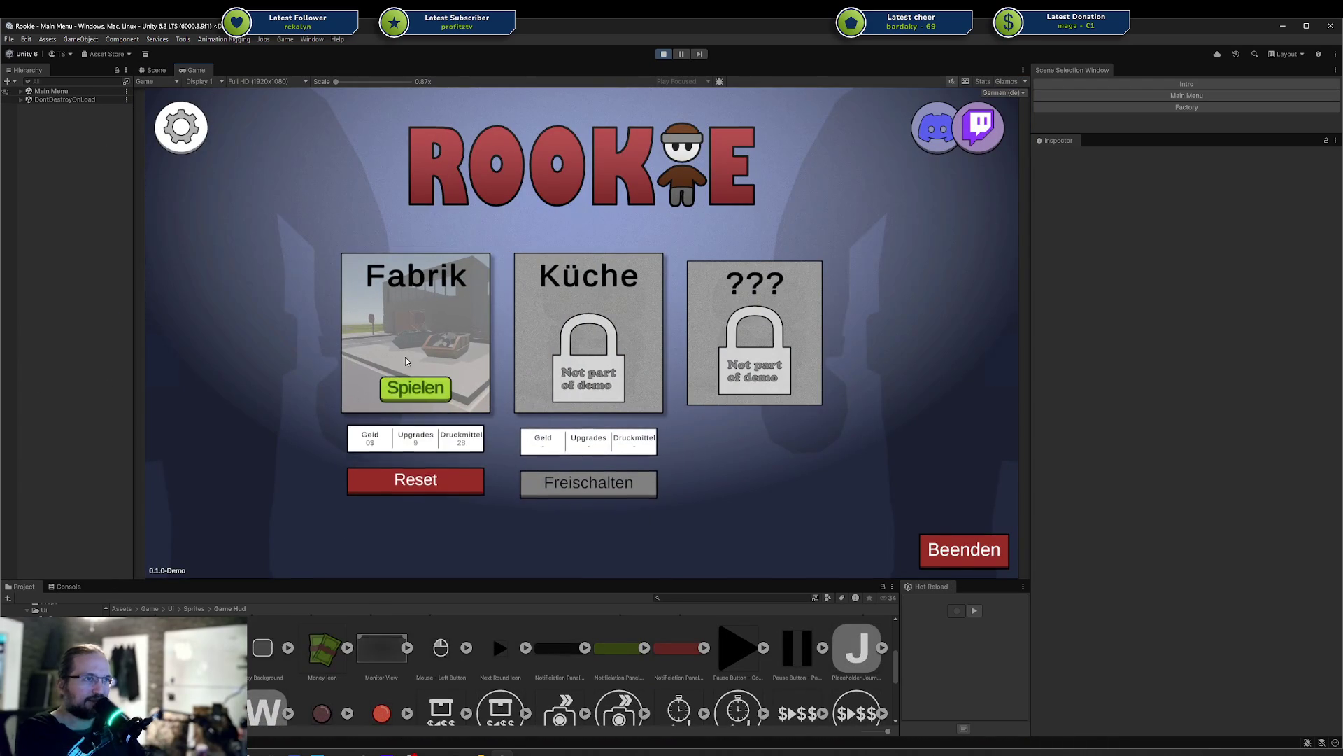
{"action": "left_click", "coordinate": [410, 372]}
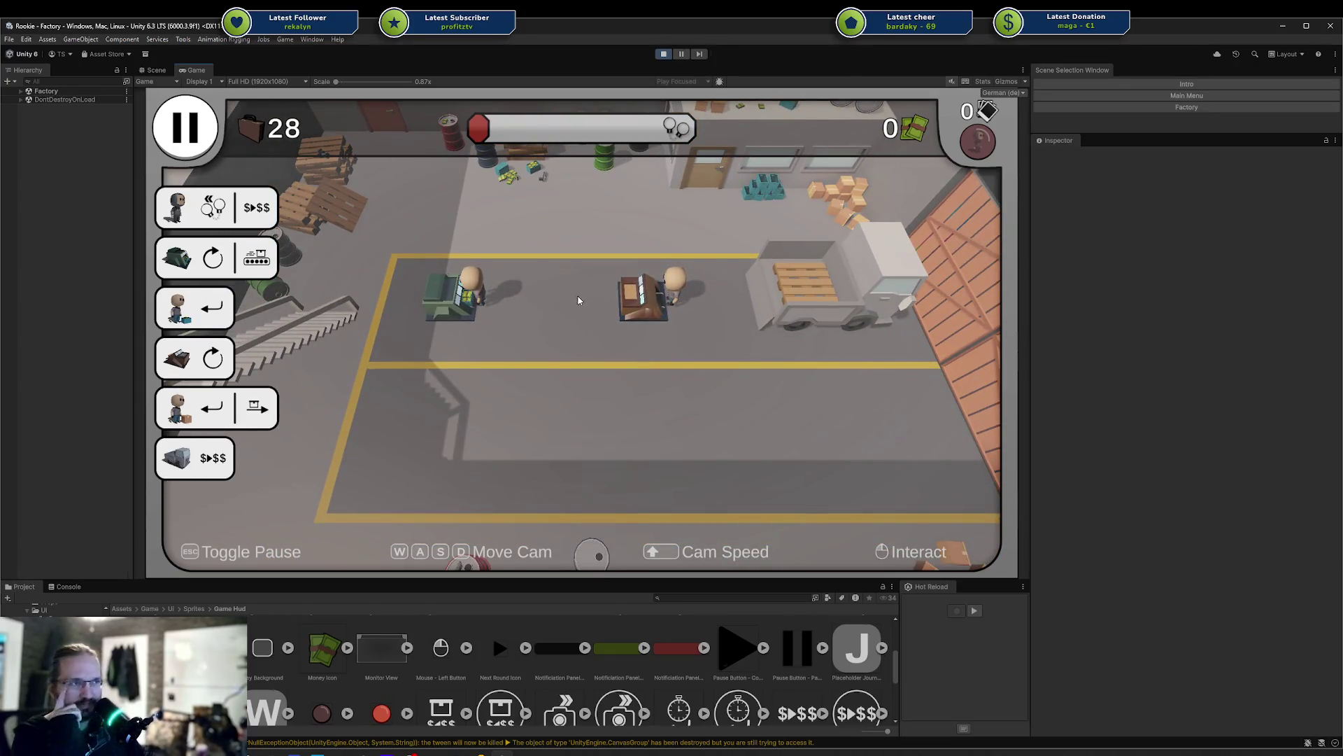
{"action": "key", "text": "Escape"}
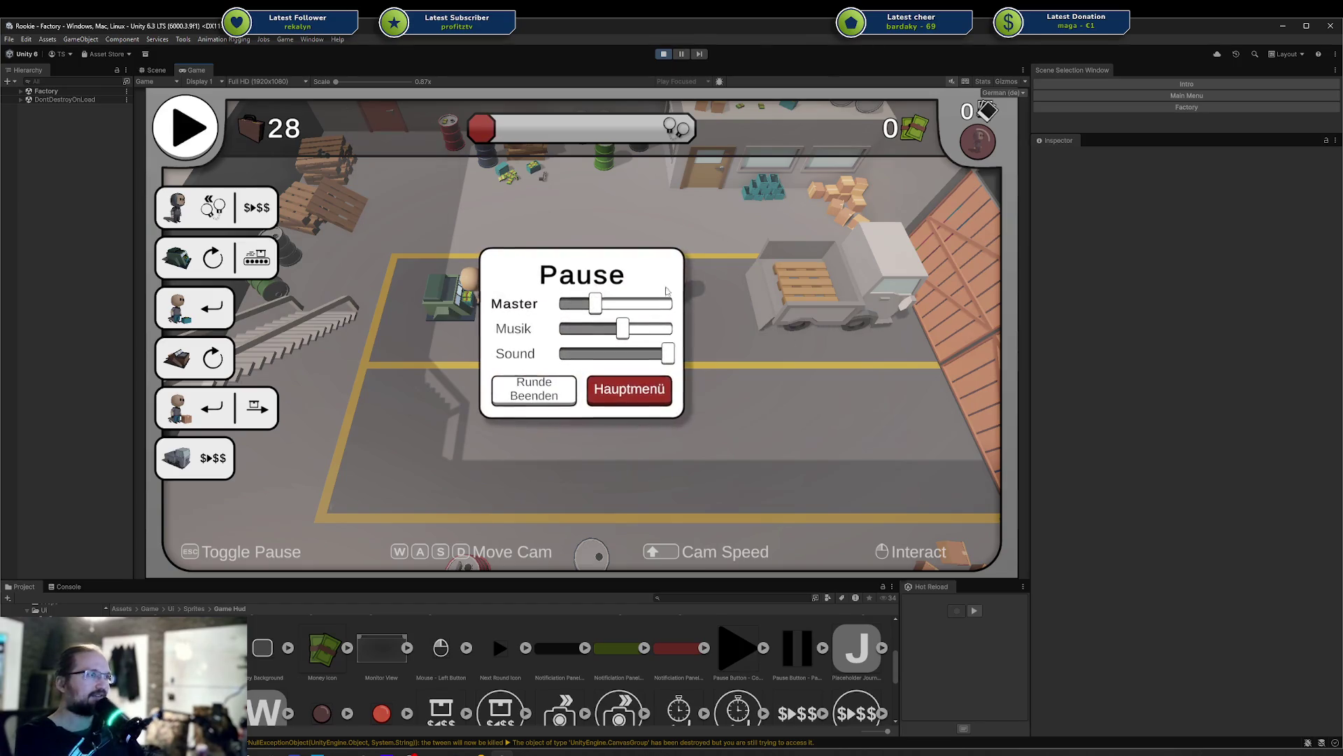
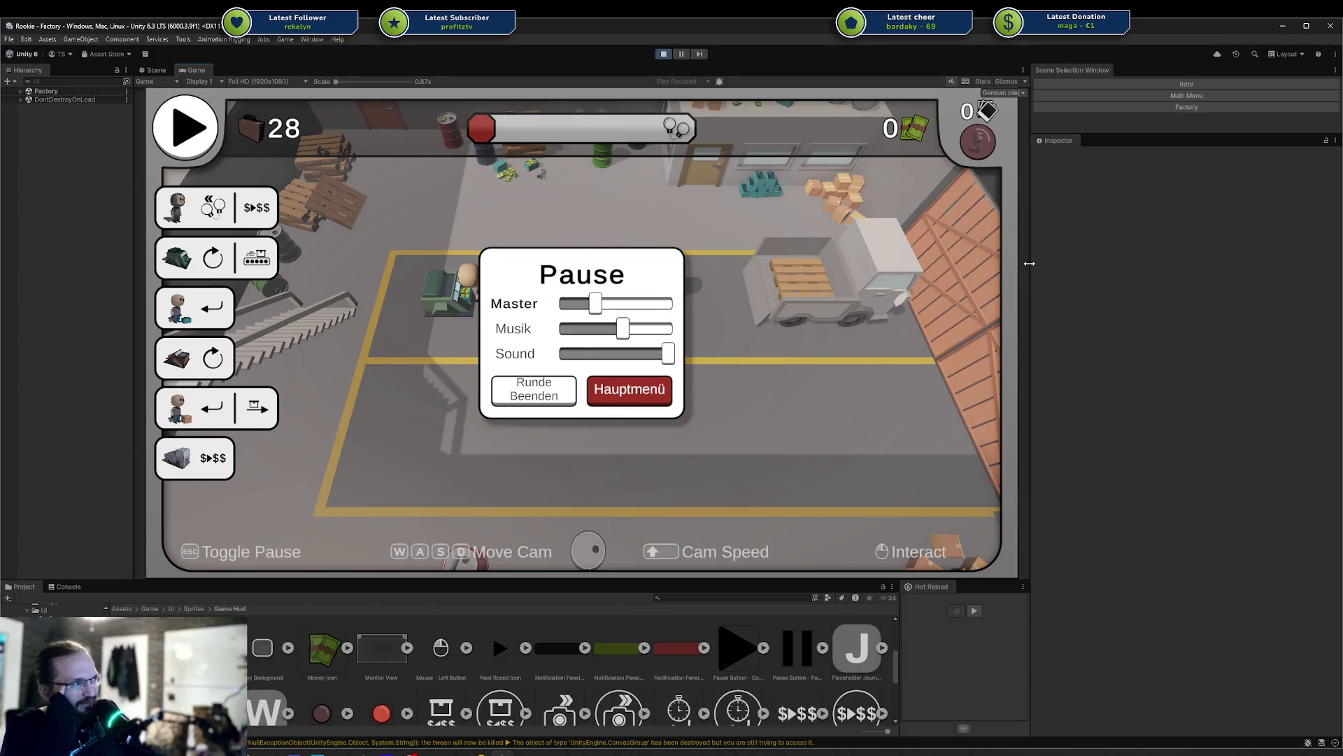
Make the Game view wider and taller to enlarge the paused factory HUD preview
{"action": "left_click_drag", "start_coordinate": [1029, 263], "coordinate": [1077, 260]}
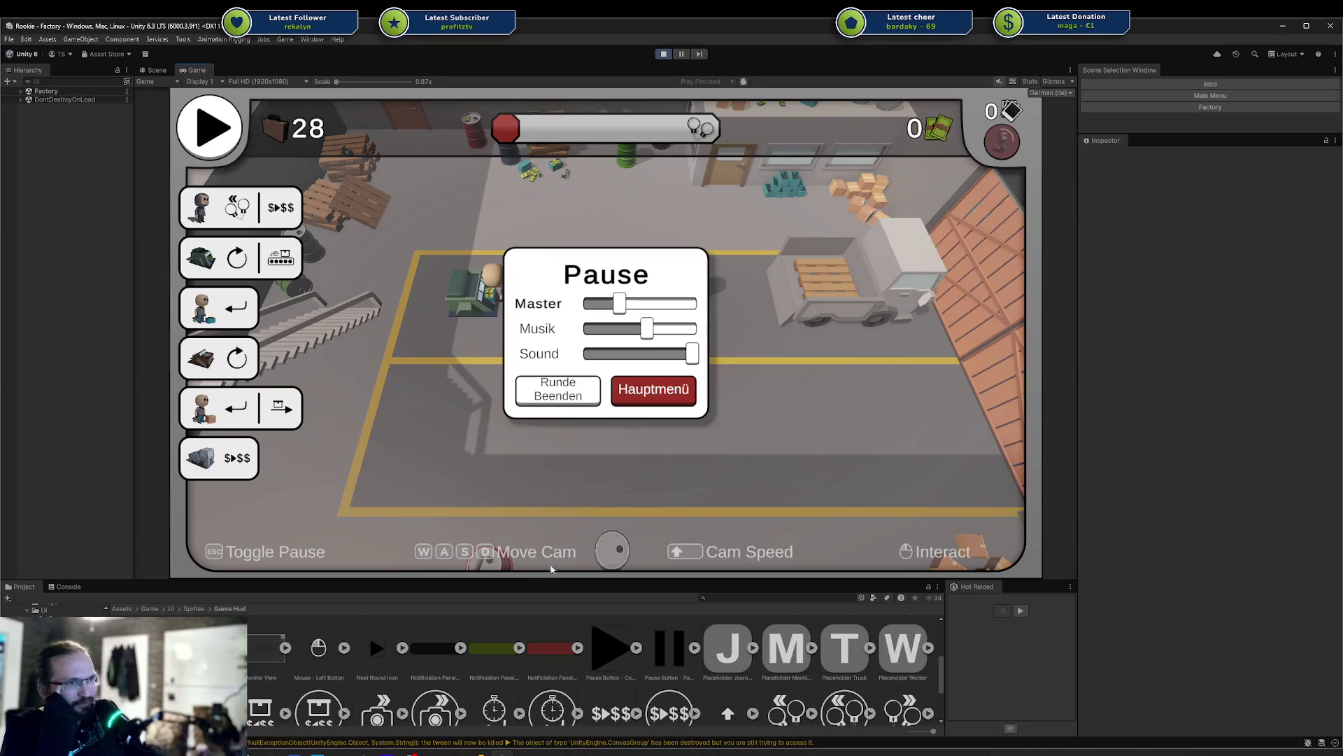
{"action": "mouse_move", "coordinate": [551, 580]}
{"action": "left_mouse_down"}
{"action": "mouse_move", "coordinate": [531, 611]}
{"action": "mouse_move", "coordinate": [539, 619]}
{"action": "mouse_move", "coordinate": [537, 596]}
{"action": "left_mouse_up"}
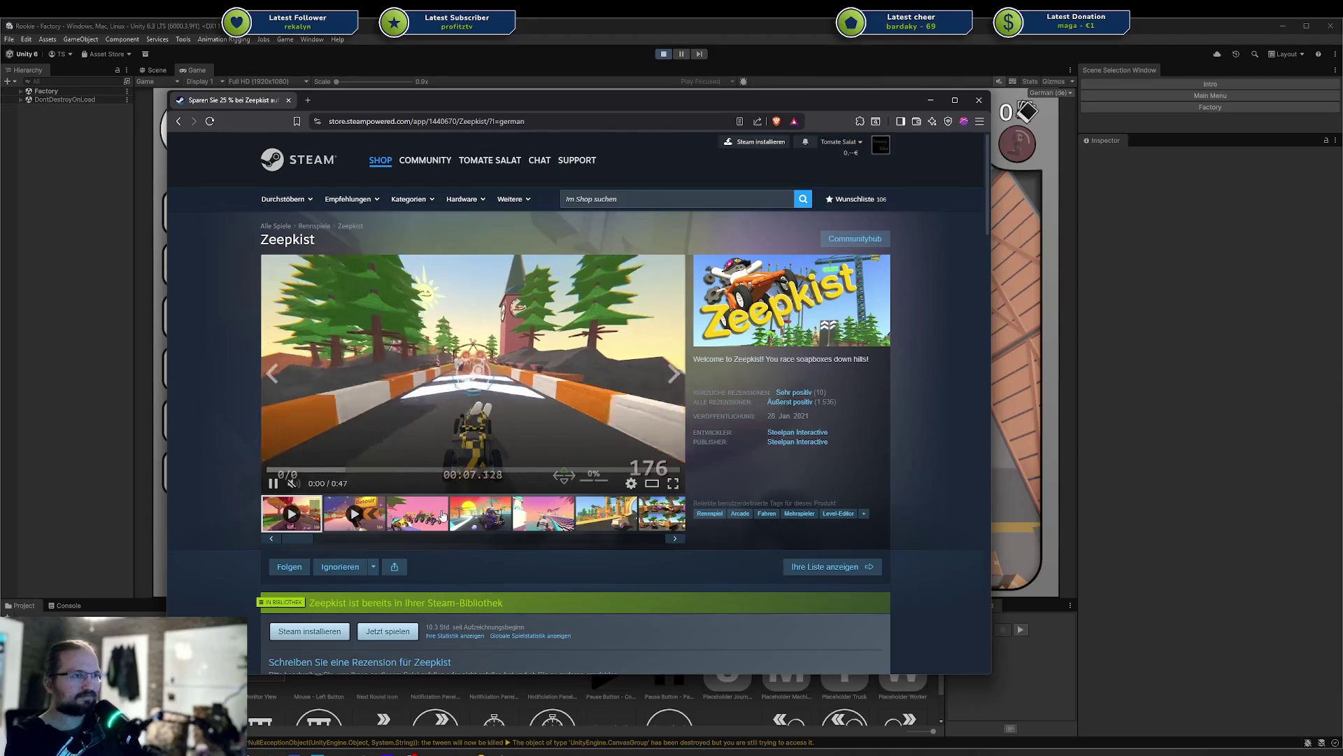
Play the first Zeepkist trailer, skip ahead, pause it and jump to about 0:19
{"action": "left_click", "coordinate": [470, 518]}
{"action": "left_click", "coordinate": [292, 521]}
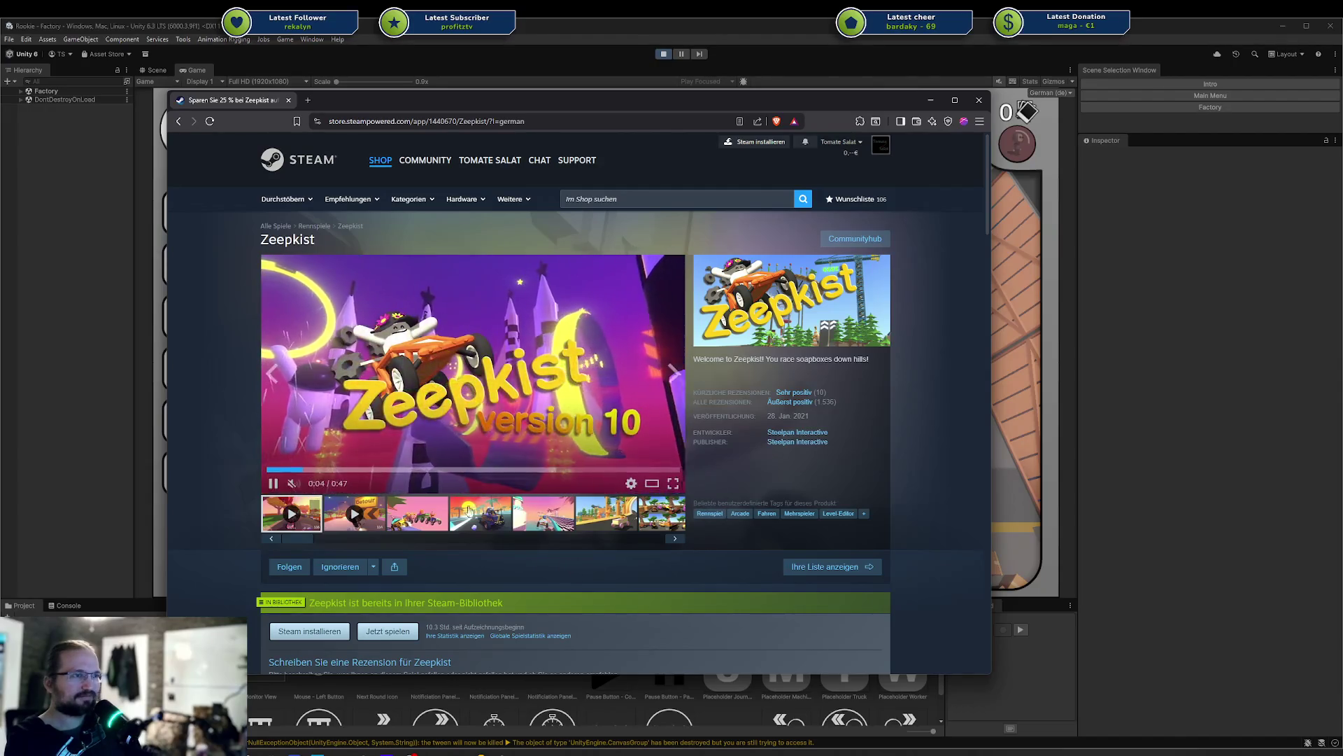
{"action": "left_click", "coordinate": [347, 470]}
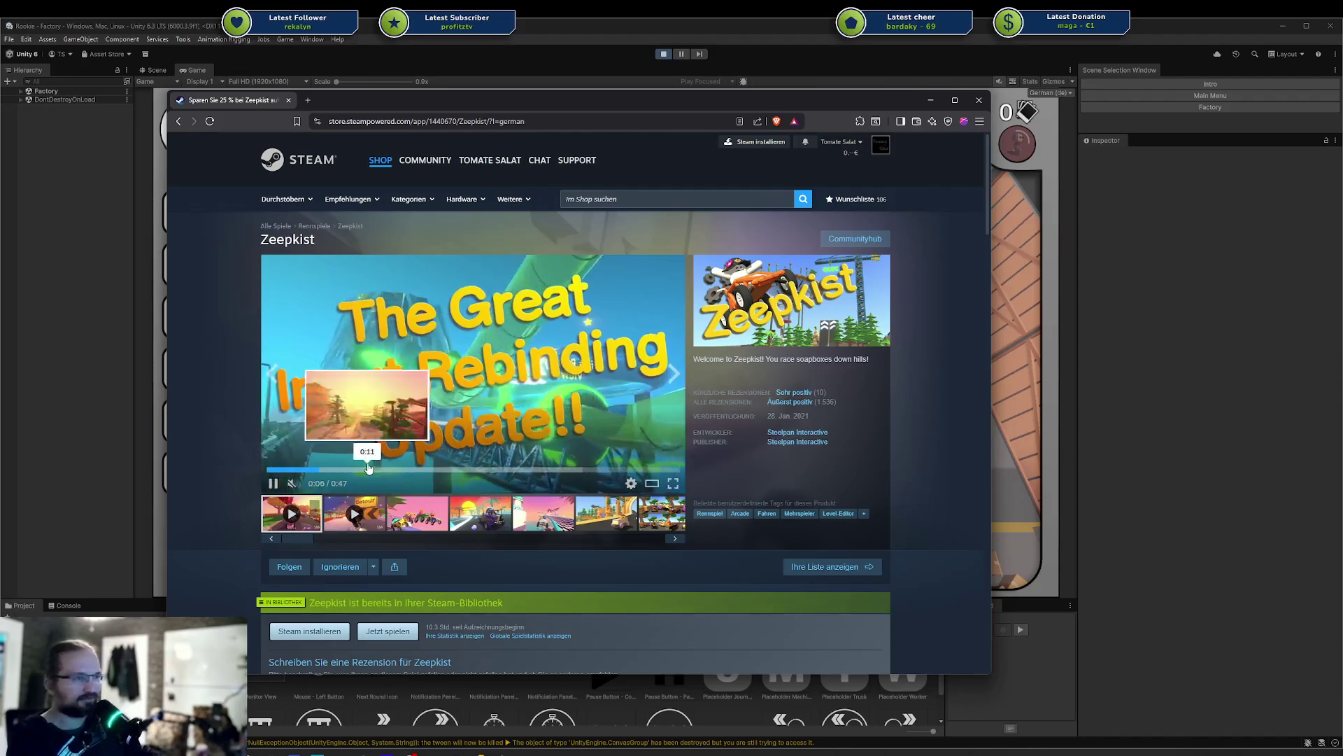
{"action": "key", "text": "space"}
{"action": "left_click", "coordinate": [436, 469]}
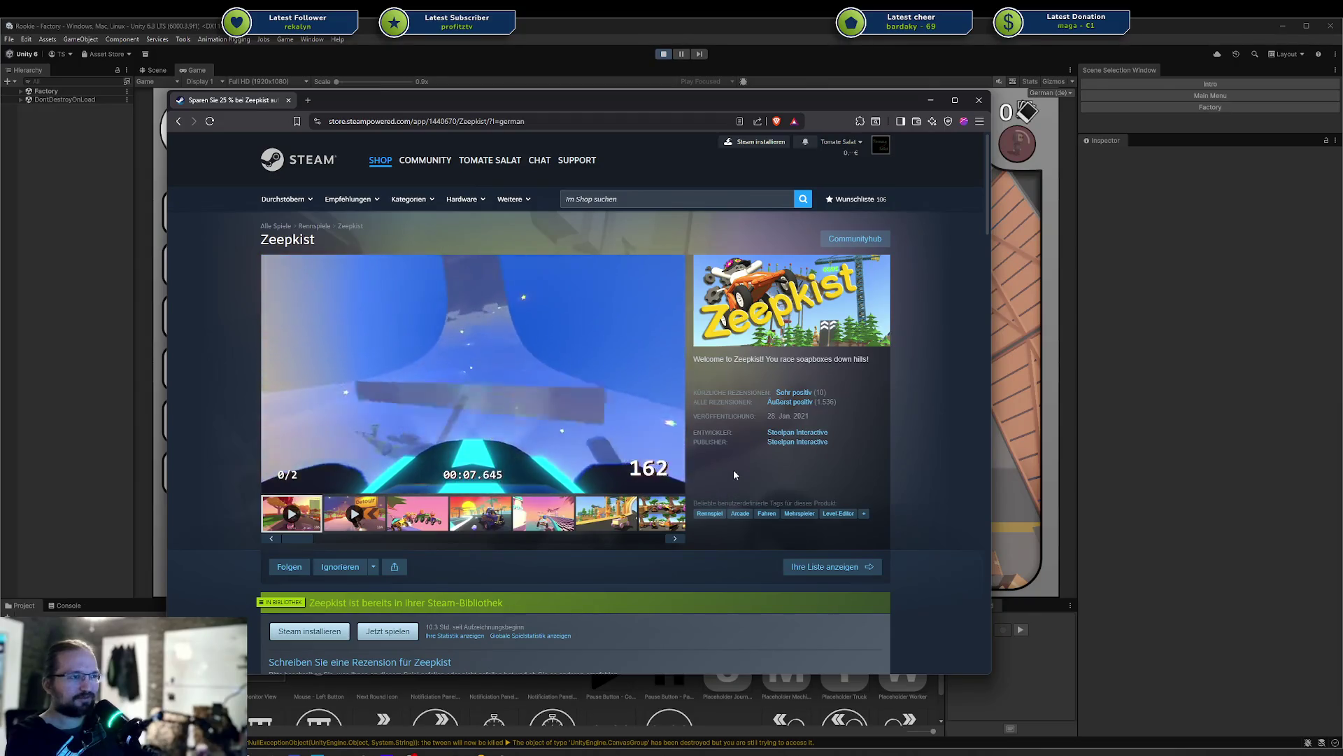
Browse the Zeepkist screenshots, including the level editor, then close the store page
{"action": "left_click", "coordinate": [673, 538]}
{"action": "left_click", "coordinate": [543, 524]}
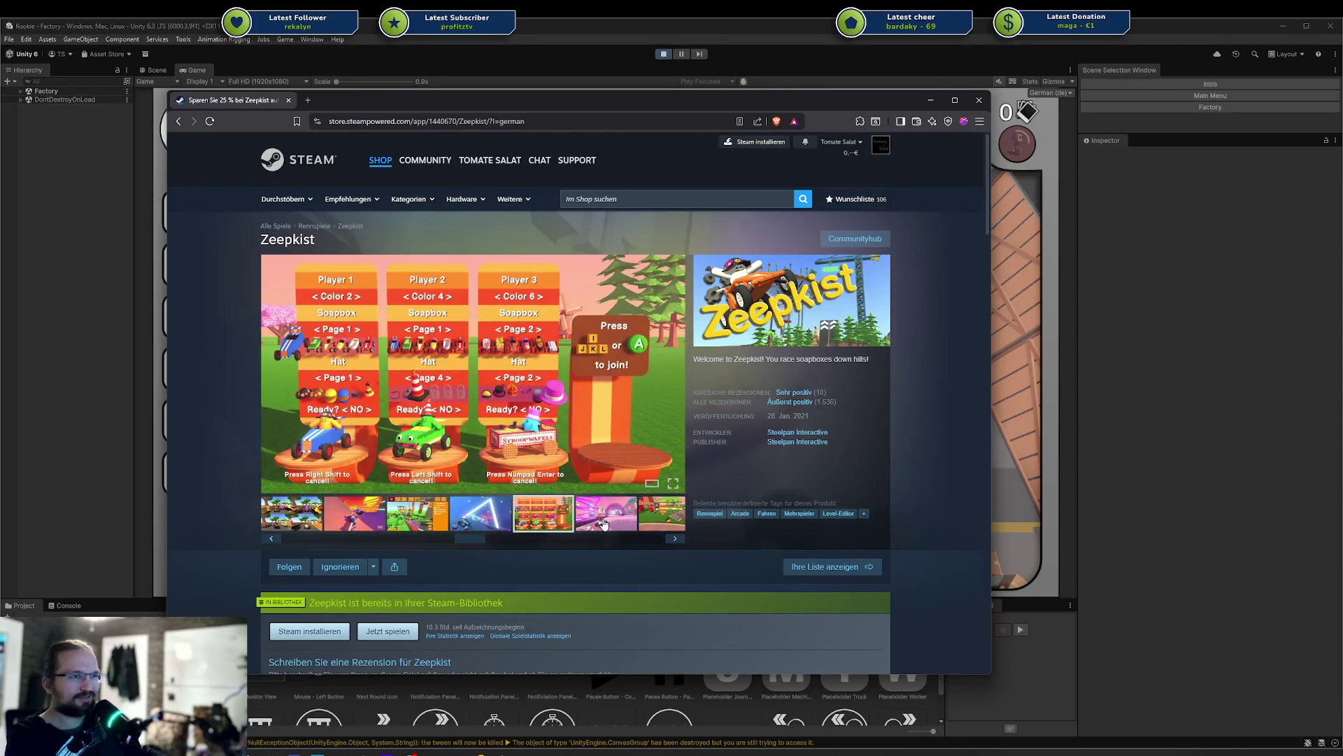
{"action": "left_click", "coordinate": [621, 523]}
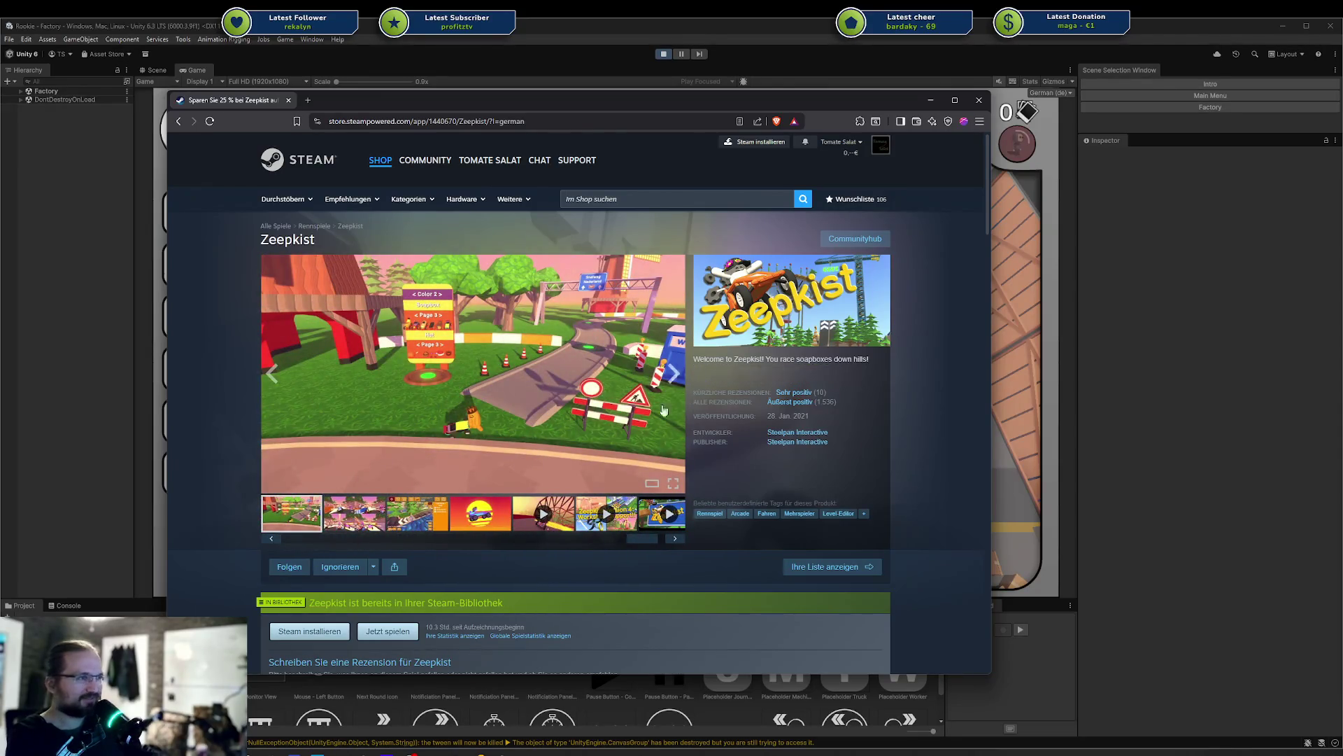
{"action": "middle_click", "coordinate": [247, 100]}
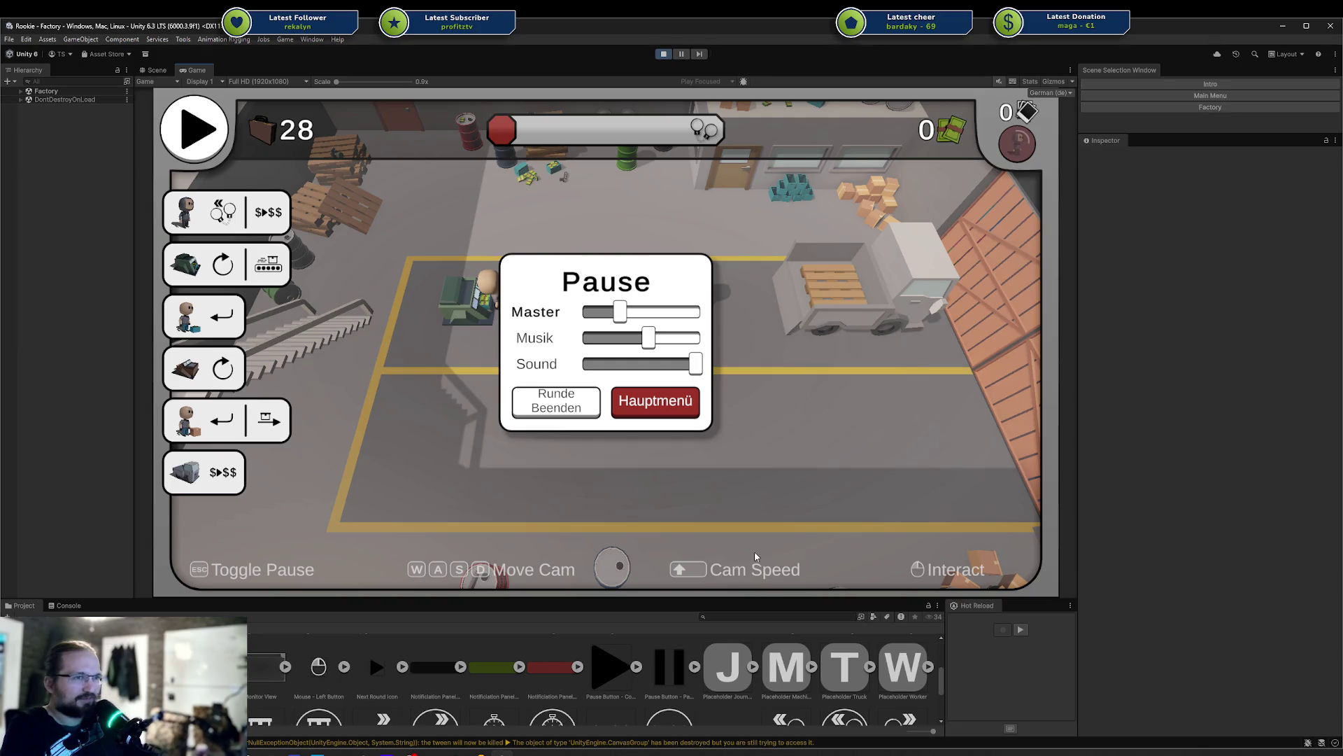
{"action": "left_click_drag", "start_coordinate": [336, 82], "coordinate": [337, 82]}
{"action": "mouse_move", "coordinate": [350, 126]}
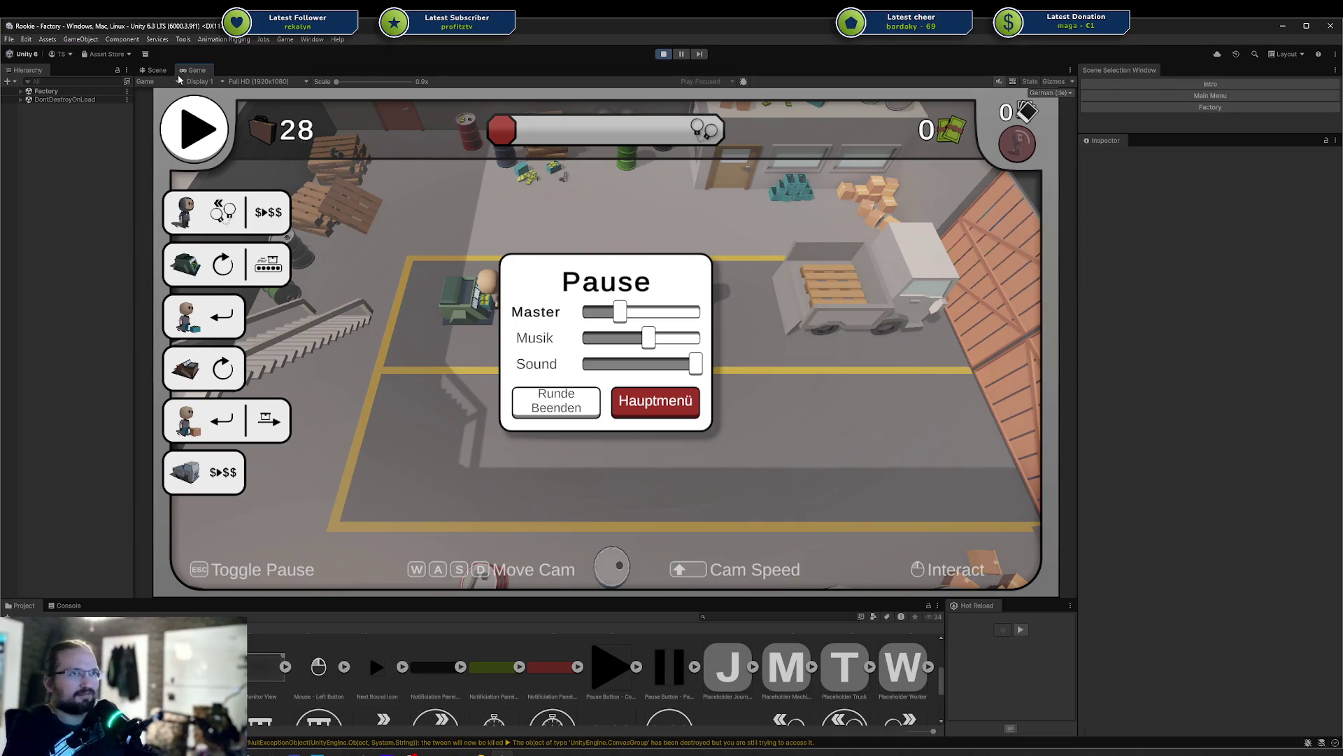
Leave the paused game via Hauptmenü and exit Play mode back to scene editing
{"action": "left_click", "coordinate": [638, 406]}
{"action": "key", "text": "ctrl+p"}
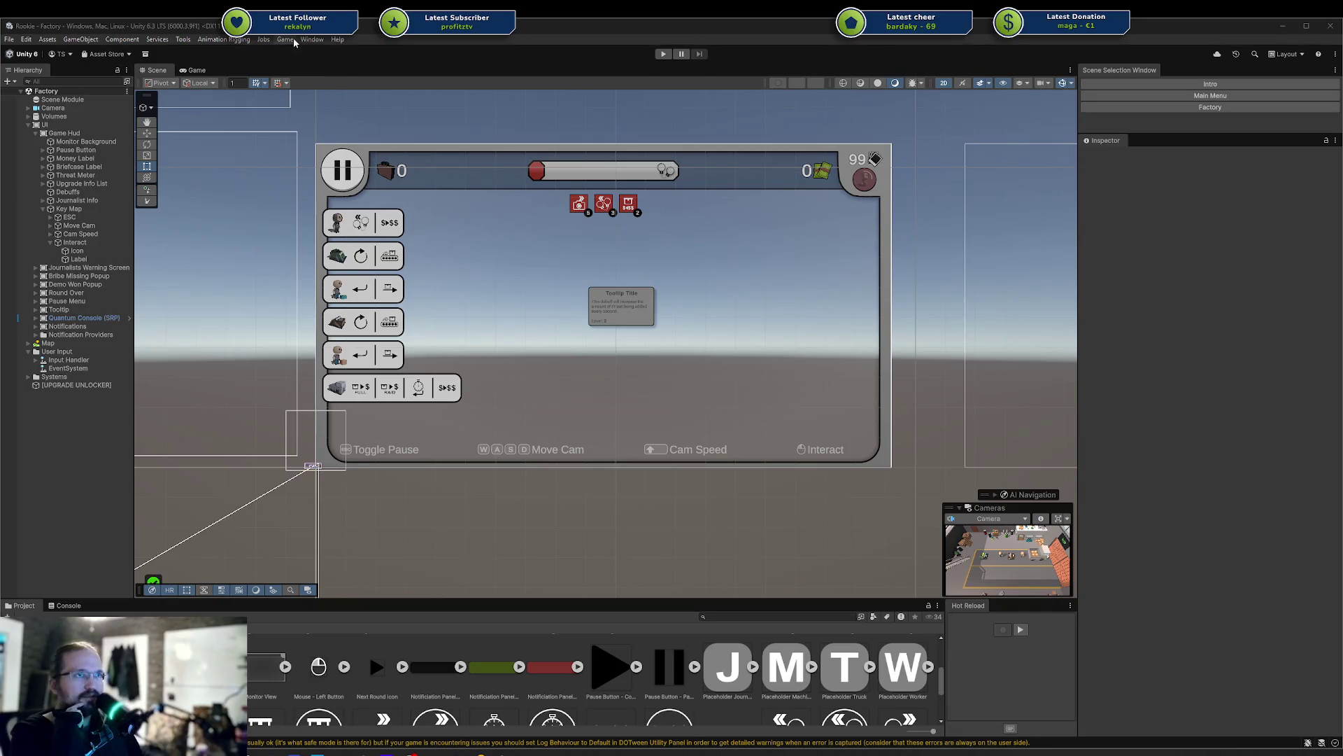
Look through the Window and Tools menus, then switch to the Rookie spreadsheet's Debuffs sheet
{"action": "left_click", "coordinate": [319, 42]}
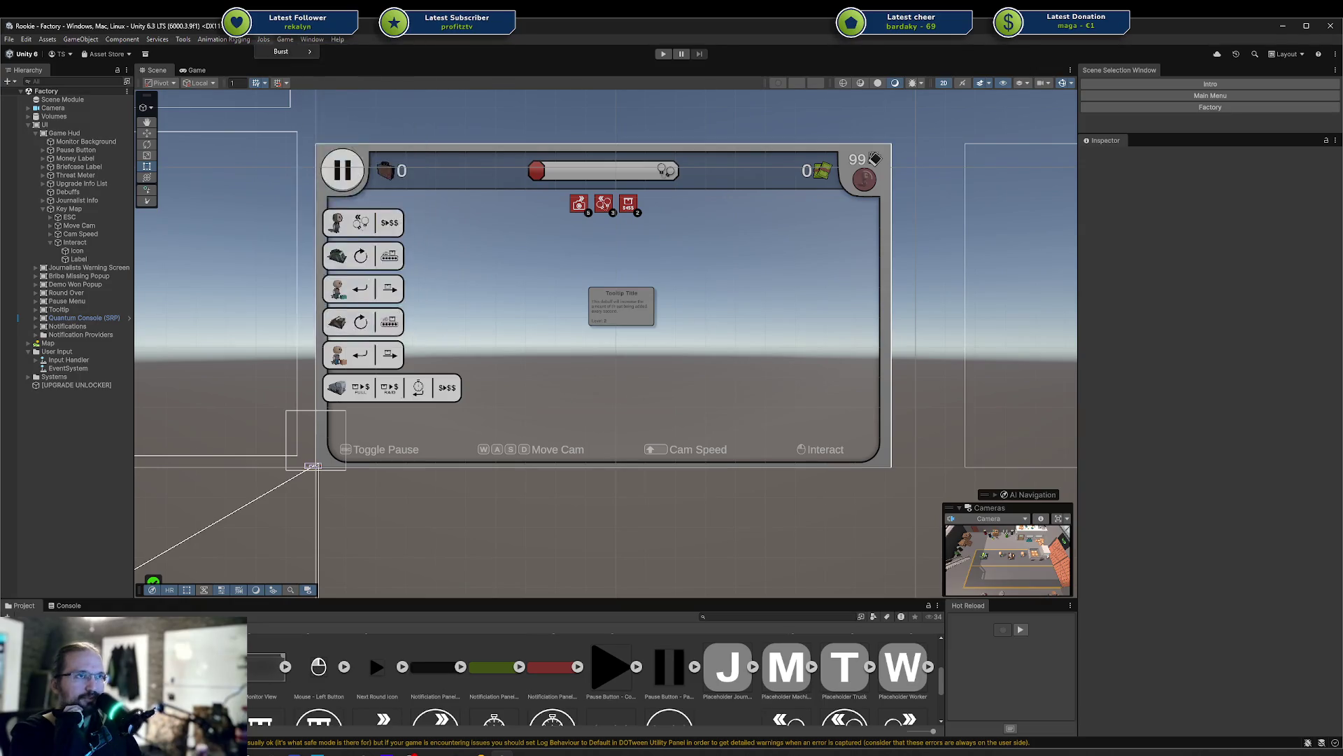
{"action": "mouse_move", "coordinate": [225, 40]}
{"action": "mouse_move", "coordinate": [184, 40]}
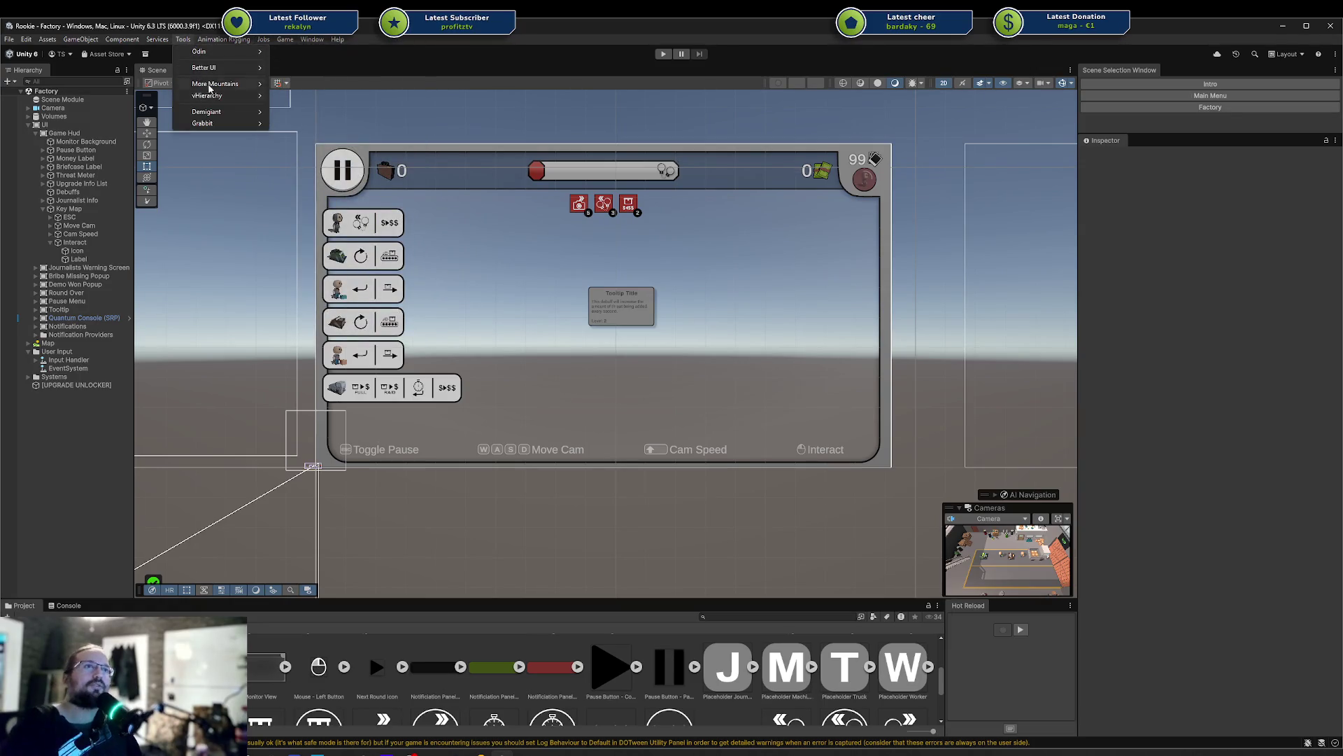
{"action": "key", "text": "alt+Tab"}
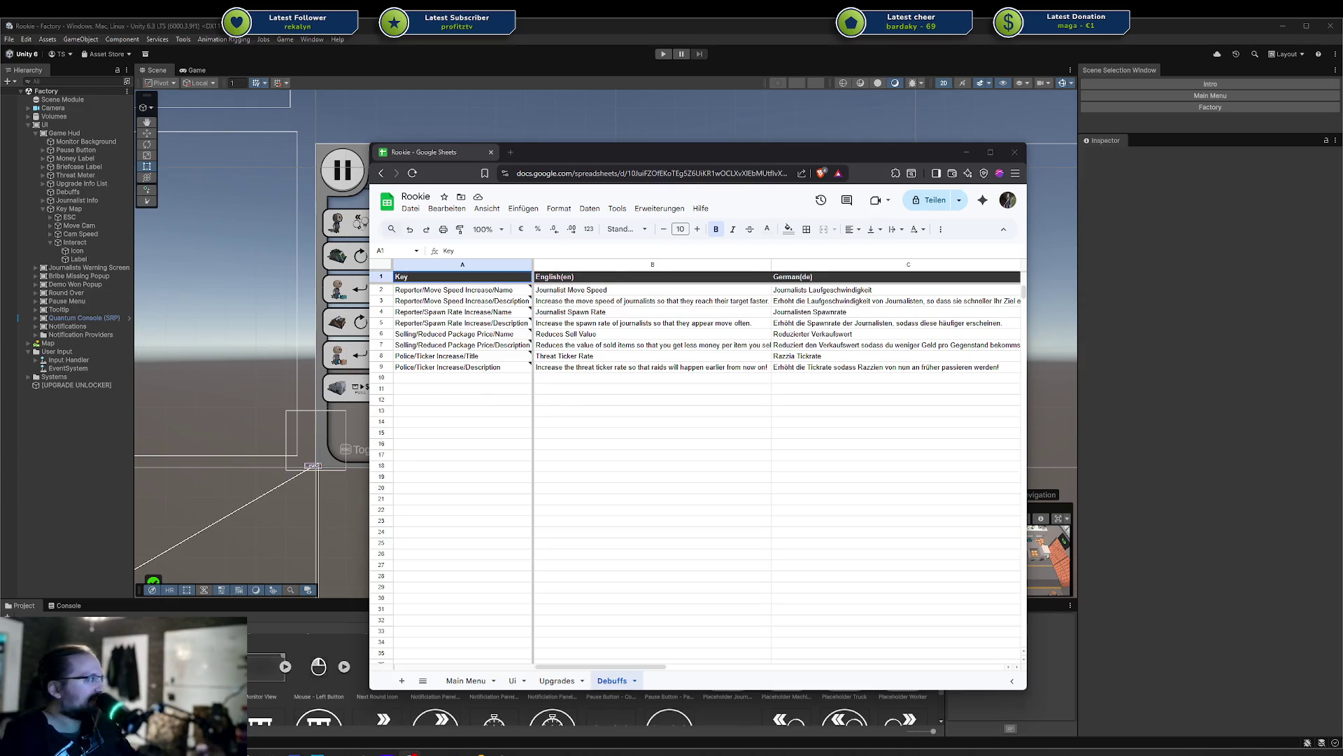
{"action": "key", "text": "alt+Tab"}
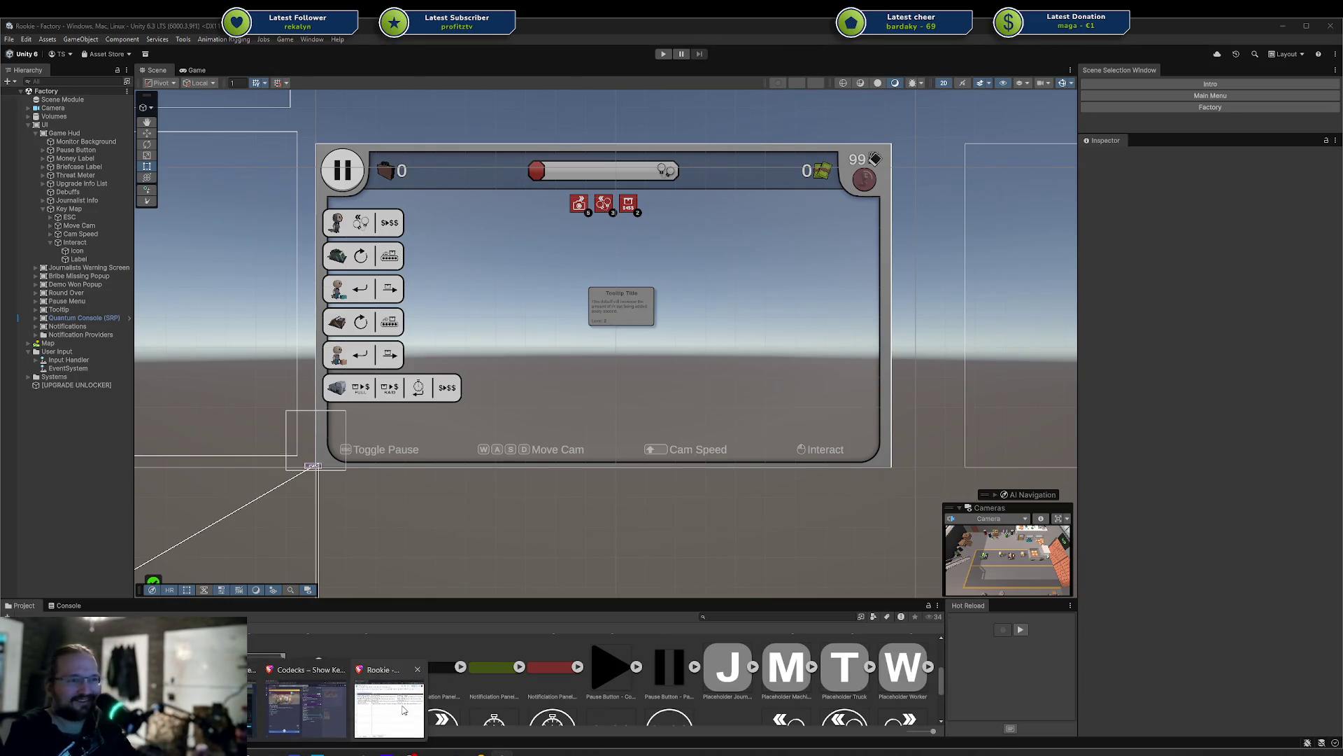
{"action": "left_click", "coordinate": [389, 700]}
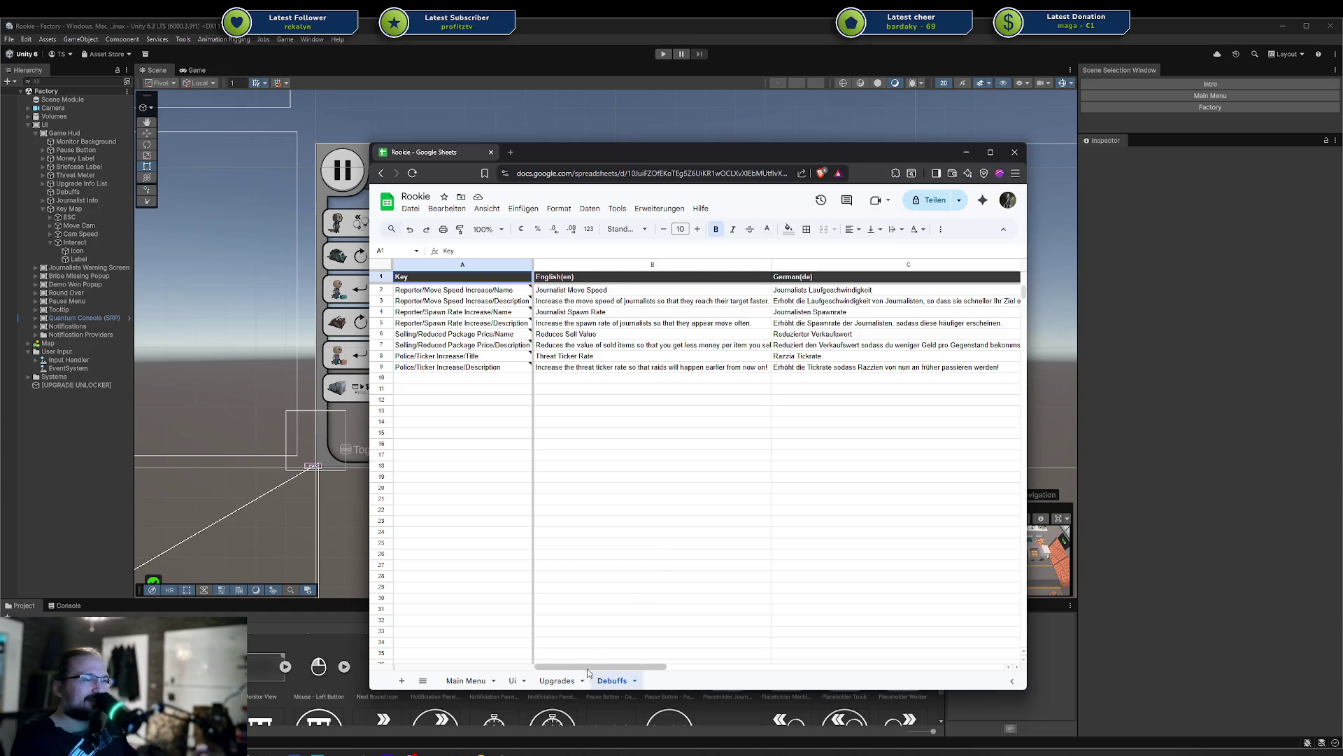
Switch to the Ui sheet and scroll through its keys, checking the journalists tooltip text in B29
{"action": "left_click", "coordinate": [512, 680]}
{"action": "mouse_move", "coordinate": [525, 353]}
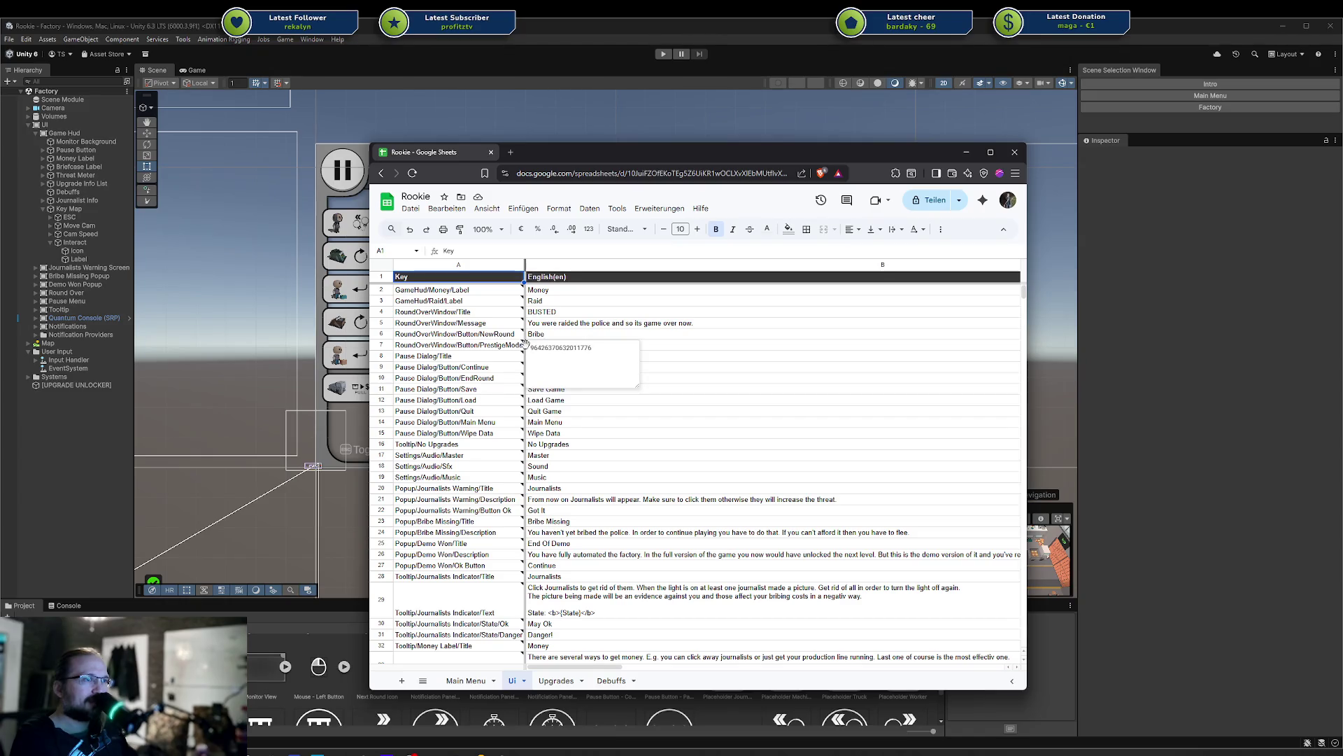
{"action": "scroll", "coordinate": [745, 514], "scroll_direction": "down", "scroll_amount": 2}
{"action": "left_click", "coordinate": [728, 440]}
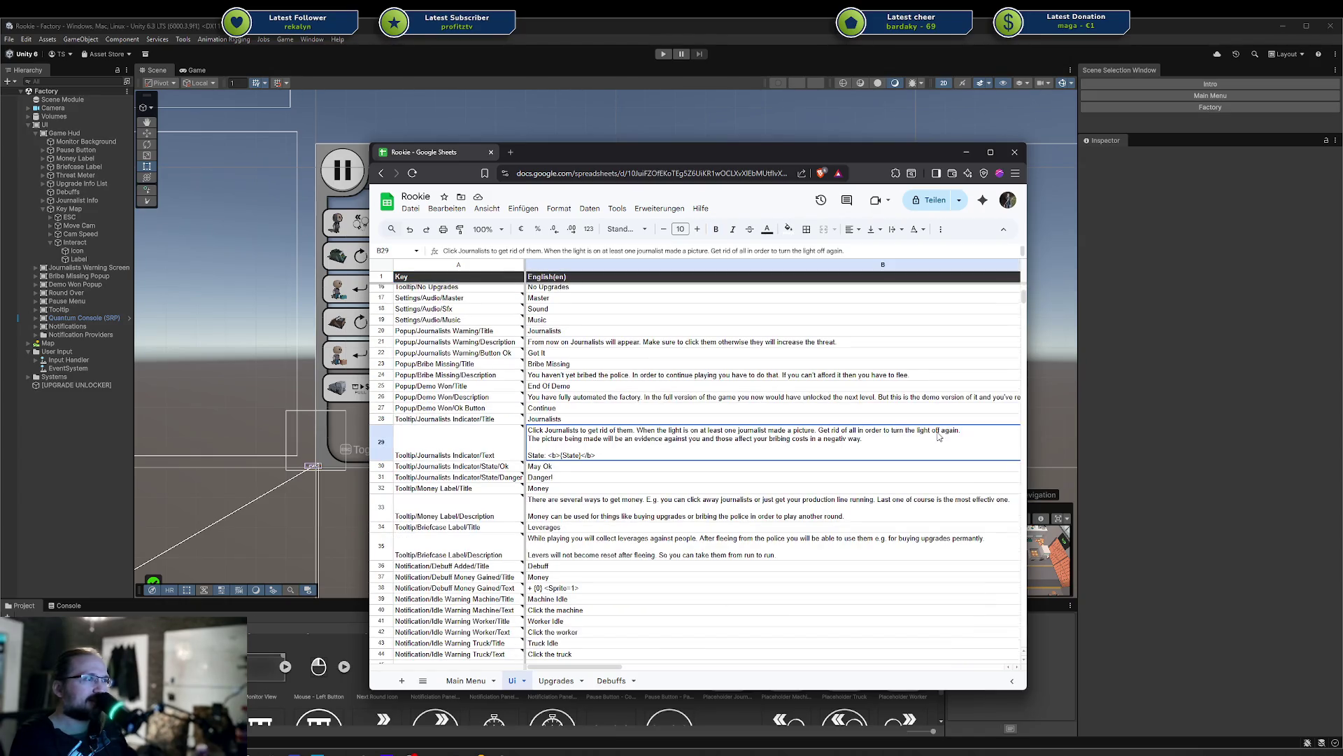
{"action": "mouse_move", "coordinate": [523, 445]}
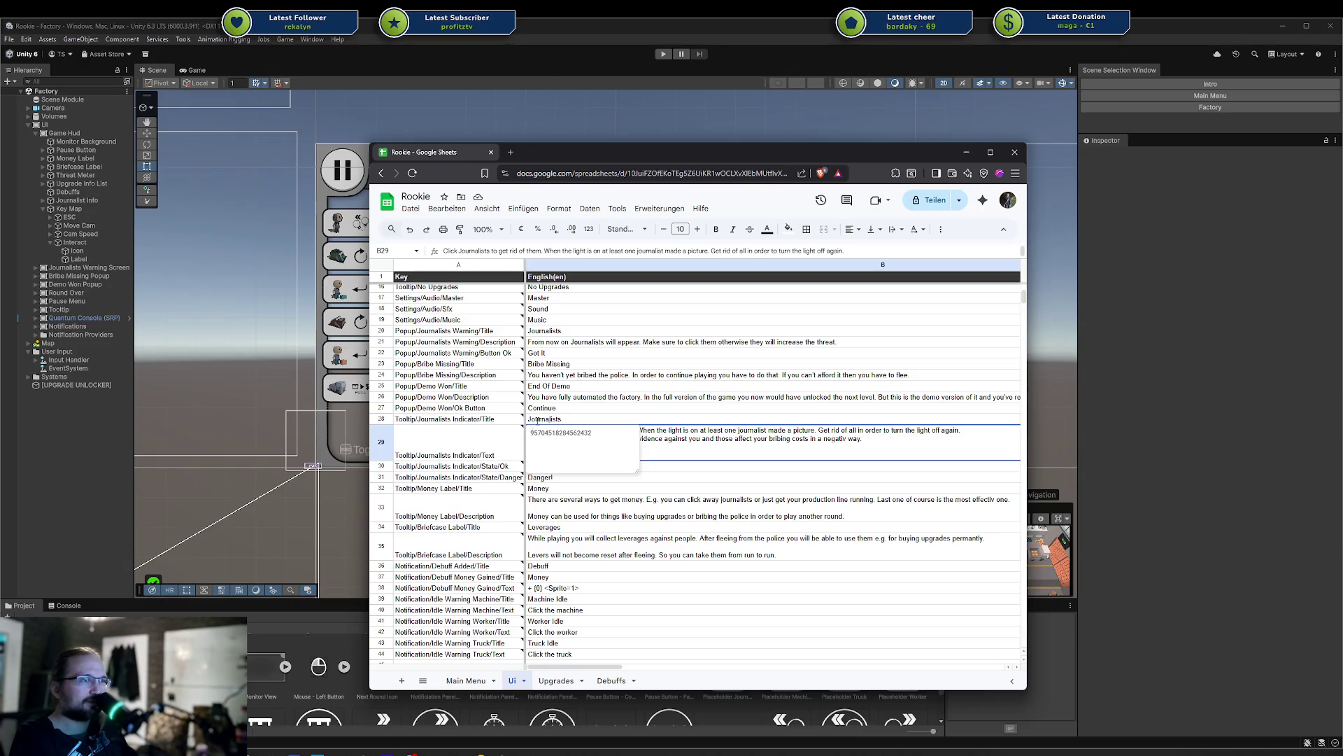
{"action": "scroll", "coordinate": [680, 434], "scroll_direction": "down", "scroll_amount": 3}
{"action": "left_click", "coordinate": [593, 469]}
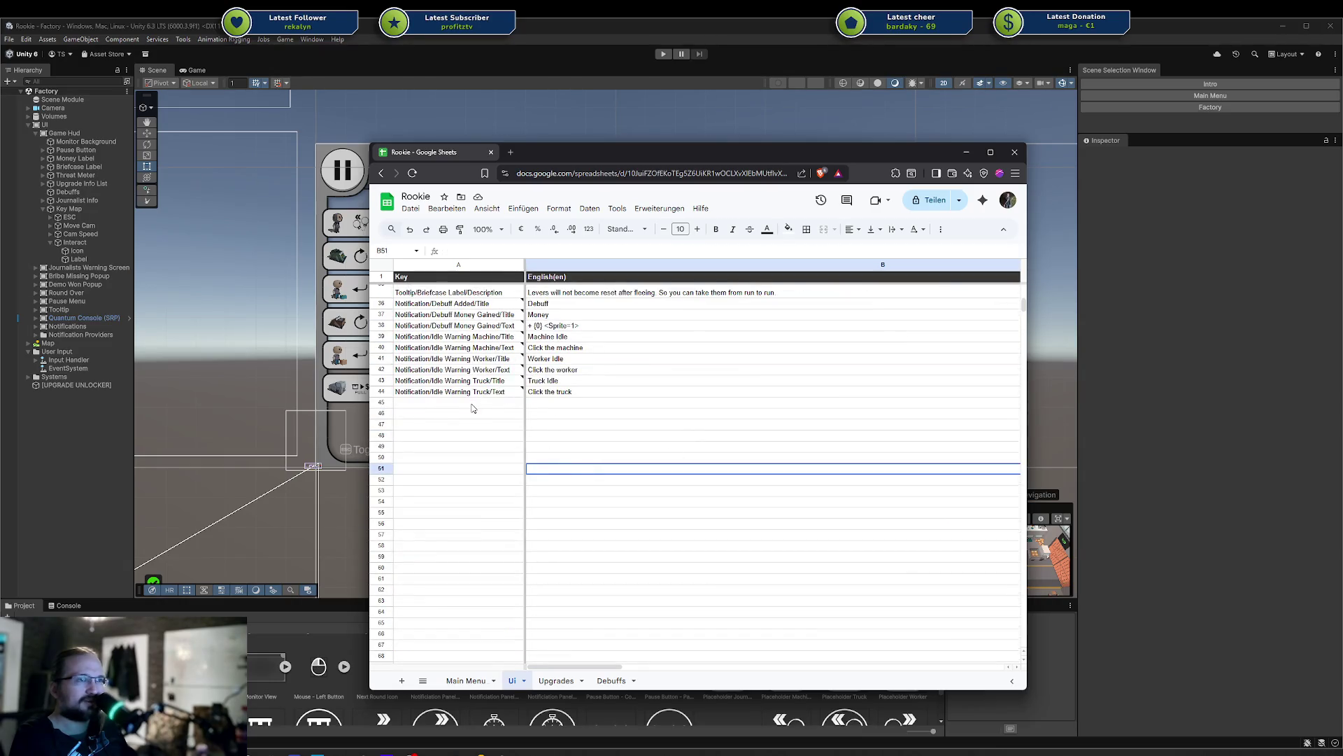
{"action": "scroll", "coordinate": [473, 408], "scroll_direction": "up", "scroll_amount": 2}
{"action": "scroll", "coordinate": [473, 408], "scroll_direction": "up", "scroll_amount": 5}
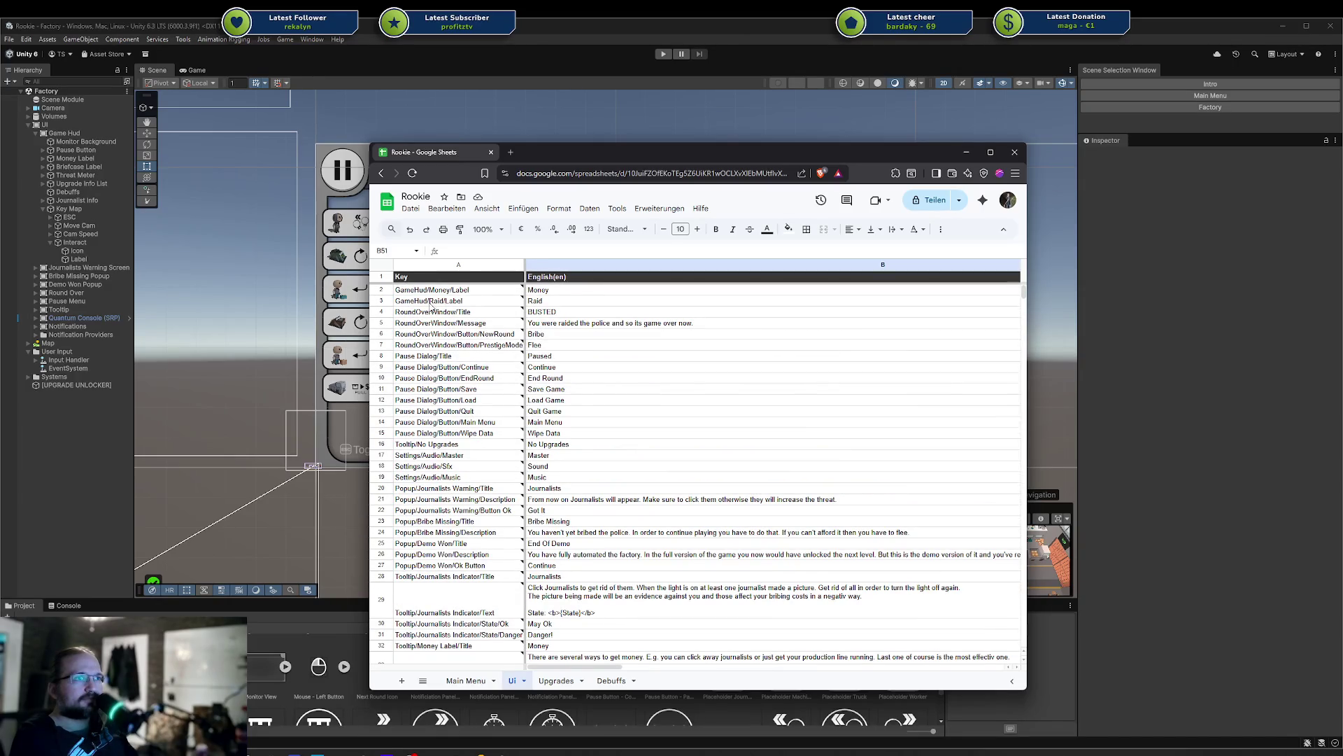
Insert blank rows above RoundOverWindow/Title to make room for the key-map keys
{"action": "right_click", "coordinate": [382, 313]}
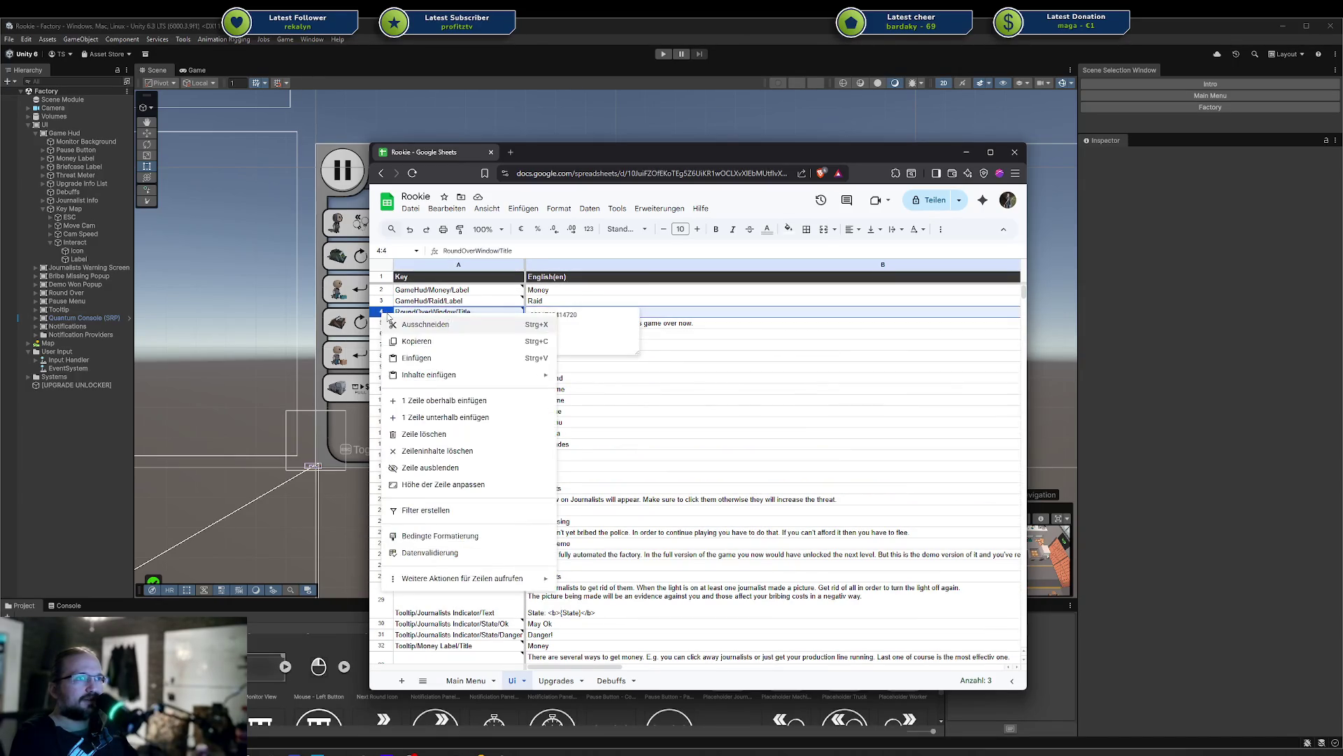
{"action": "left_click", "coordinate": [480, 402]}
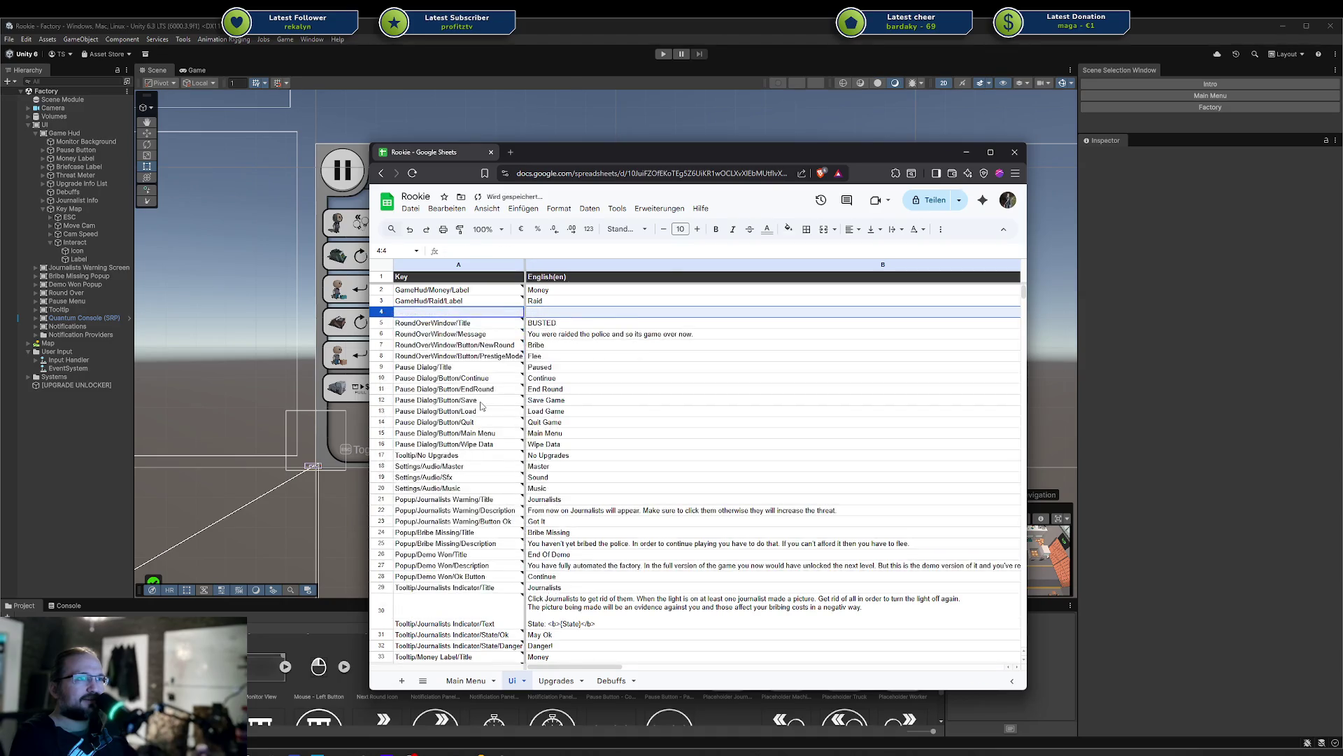
{"action": "left_click", "coordinate": [580, 368]}
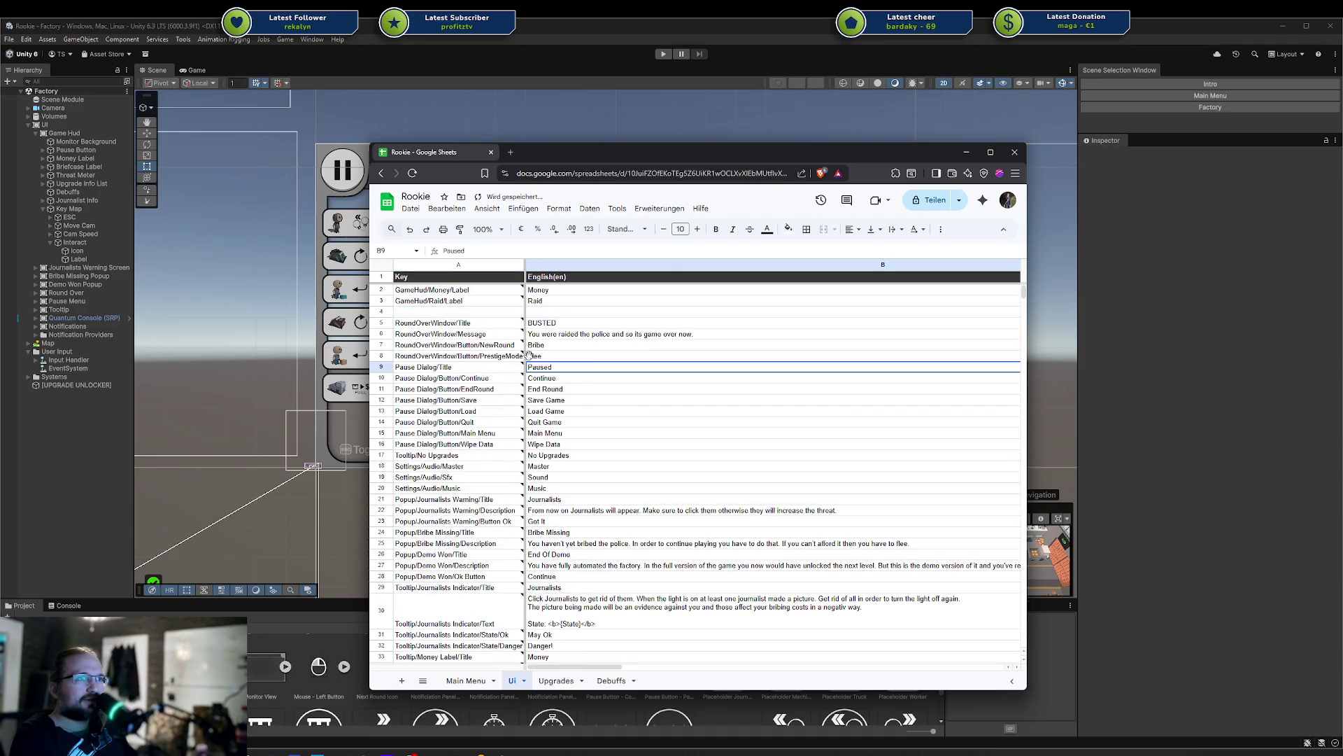
{"action": "right_click", "coordinate": [381, 322]}
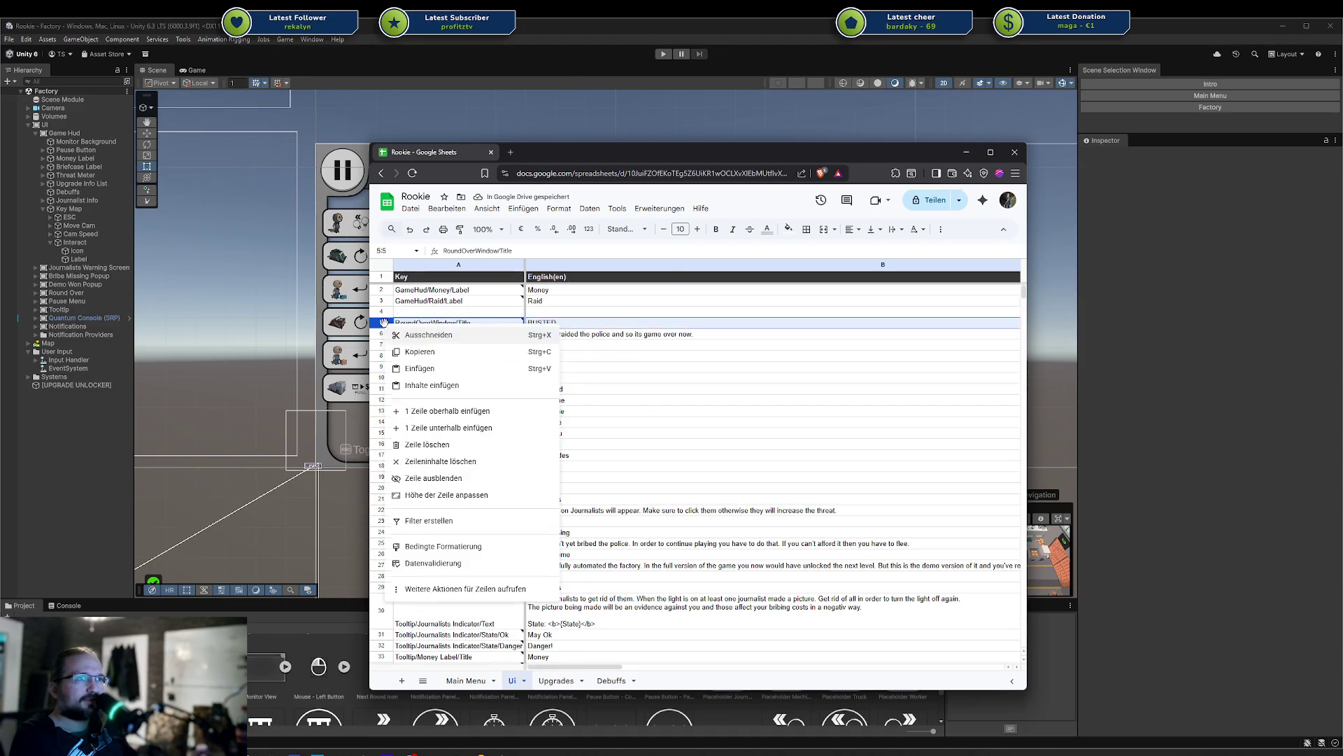
{"action": "left_click", "coordinate": [434, 411]}
{"action": "right_click", "coordinate": [383, 321]}
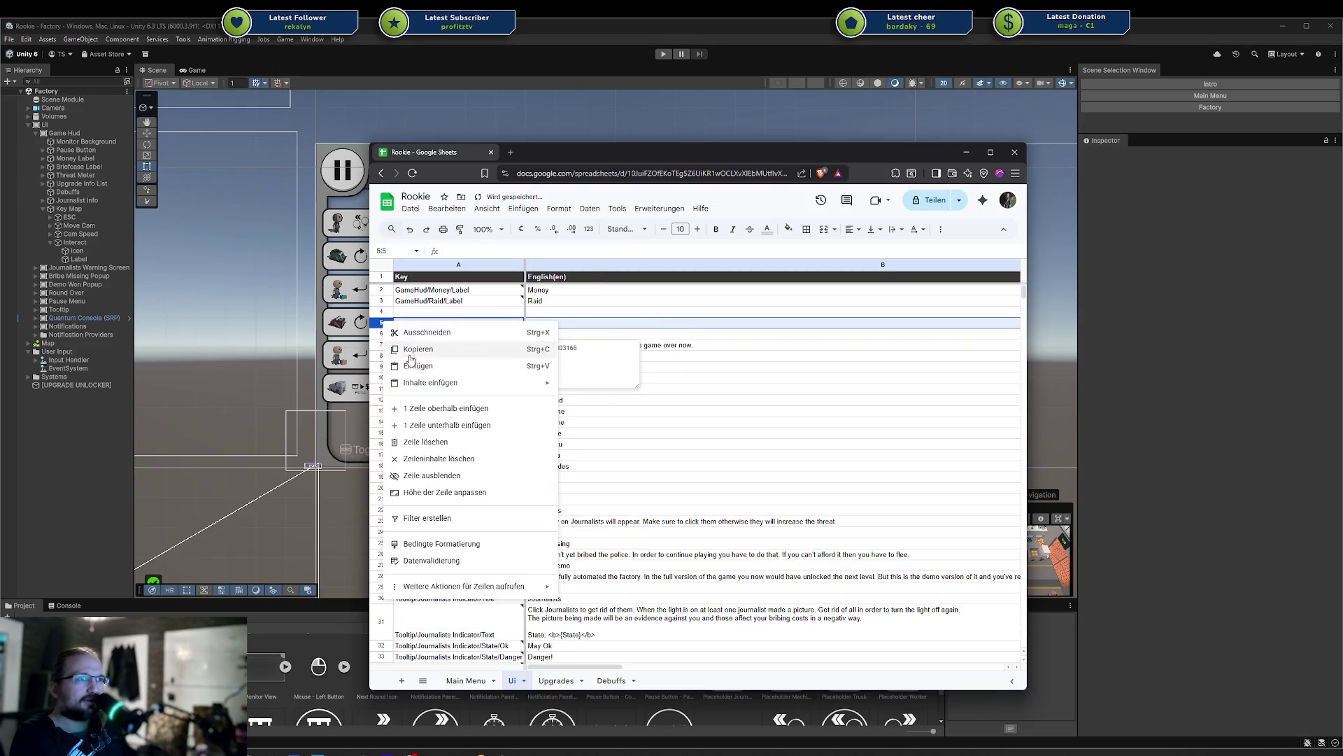
{"action": "left_click", "coordinate": [434, 410]}
{"action": "right_click", "coordinate": [382, 323]}
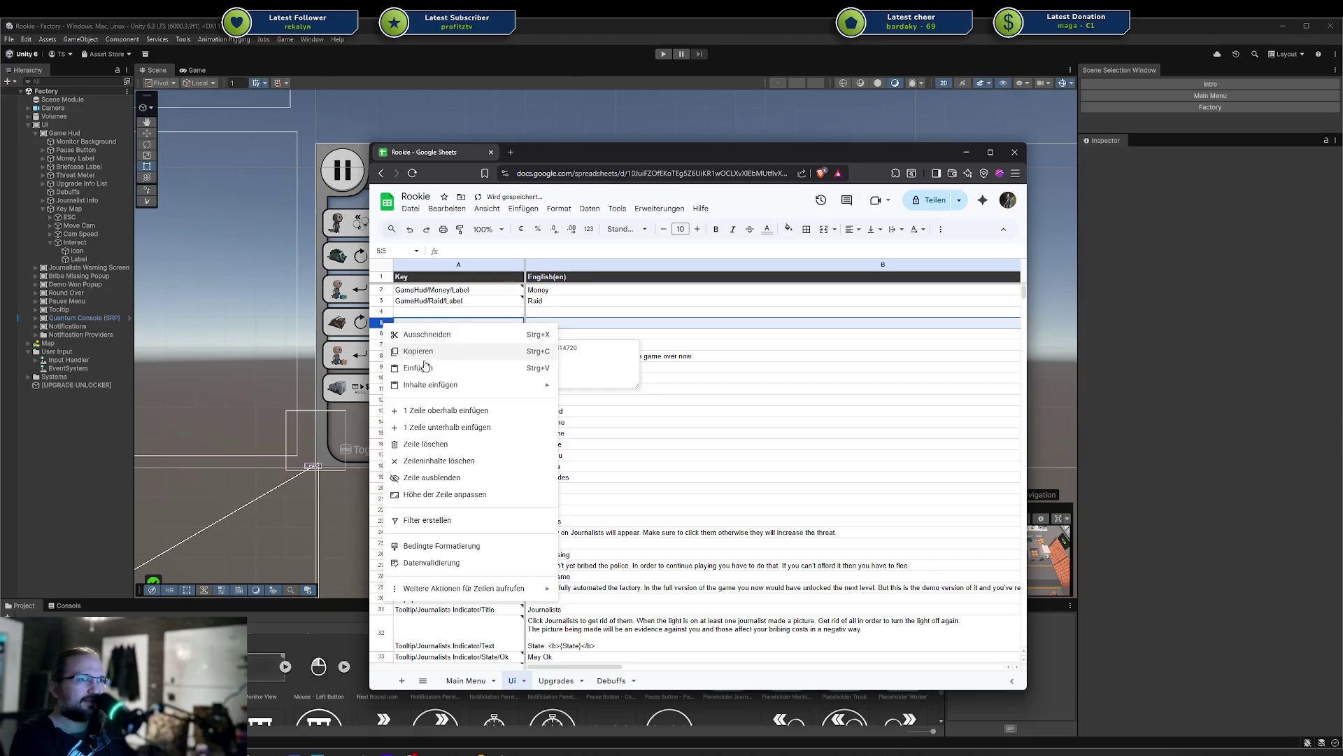
{"action": "left_click", "coordinate": [430, 410]}
Enter GameHud/KeyMap/ESC in A4, then copy it to A5 and change it to GameHud/KeyMap/WASD
{"action": "left_click", "coordinate": [457, 316]}
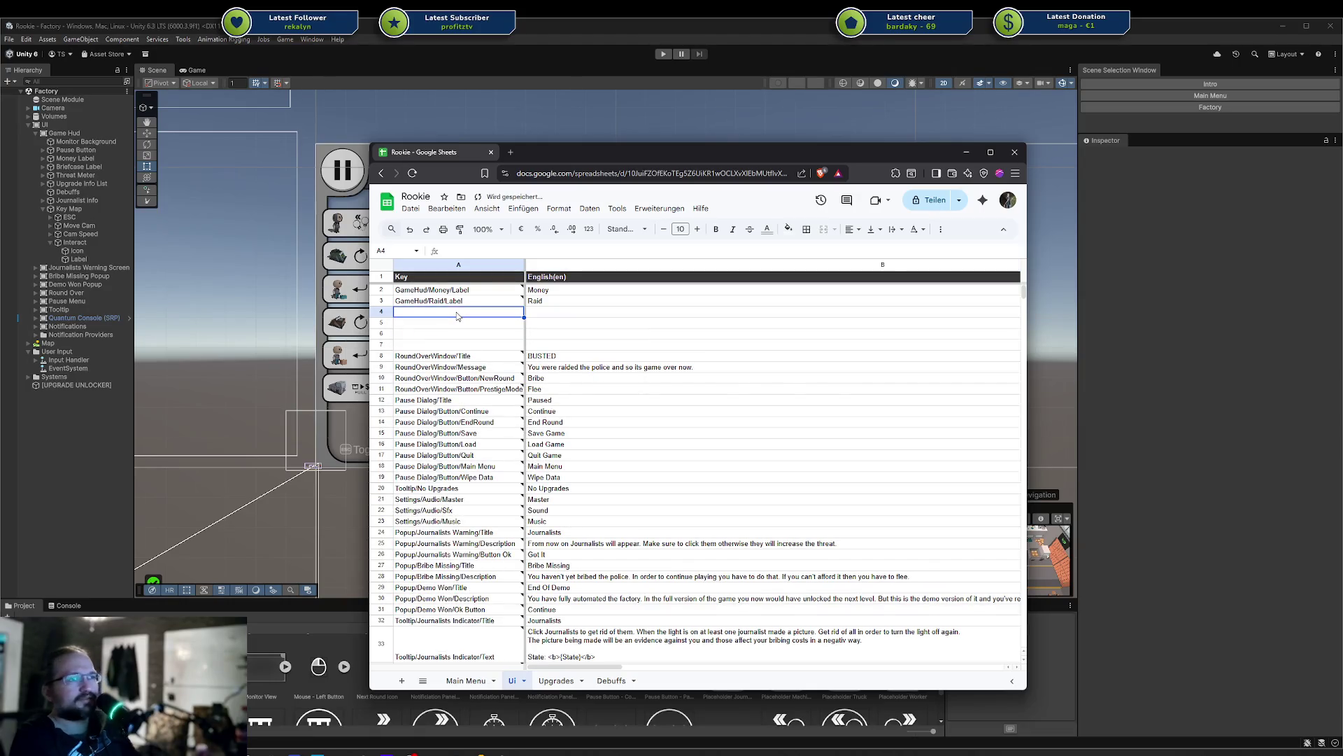
{"action": "type", "text": "GameH"}
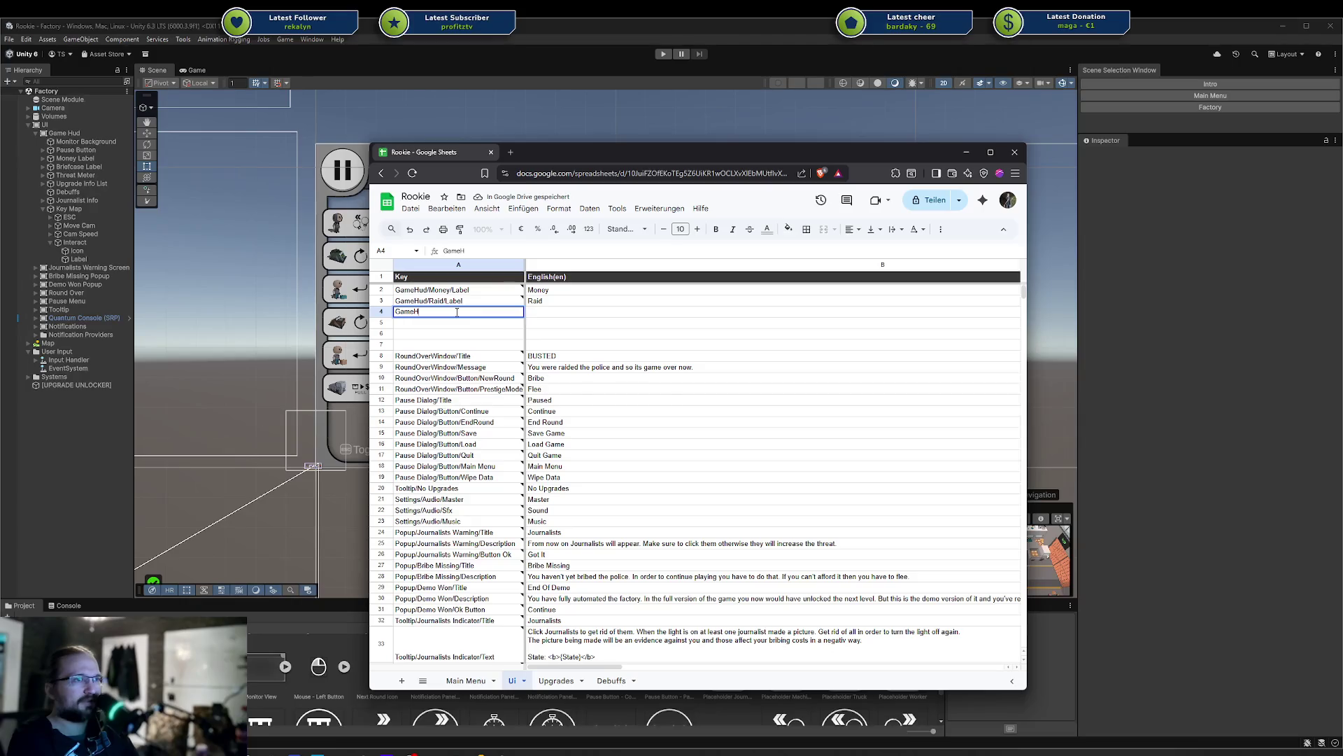
{"action": "type", "text": "ud/KeyMap/"}
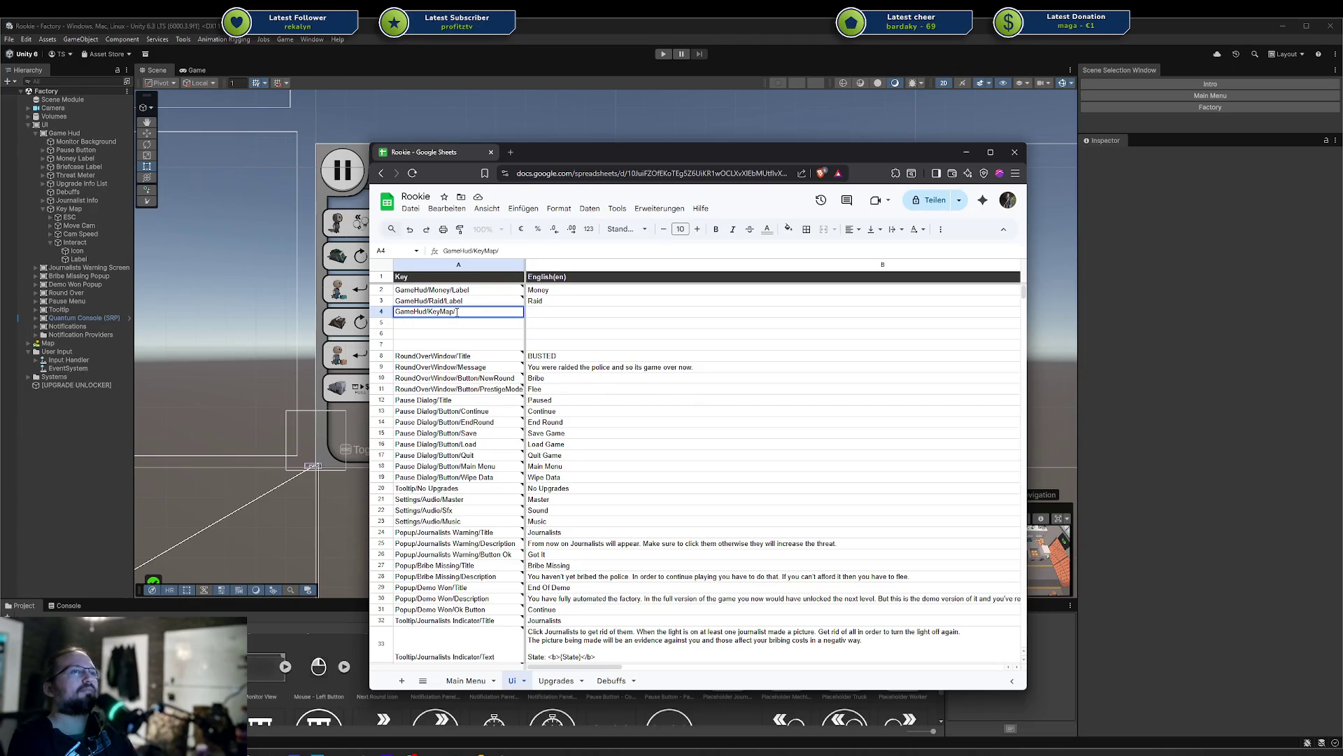
{"action": "type", "text": "ESC"}
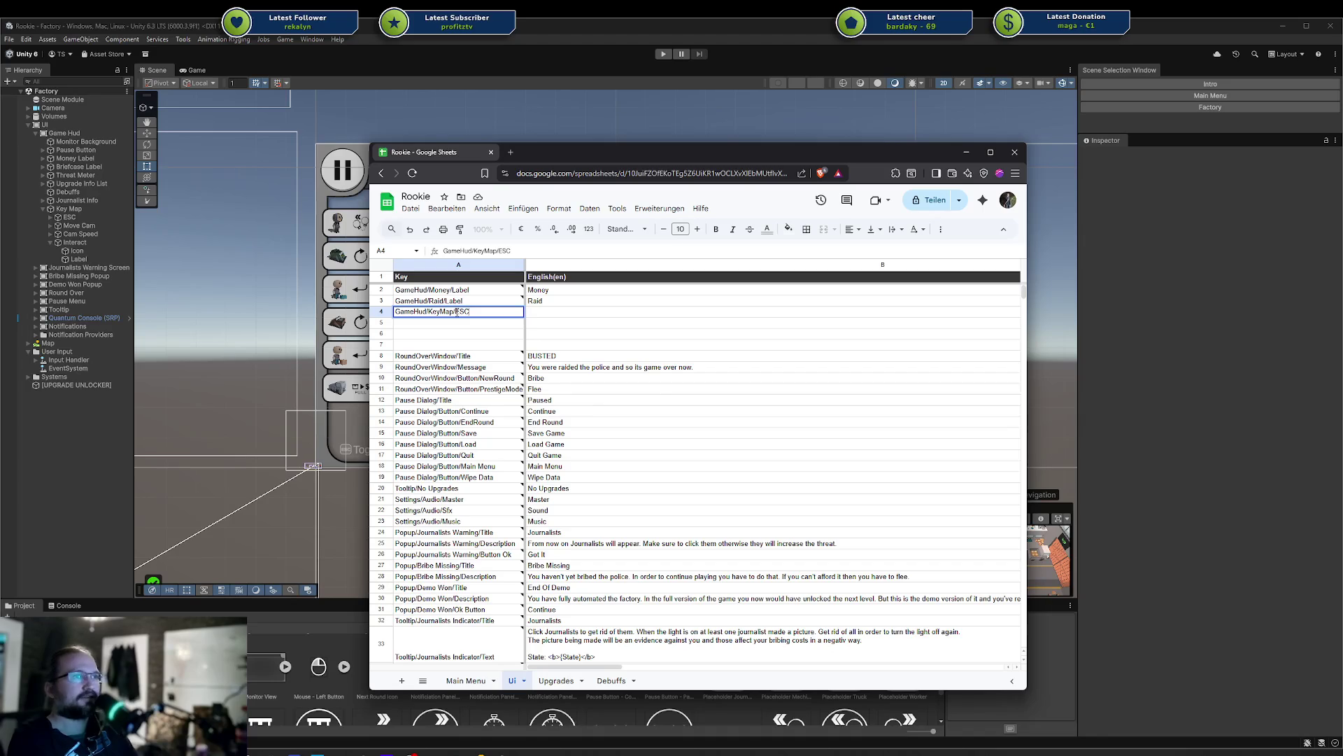
{"action": "key", "text": "Return"}
{"action": "left_click", "coordinate": [458, 315]}
{"action": "key", "text": "ctrl+c"}
{"action": "key", "text": "Down"}
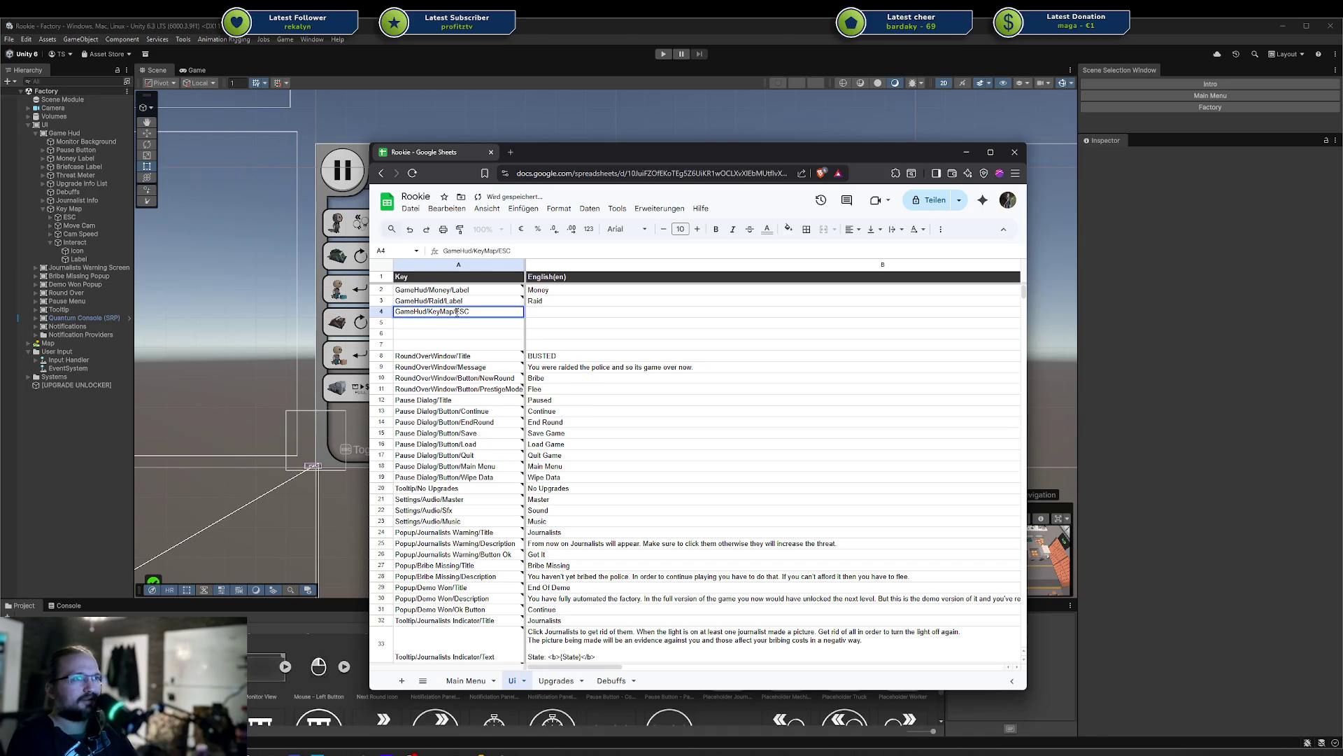
{"action": "key", "text": "ctrl+v"}
{"action": "key", "text": "F2"}
{"action": "key", "text": "BackSpace"}
{"action": "key", "text": "BackSpace"}
{"action": "key", "text": "BackSpace"}
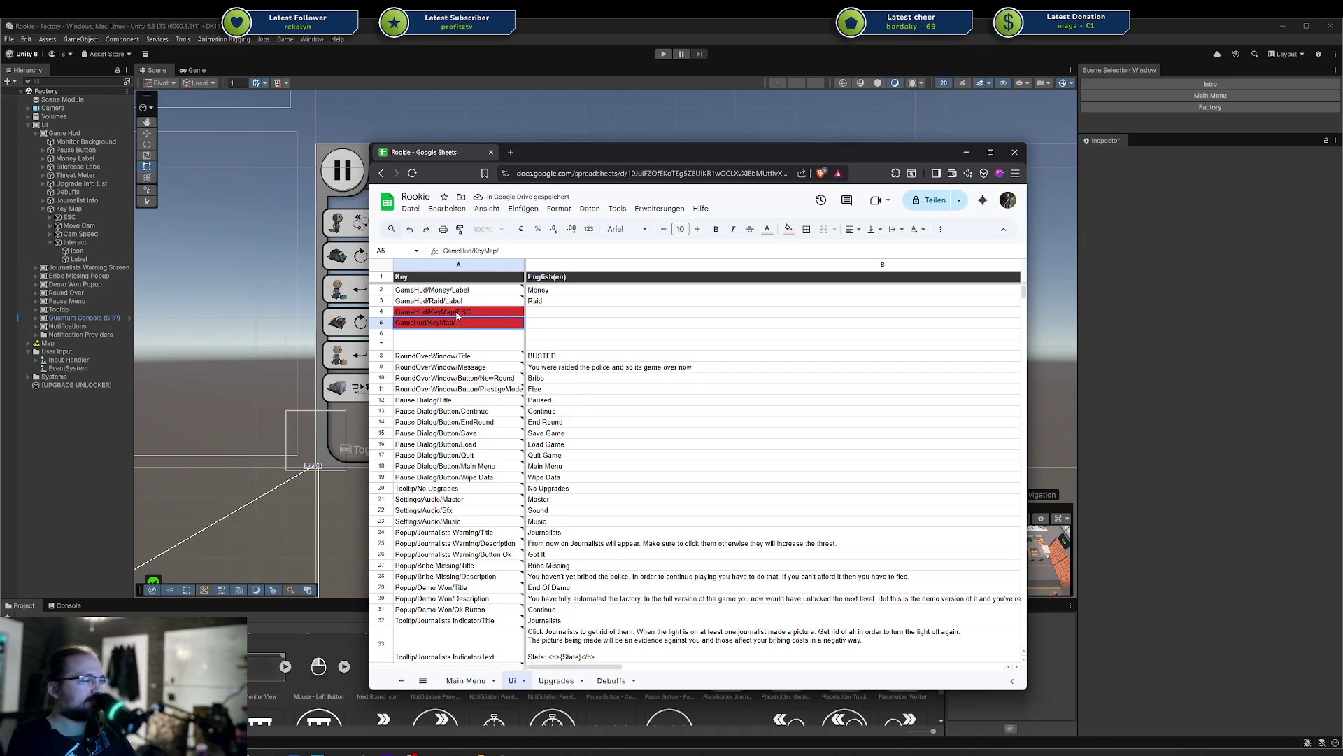
{"action": "type", "text": "Cam"}
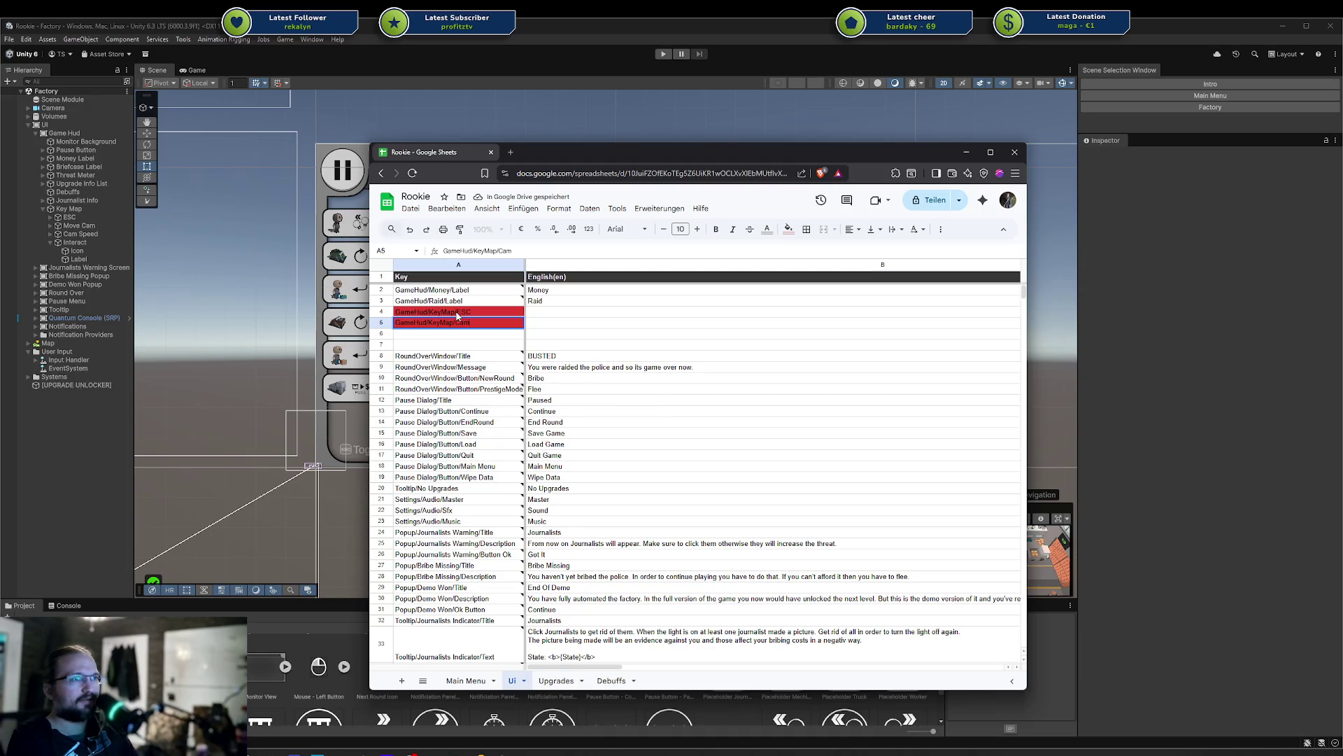
{"action": "key", "text": "BackSpace"}
{"action": "key", "text": "BackSpace"}
{"action": "key", "text": "BackSpace"}
{"action": "key", "text": "Return"}
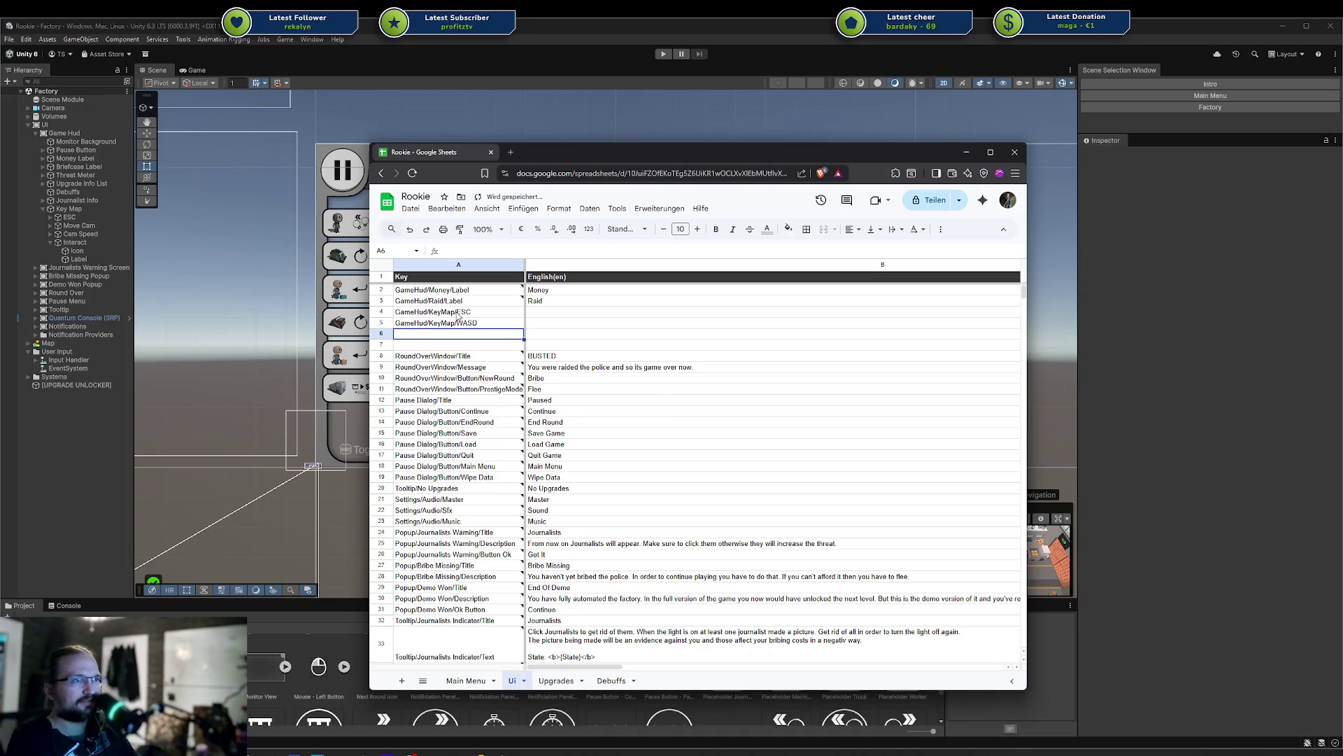
Paste the key into A6 and edit it to GameHud/KeyMap/Shift
{"action": "key", "text": "ctrl+v"}
{"action": "key", "text": "F2"}
{"action": "key", "text": "BackSpace"}
{"action": "key", "text": "BackSpace"}
{"action": "key", "text": "BackSpace"}
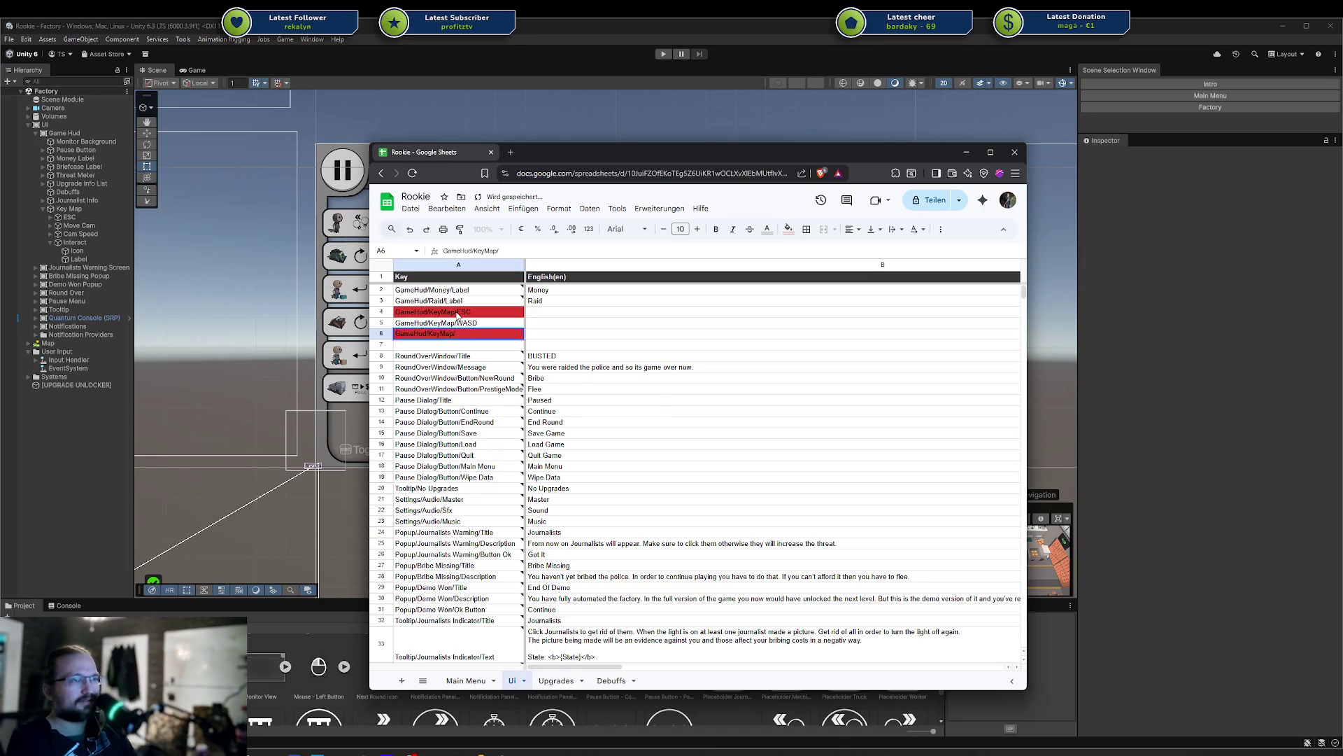
{"action": "type", "text": "S"}
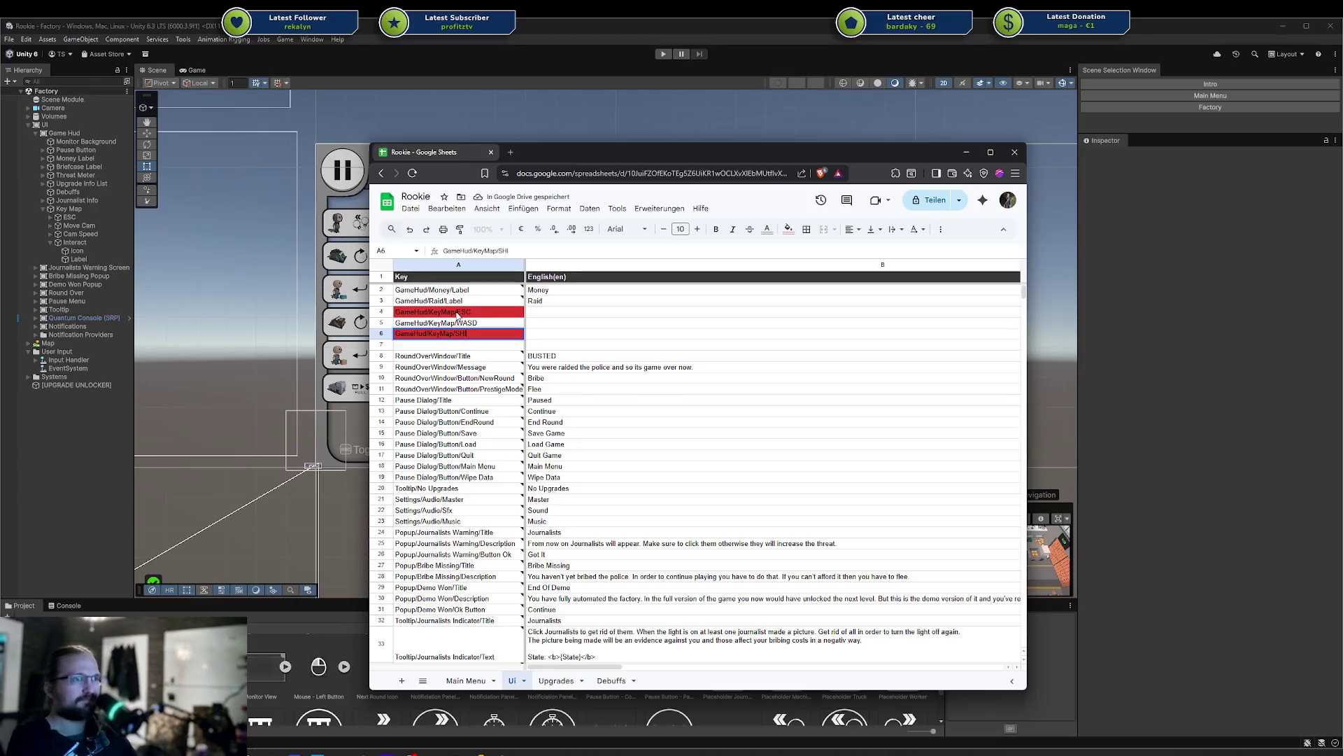
{"action": "type", "text": "hift"}
{"action": "key", "text": "Return"}
Keep A5 as WASD and change the A6 key to uppercase GameHud/KeyMap/SHIFT
{"action": "key", "text": "Up"}
{"action": "key", "text": "Up"}
{"action": "key", "text": "F2"}
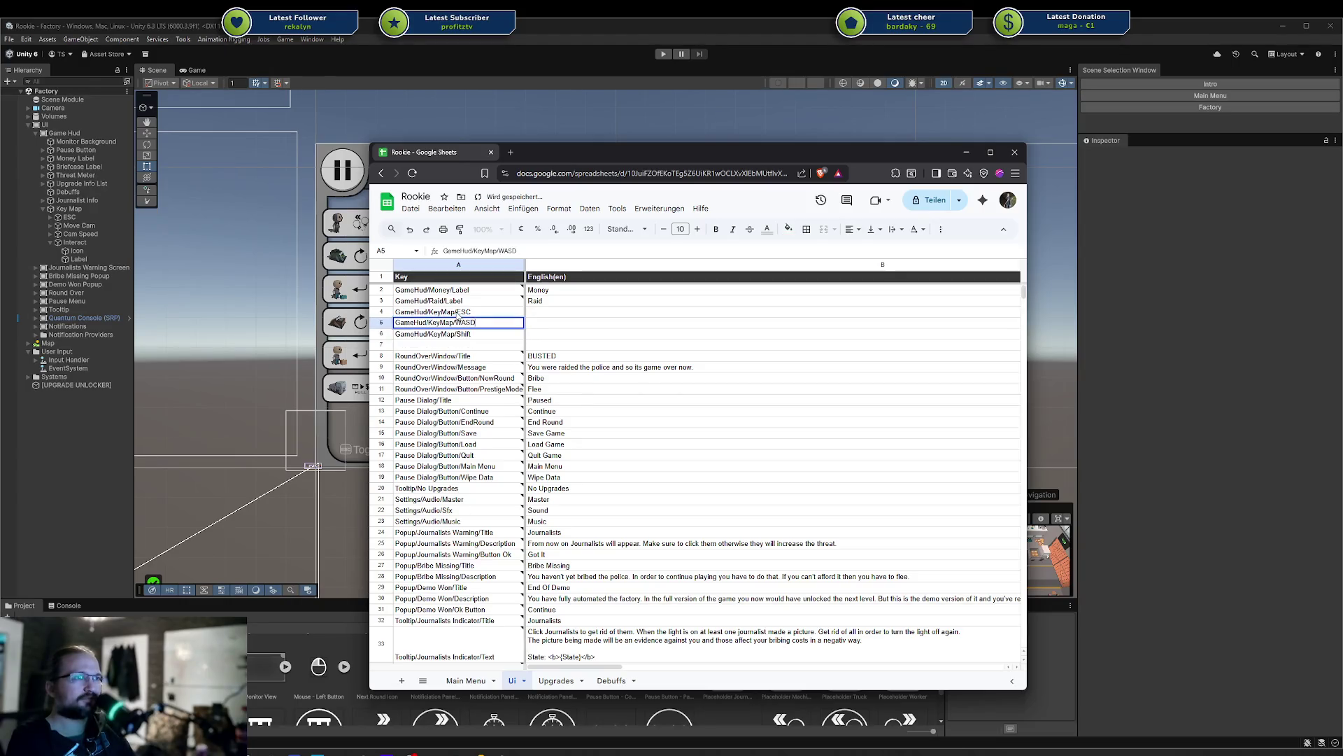
{"action": "key", "text": "BackSpace"}
{"action": "key", "text": "BackSpace"}
{"action": "key", "text": "BackSpace"}
{"action": "type", "text": "as"}
{"action": "key", "text": "ctrl+a"}
{"action": "key", "text": "BackSpace"}
{"action": "type", "text": "WA"}
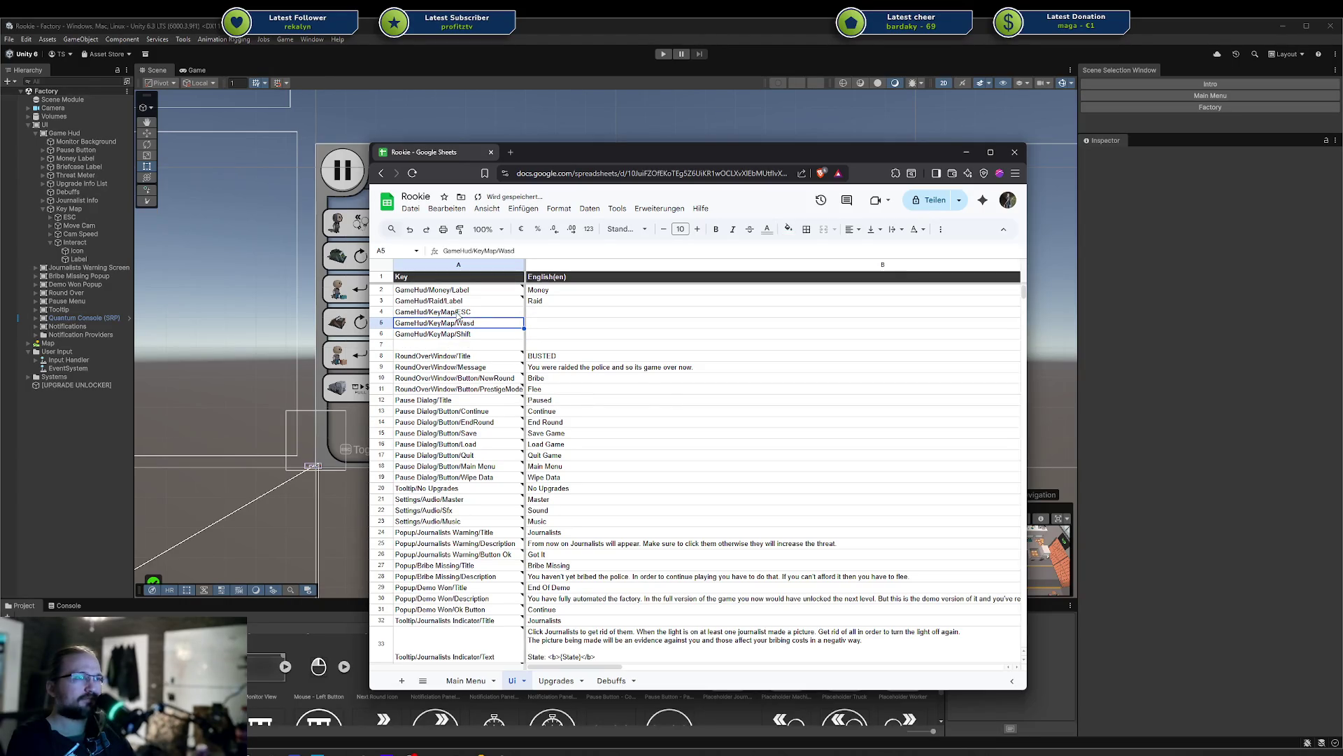
{"action": "key", "text": "Escape"}
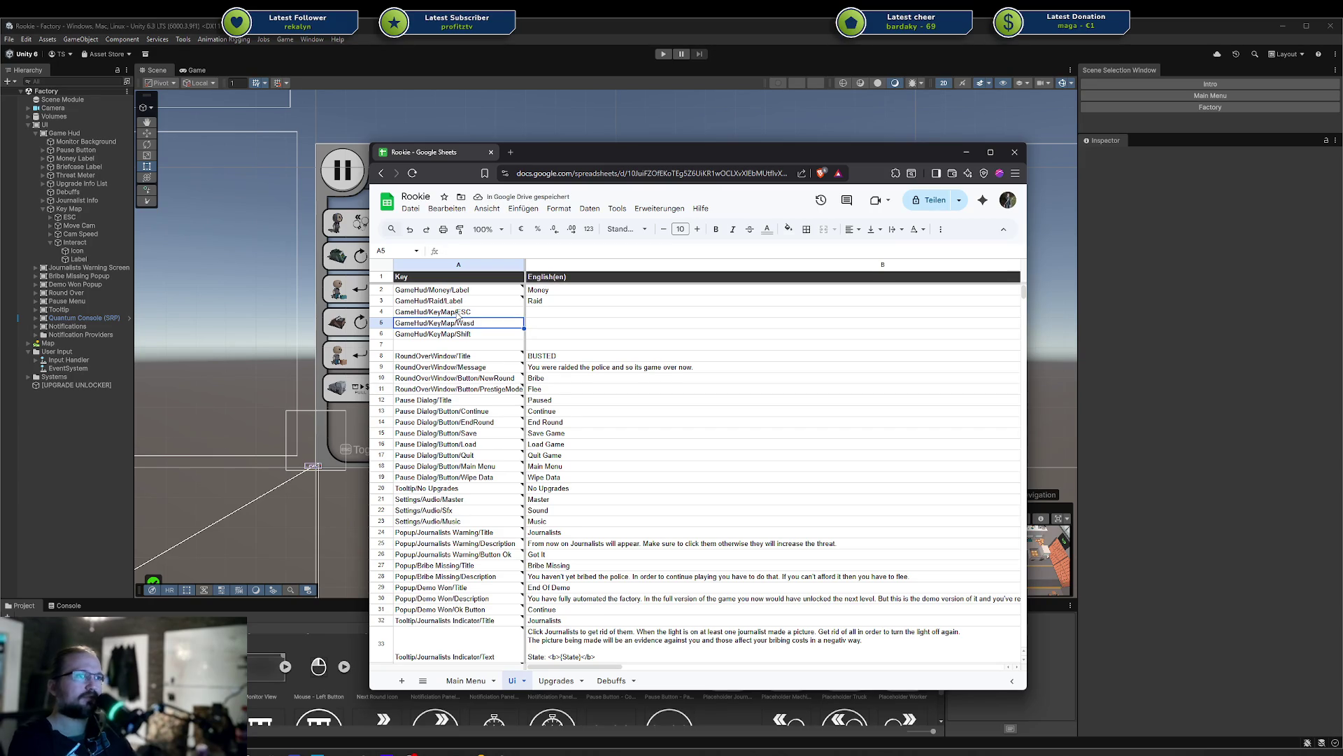
{"action": "type", "text": "ASD"}
{"action": "key", "text": "Down"}
{"action": "key", "text": "F2"}
{"action": "key", "text": "BackSpace"}
{"action": "key", "text": "BackSpace"}
{"action": "key", "text": "BackSpace"}
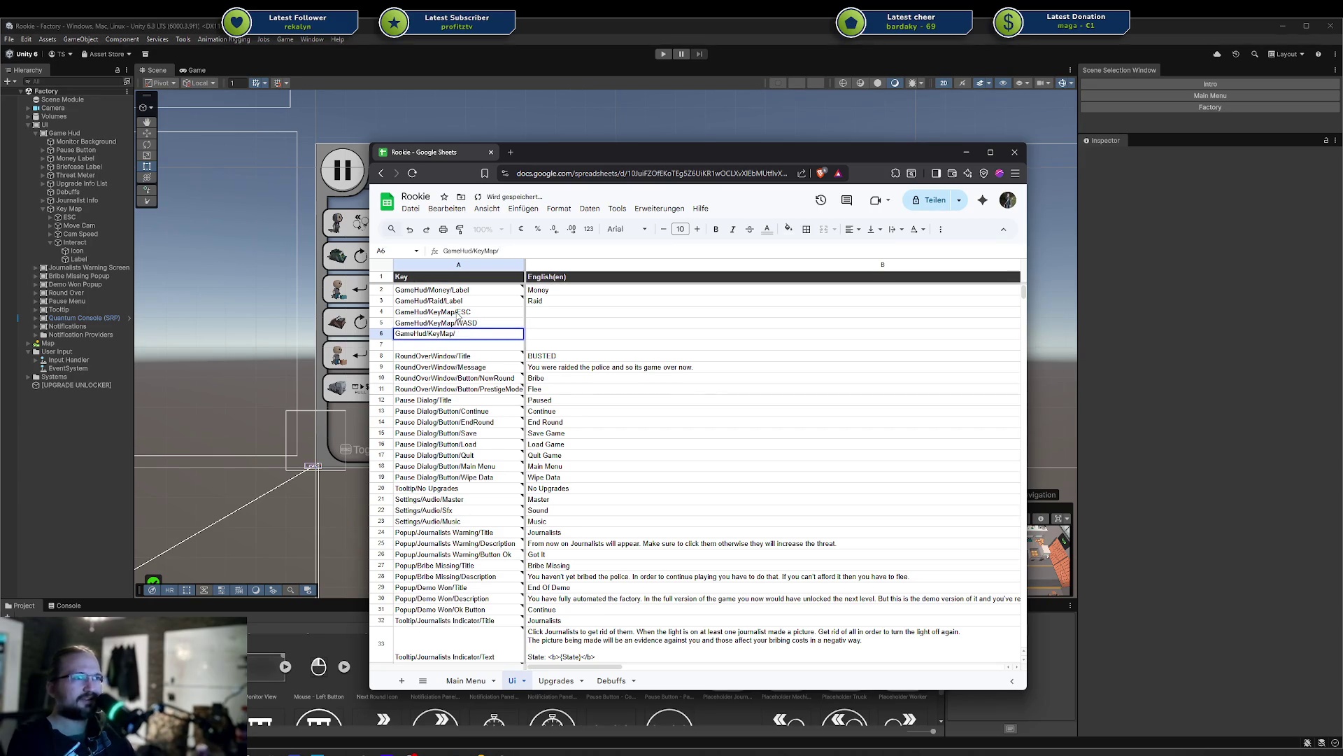
{"action": "type", "text": "SHIFT"}
{"action": "key", "text": "Return"}
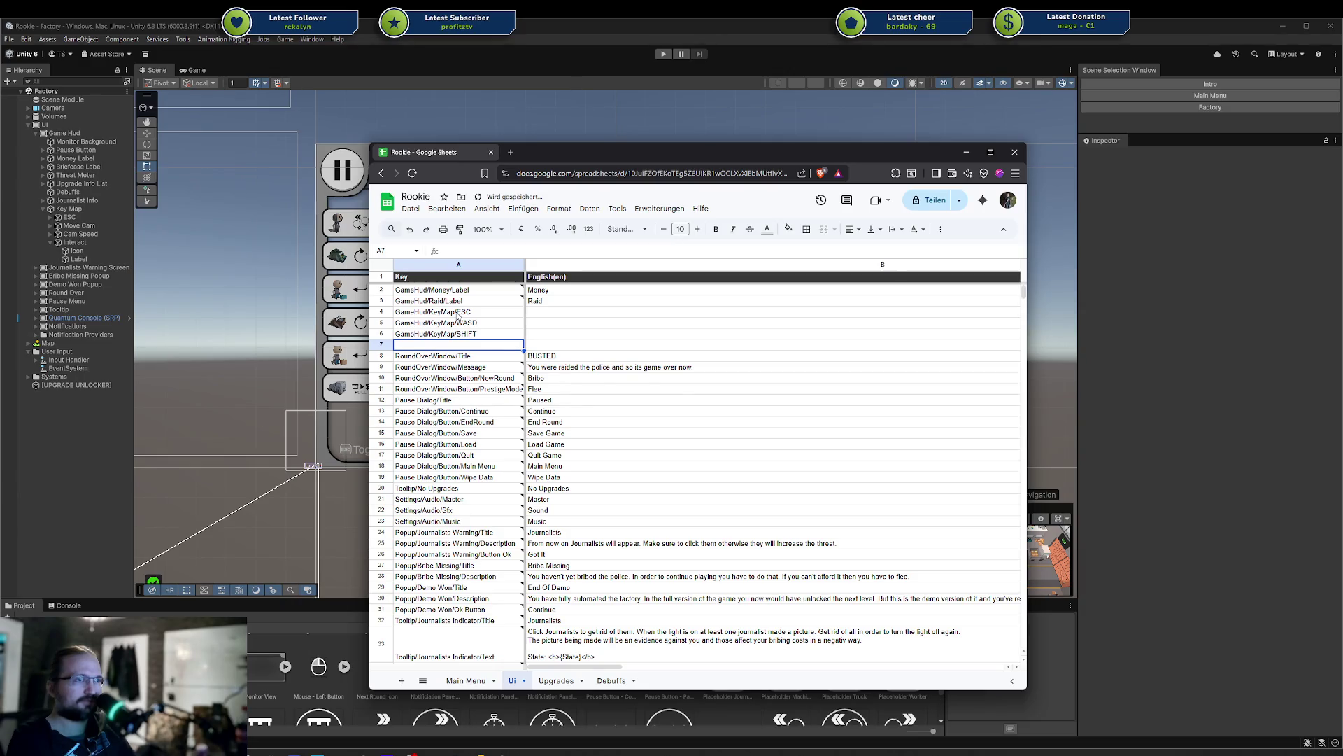
Paste the key into A7 and make it GameHud/KeyMap/Mouse Left Button
{"action": "type", "text": "GameHud/KeyMap/ESC"}
{"action": "key", "text": "F2"}
{"action": "key", "text": "BackSpace"}
{"action": "key", "text": "BackSpace"}
{"action": "key", "text": "BackSpace"}
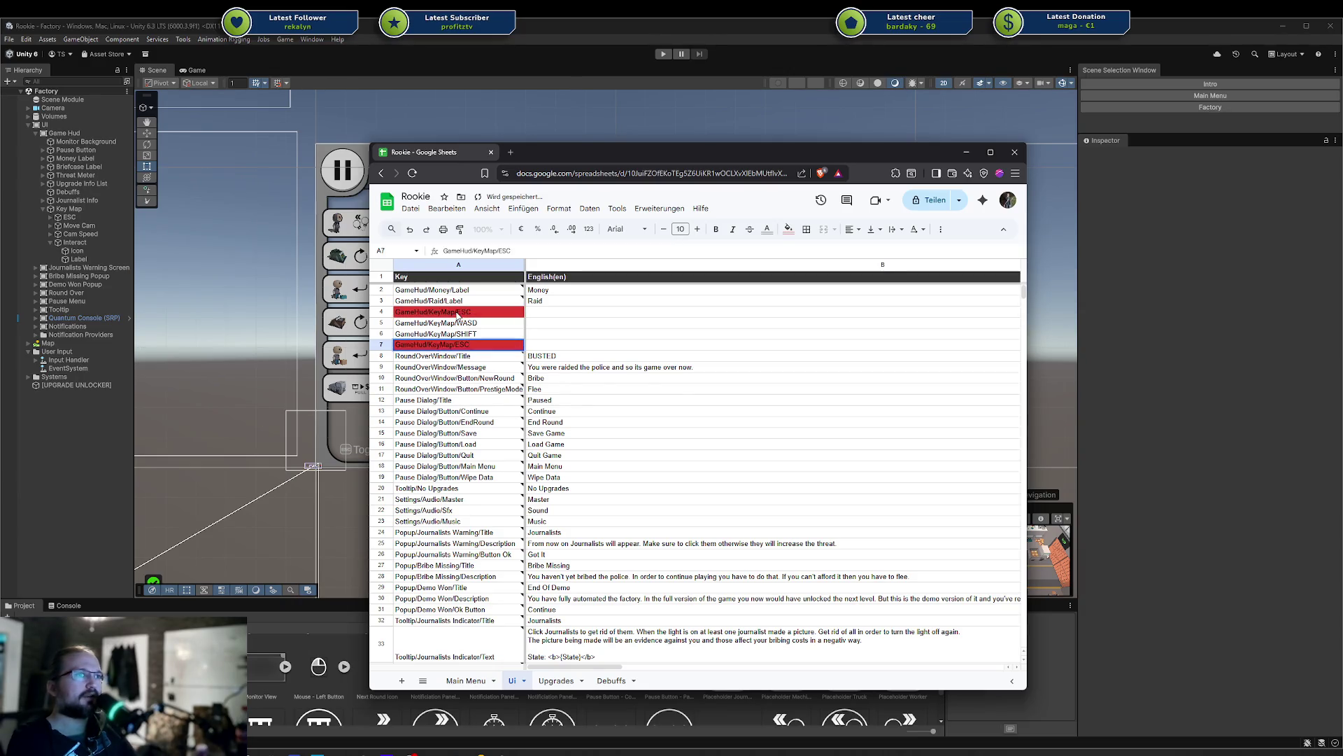
{"action": "type", "text": "L"}
{"action": "type", "text": "use"}
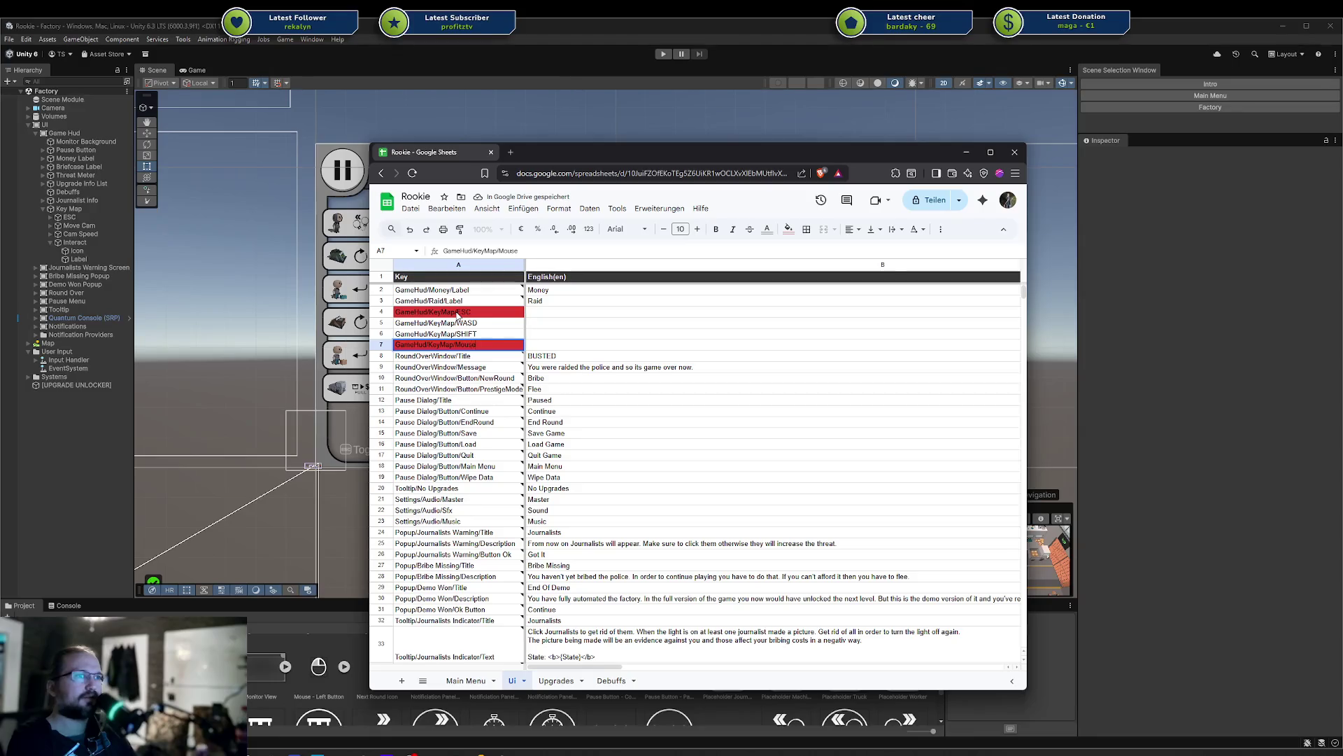
{"action": "type", "text": " Le"}
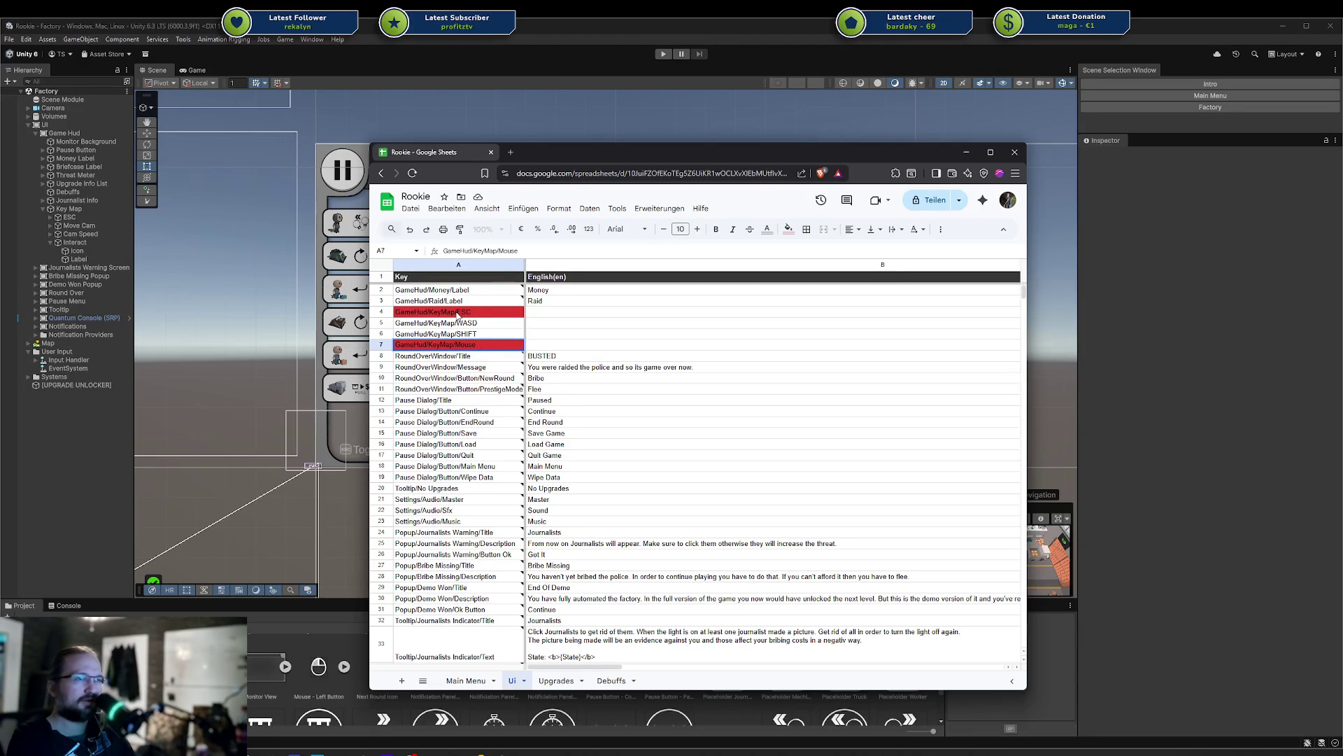
{"action": "key", "text": "Return"}
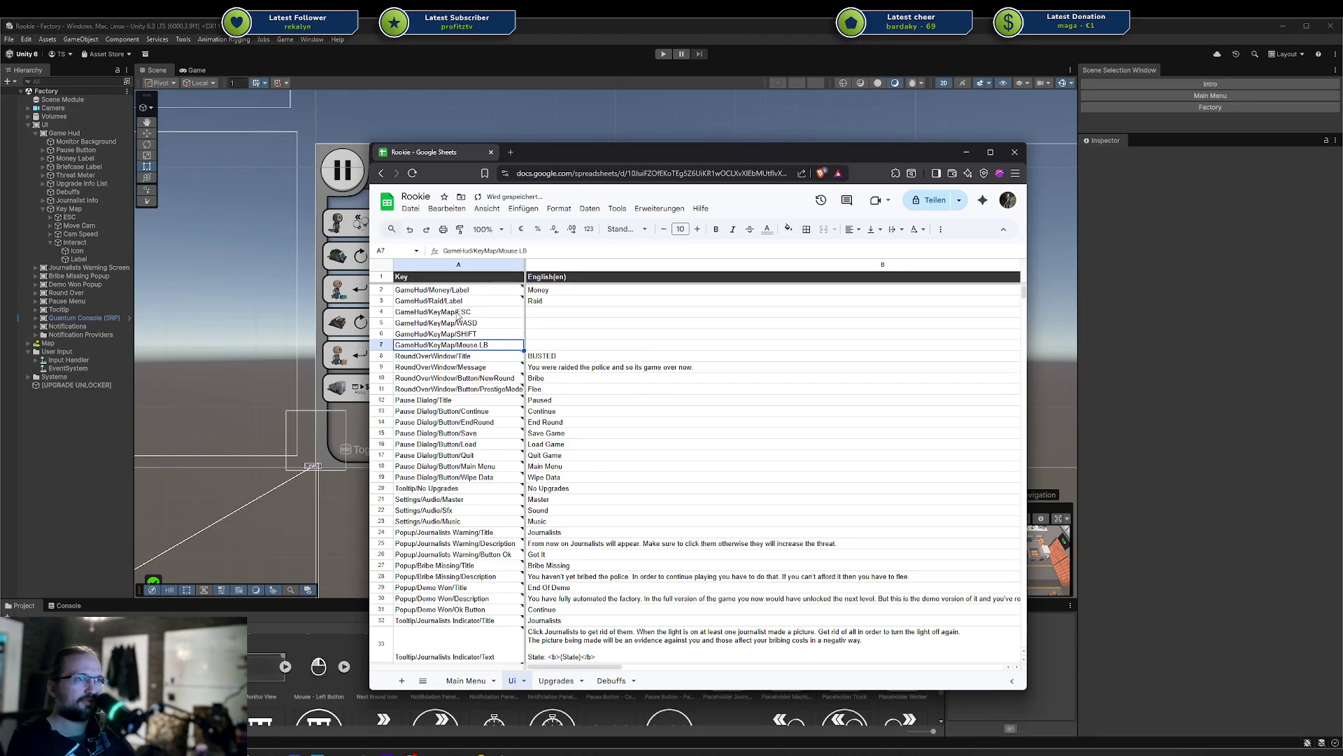
{"action": "key", "text": "Return"}
{"action": "key", "text": "BackSpace"}
{"action": "key", "text": "BackSpace"}
{"action": "key", "text": "BackSpace"}
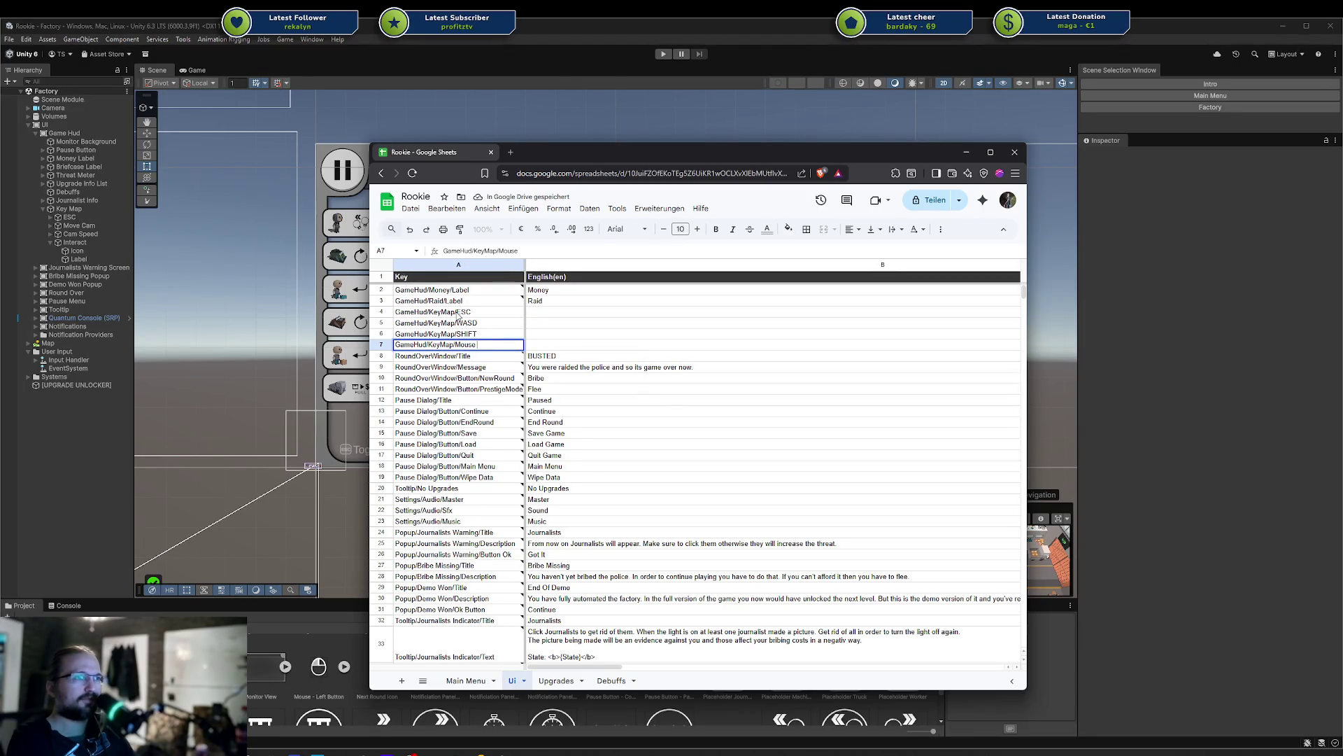
{"action": "type", "text": "Left Button"}
{"action": "key", "text": "Return"}
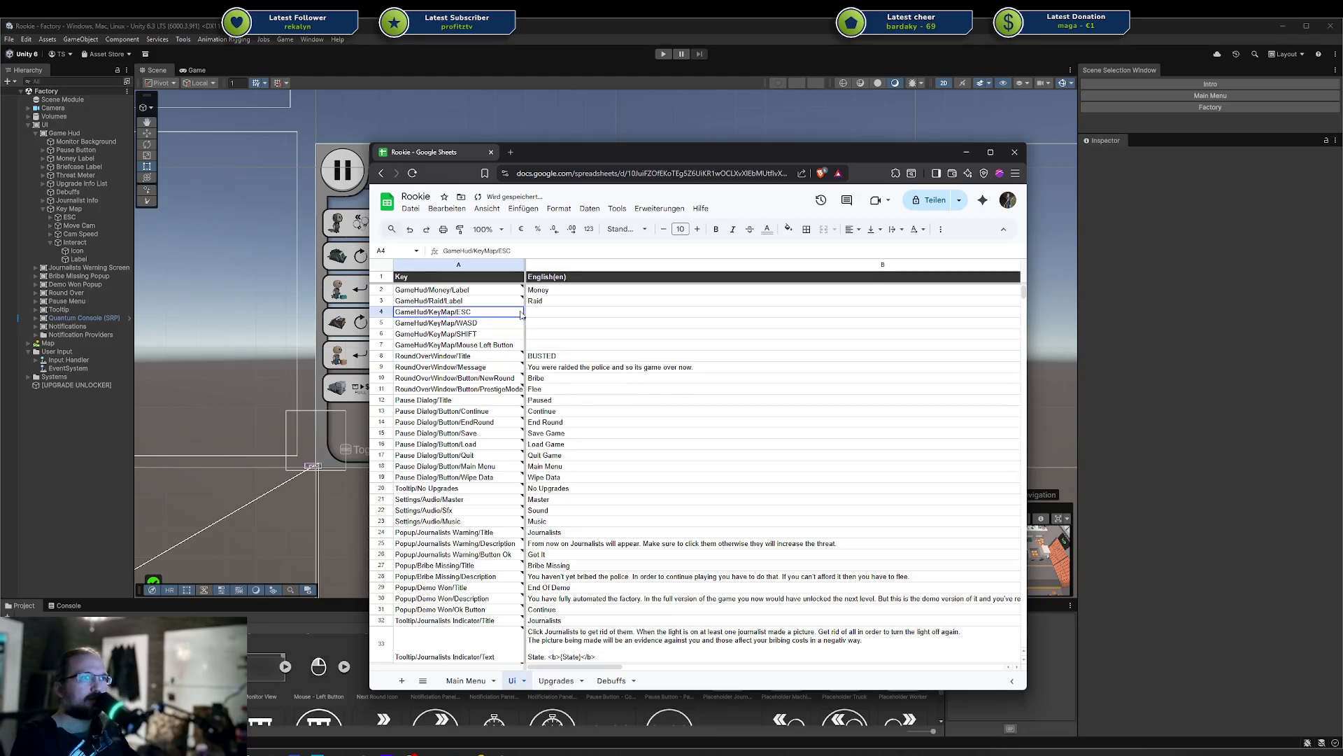
Select cell B4, then move the spreadsheet window aside to reveal the Unity HUD
{"action": "left_click", "coordinate": [552, 315]}
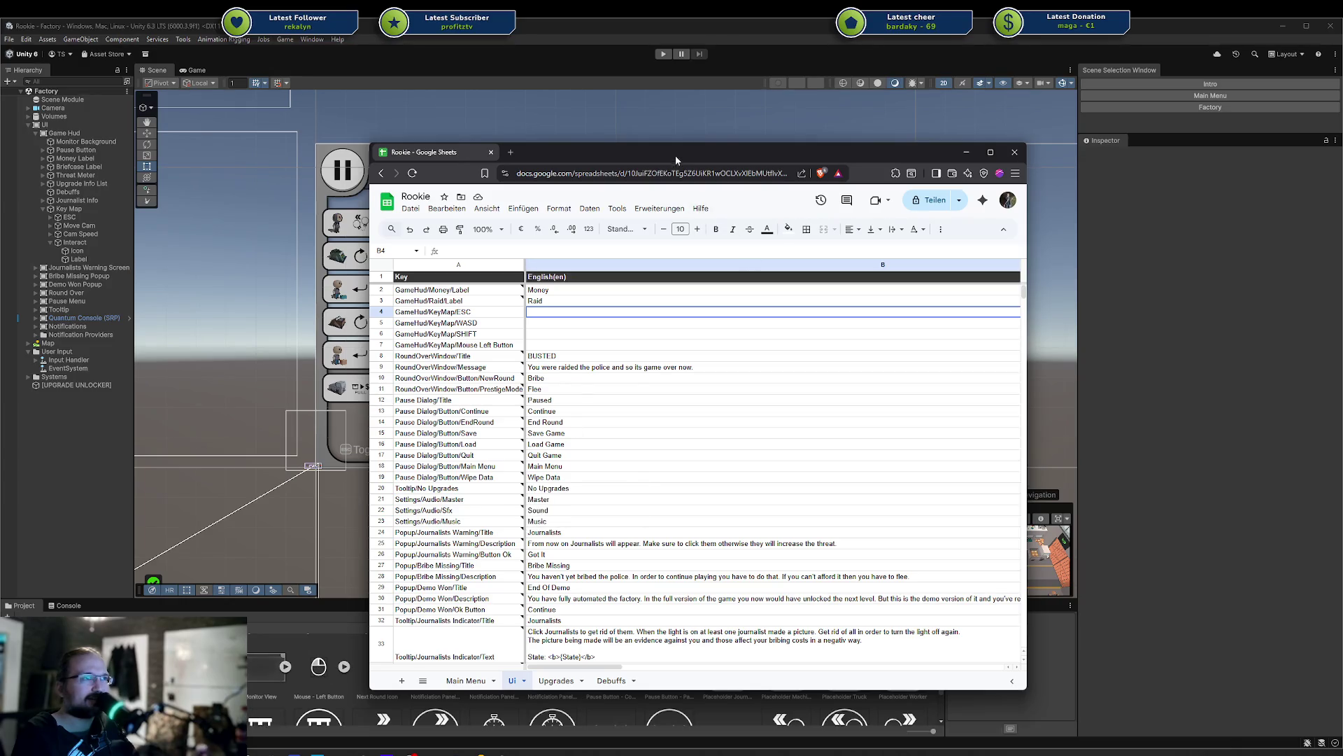
{"action": "key", "text": "super+shift+Right"}
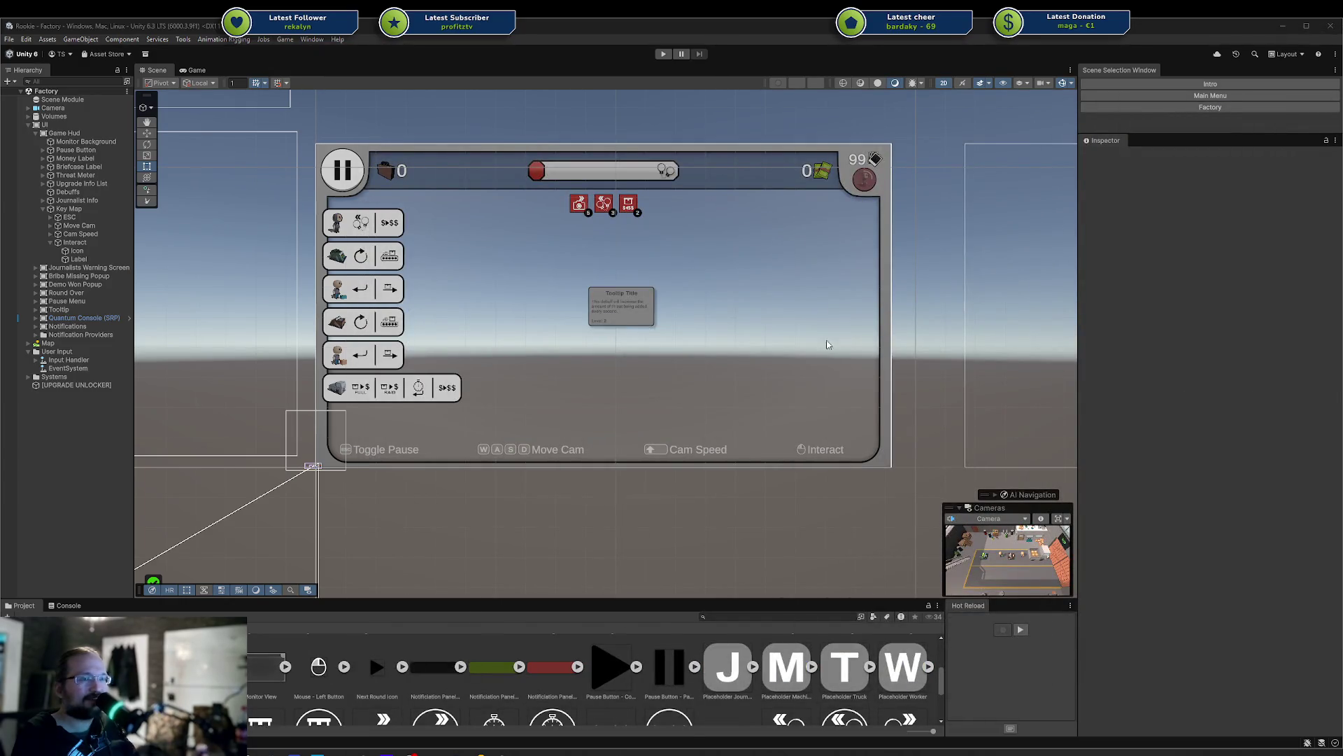
Switch to the Game Hud document in Affinity Designer and navigate onto the Icons artboard
{"action": "key", "text": "alt+Tab"}
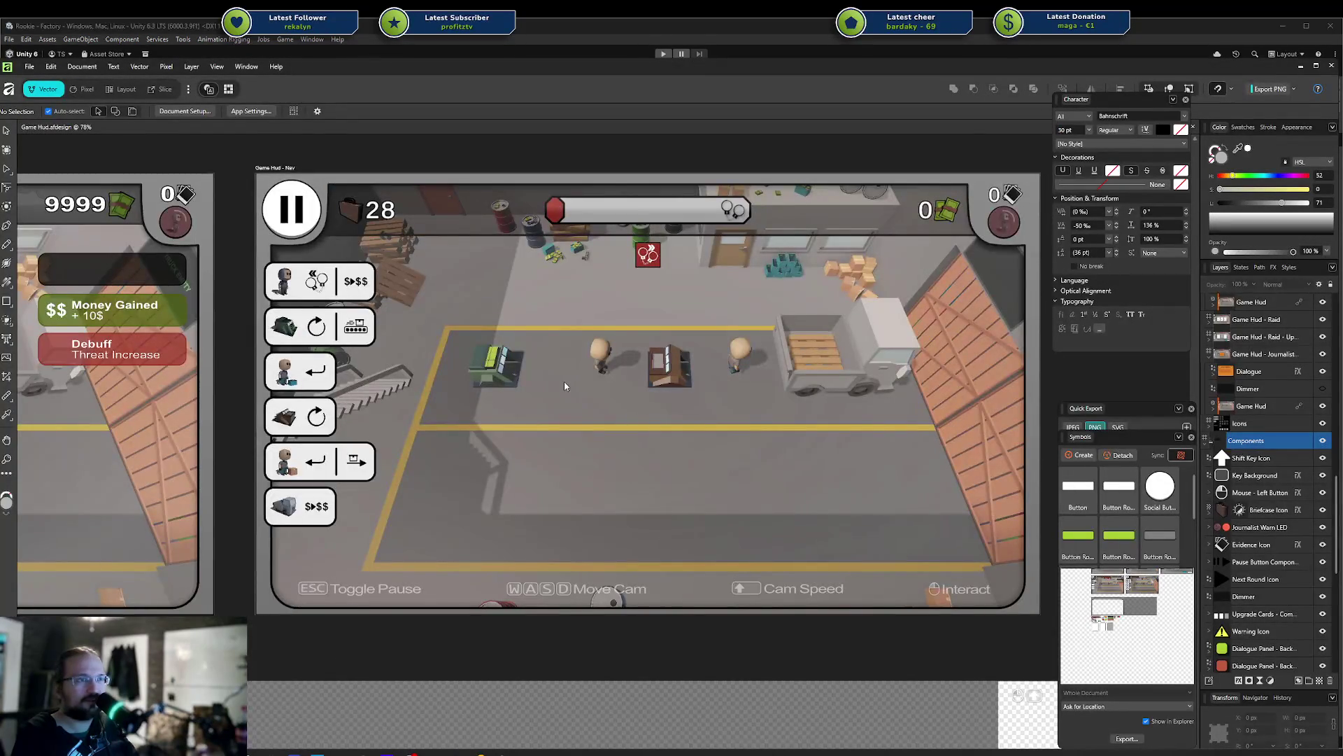
{"action": "scroll", "coordinate": [564, 380], "scroll_direction": "down", "scroll_amount": 5}
{"action": "scroll", "coordinate": [417, 301], "scroll_direction": "up", "scroll_amount": 10}
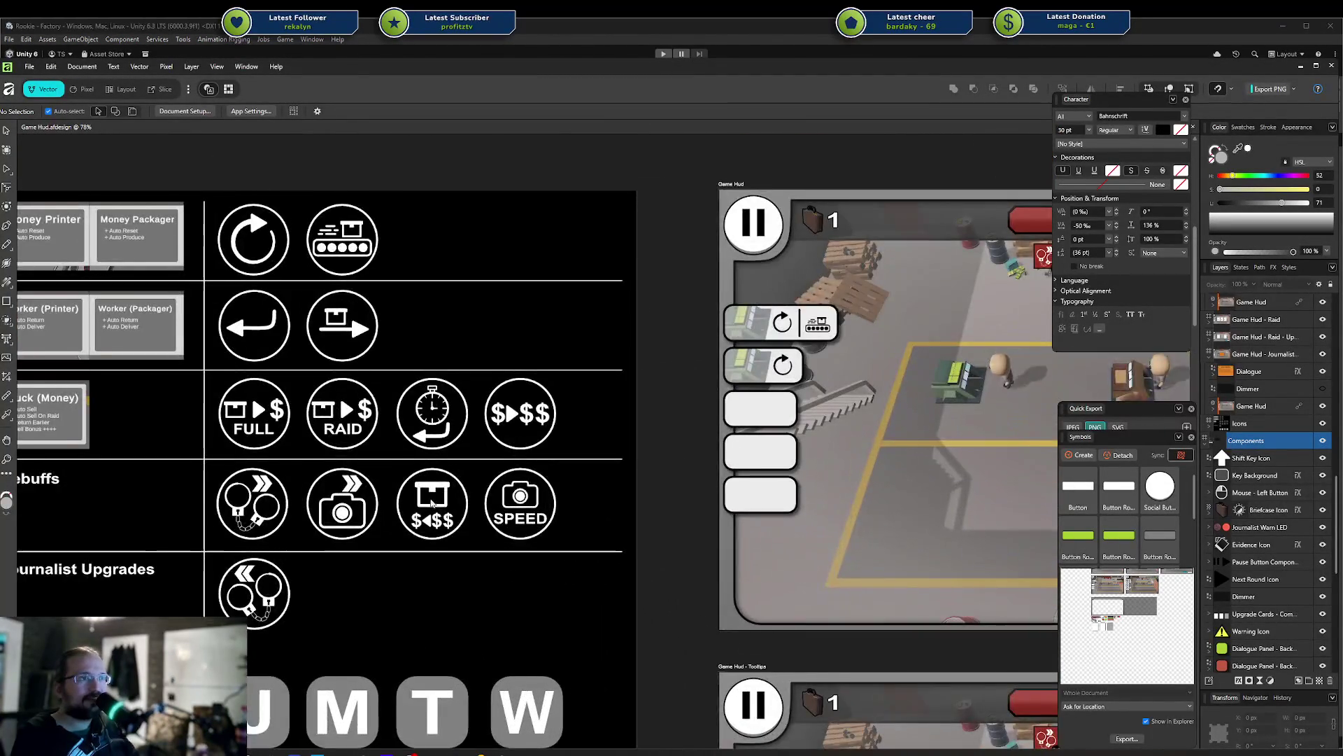
{"action": "left_click_drag", "start_coordinate": [432, 503], "coordinate": [650, 485]}
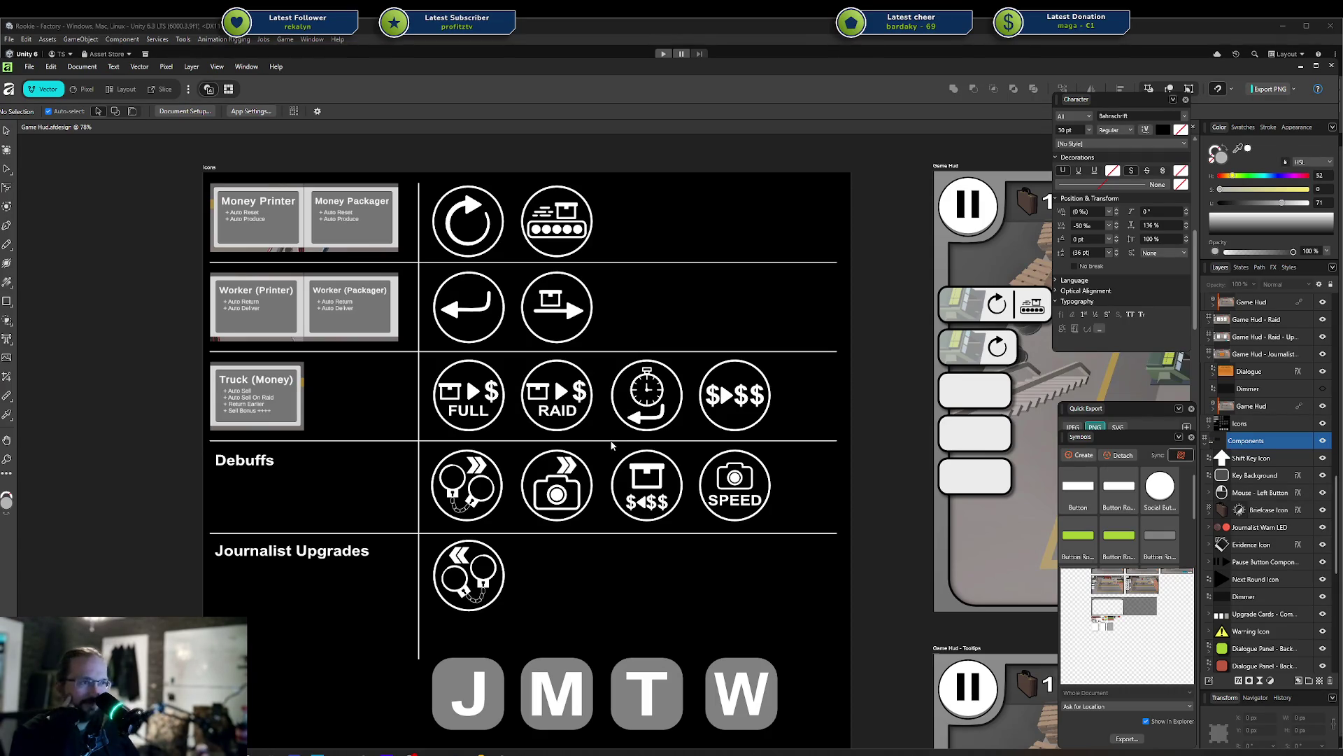
{"action": "scroll", "coordinate": [611, 445], "scroll_direction": "down", "scroll_amount": 1}
{"action": "scroll", "coordinate": [611, 445], "scroll_direction": "right", "scroll_amount": 1}
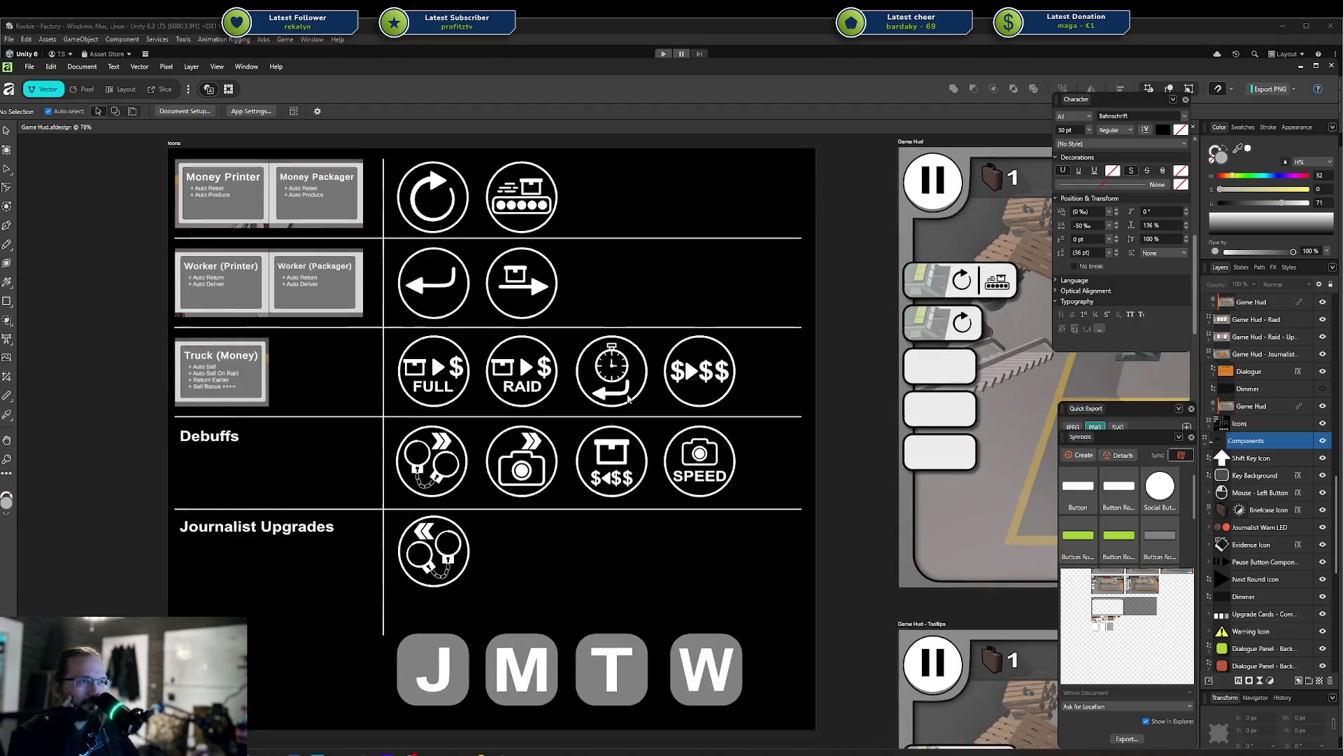
{"action": "mouse_move", "coordinate": [766, 282]}
{"action": "left_mouse_down"}
{"action": "mouse_move", "coordinate": [712, 287]}
{"action": "mouse_move", "coordinate": [581, 344]}
{"action": "mouse_move", "coordinate": [746, 350]}
{"action": "left_mouse_up"}
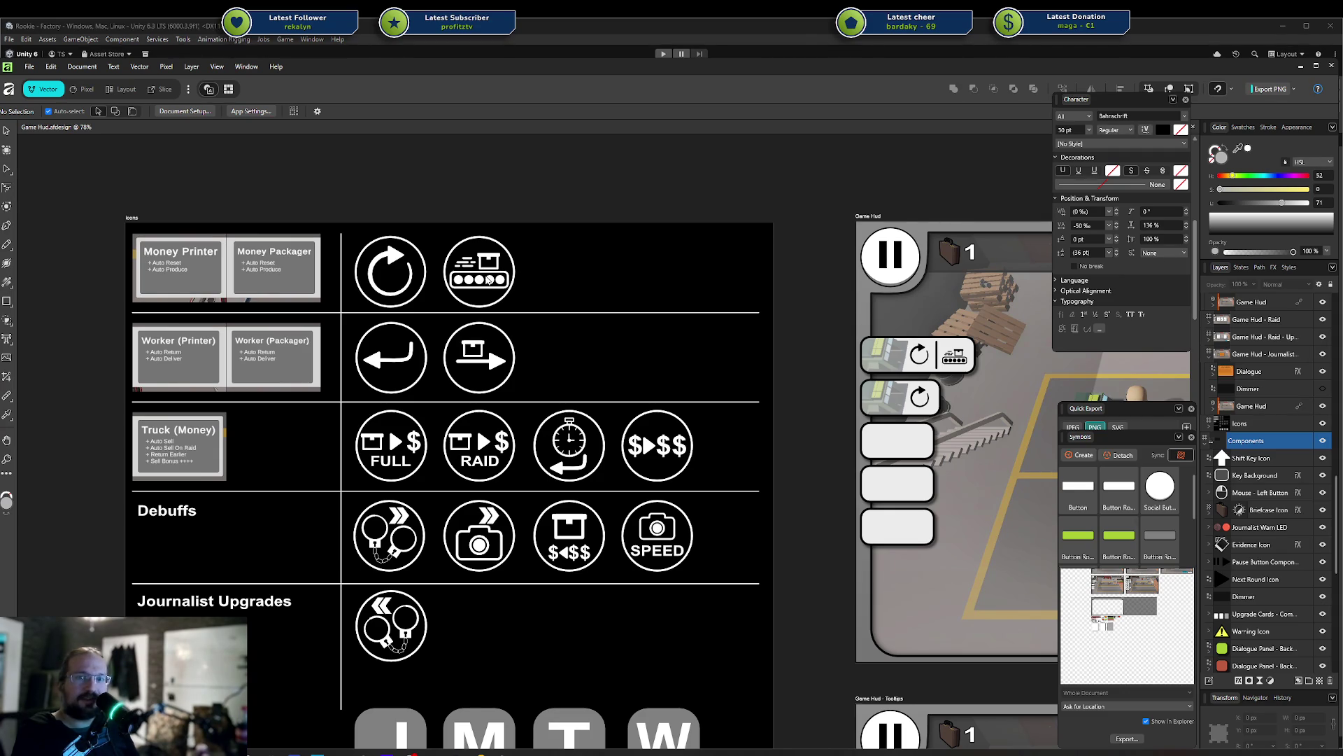
{"action": "scroll", "coordinate": [504, 309], "scroll_direction": "down", "scroll_amount": 2}
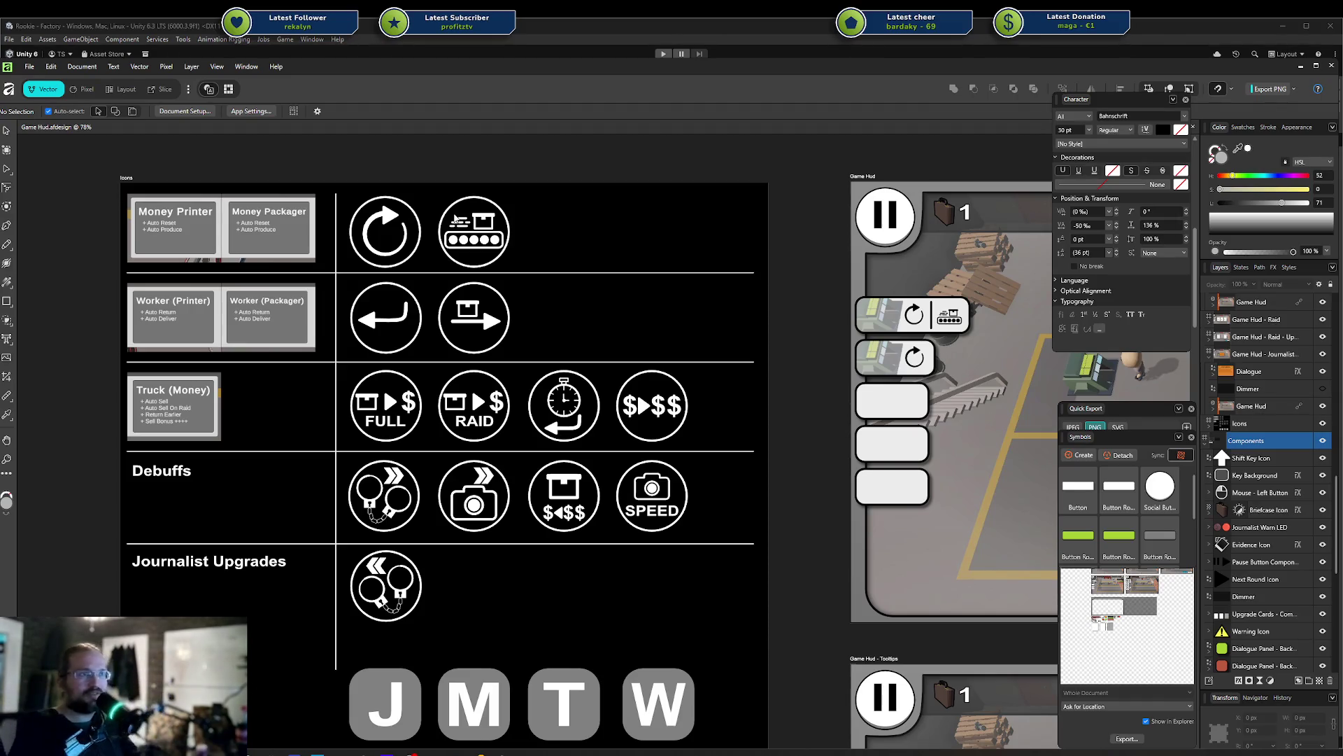
{"action": "scroll", "coordinate": [517, 235], "scroll_direction": "up", "scroll_amount": 1}
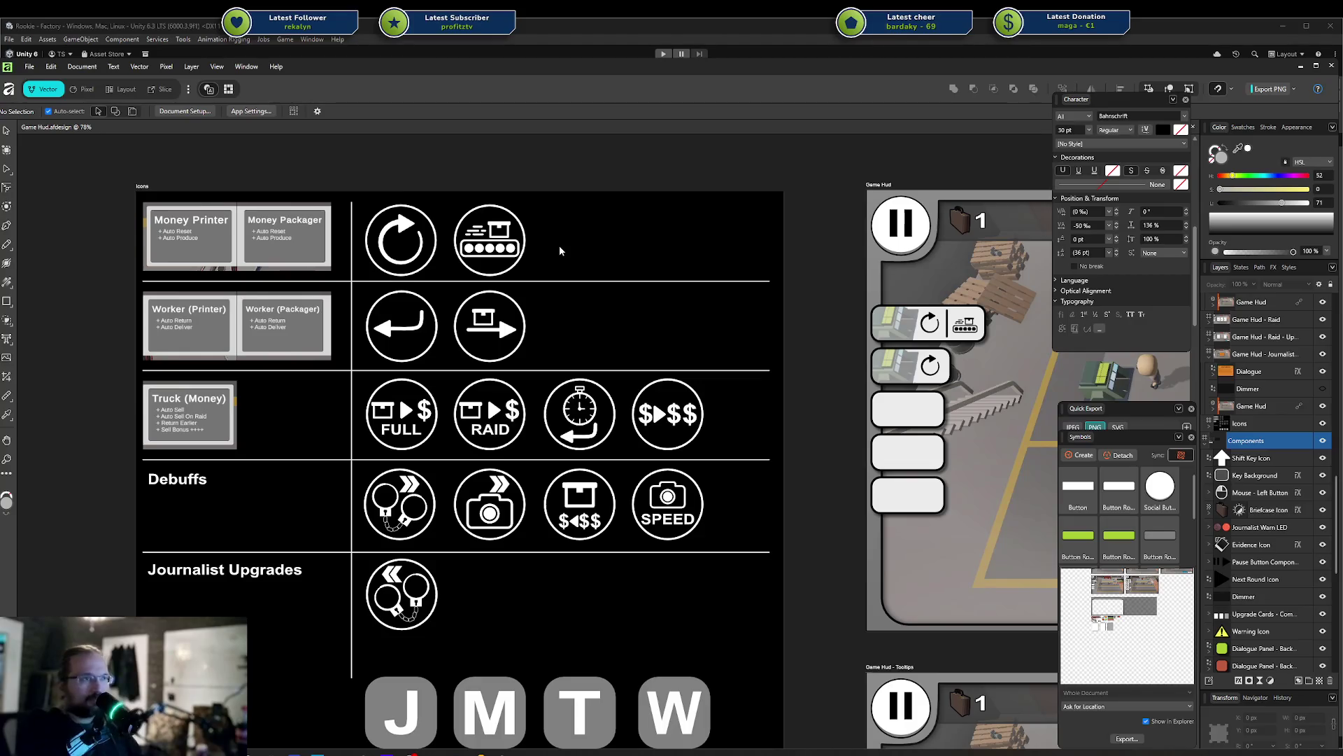
{"action": "mouse_move", "coordinate": [607, 296]}
{"action": "left_mouse_down"}
{"action": "mouse_move", "coordinate": [687, 275]}
{"action": "mouse_move", "coordinate": [678, 250]}
{"action": "left_mouse_up"}
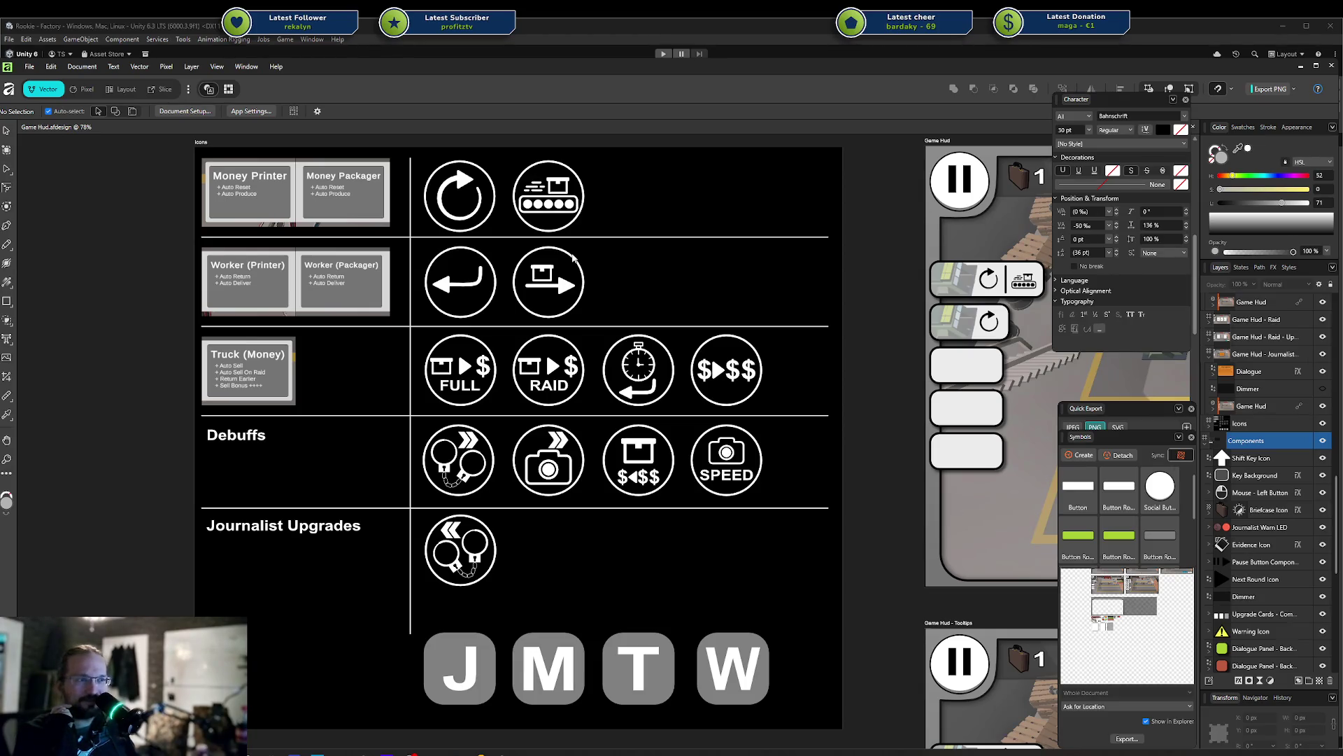
{"action": "scroll", "coordinate": [504, 514], "scroll_direction": "up", "scroll_amount": 3}
Zoom in on the icons and select the Curve layer of the Auto Reset icon's arrow
{"action": "scroll", "coordinate": [420, 467], "scroll_direction": "up", "scroll_amount": 2}
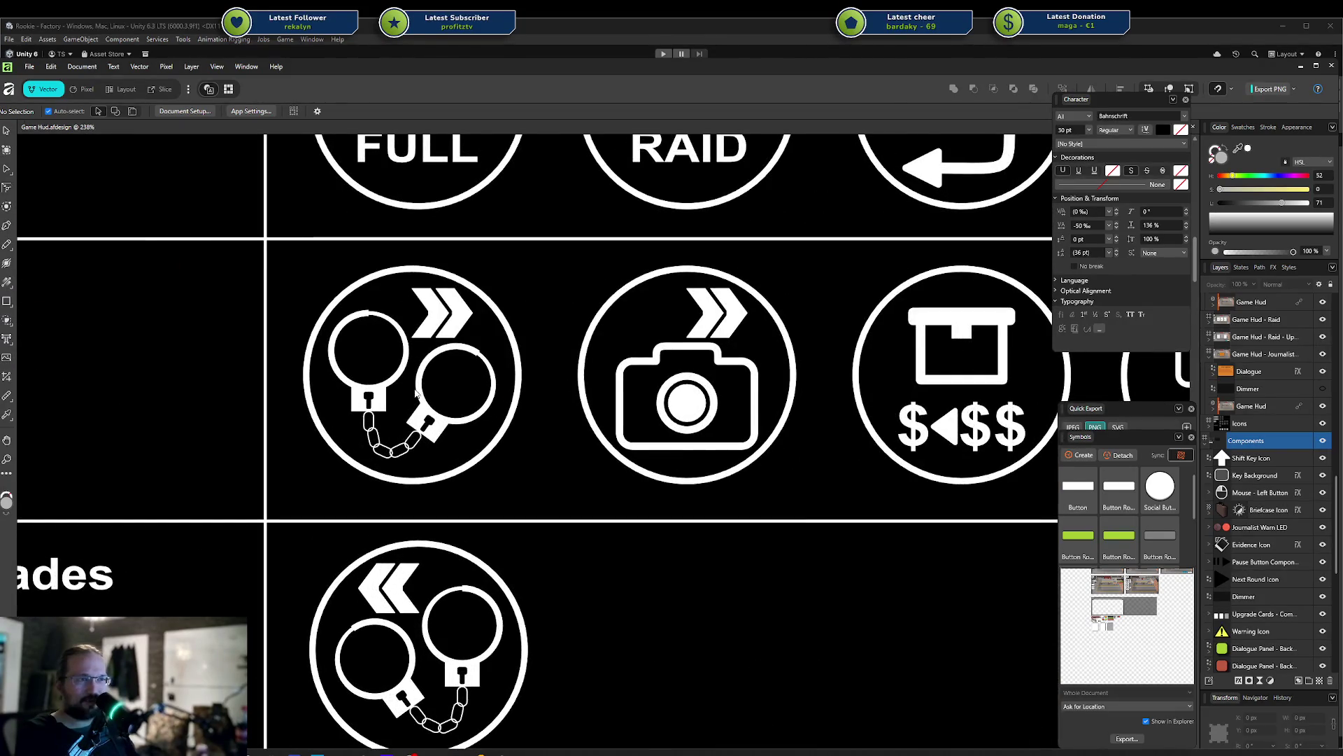
{"action": "scroll", "coordinate": [422, 404], "scroll_direction": "down", "scroll_amount": 2}
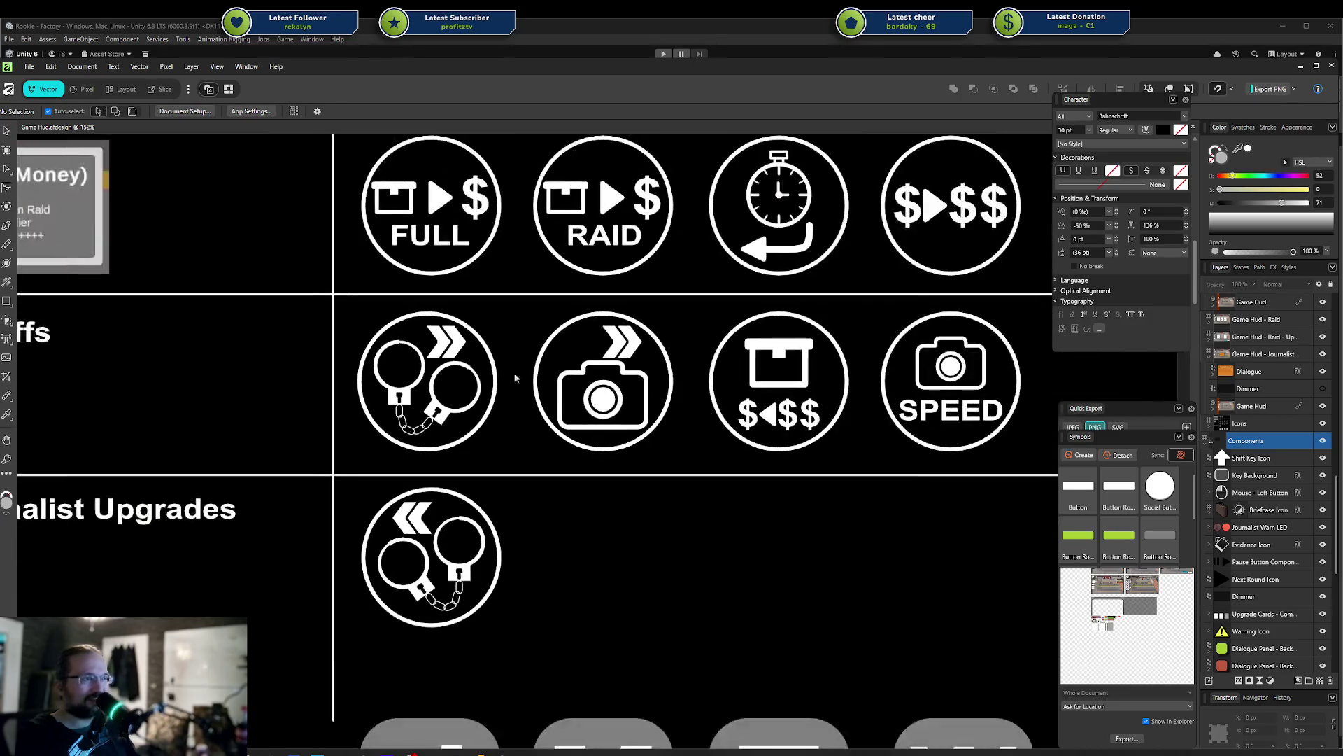
{"action": "scroll", "coordinate": [462, 469], "scroll_direction": "up", "scroll_amount": 2}
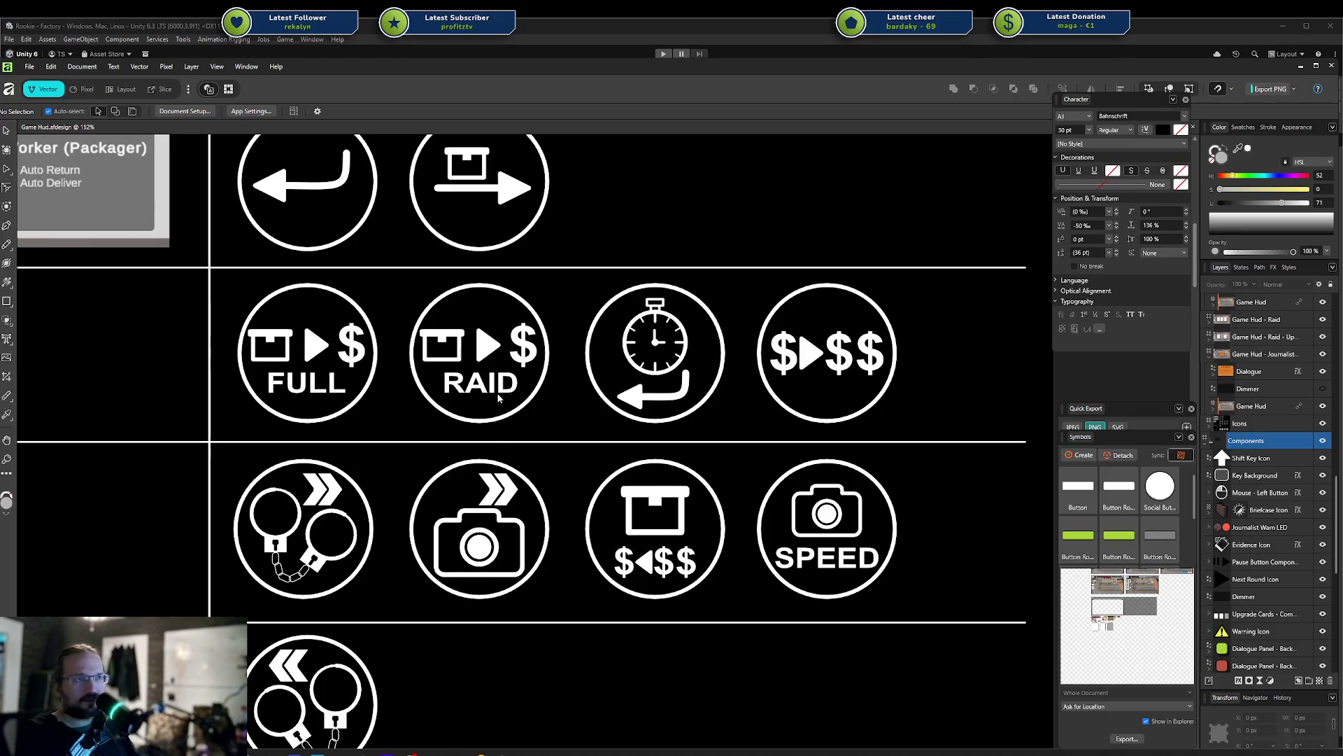
{"action": "scroll", "coordinate": [545, 514], "scroll_direction": "up", "scroll_amount": 1}
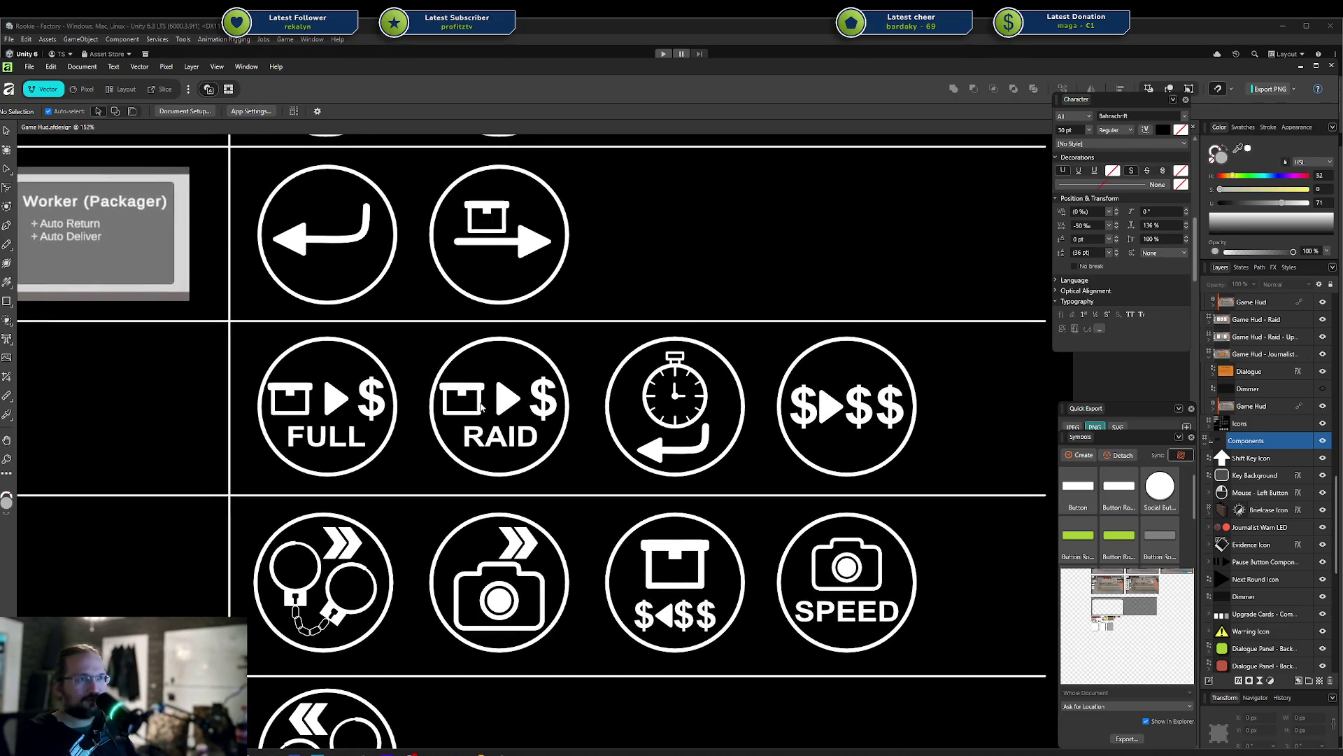
{"action": "scroll", "coordinate": [474, 424], "scroll_direction": "up", "scroll_amount": 3}
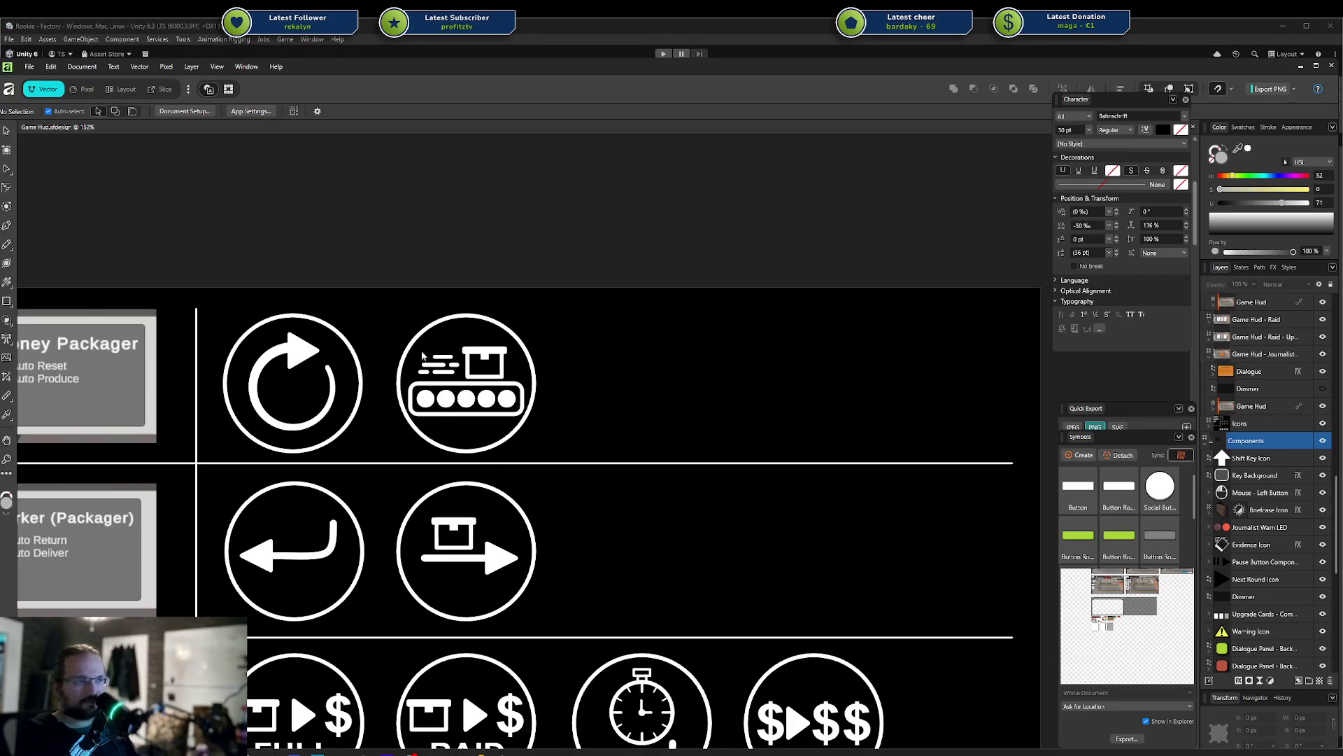
{"action": "scroll", "coordinate": [472, 419], "scroll_direction": "down", "scroll_amount": 2}
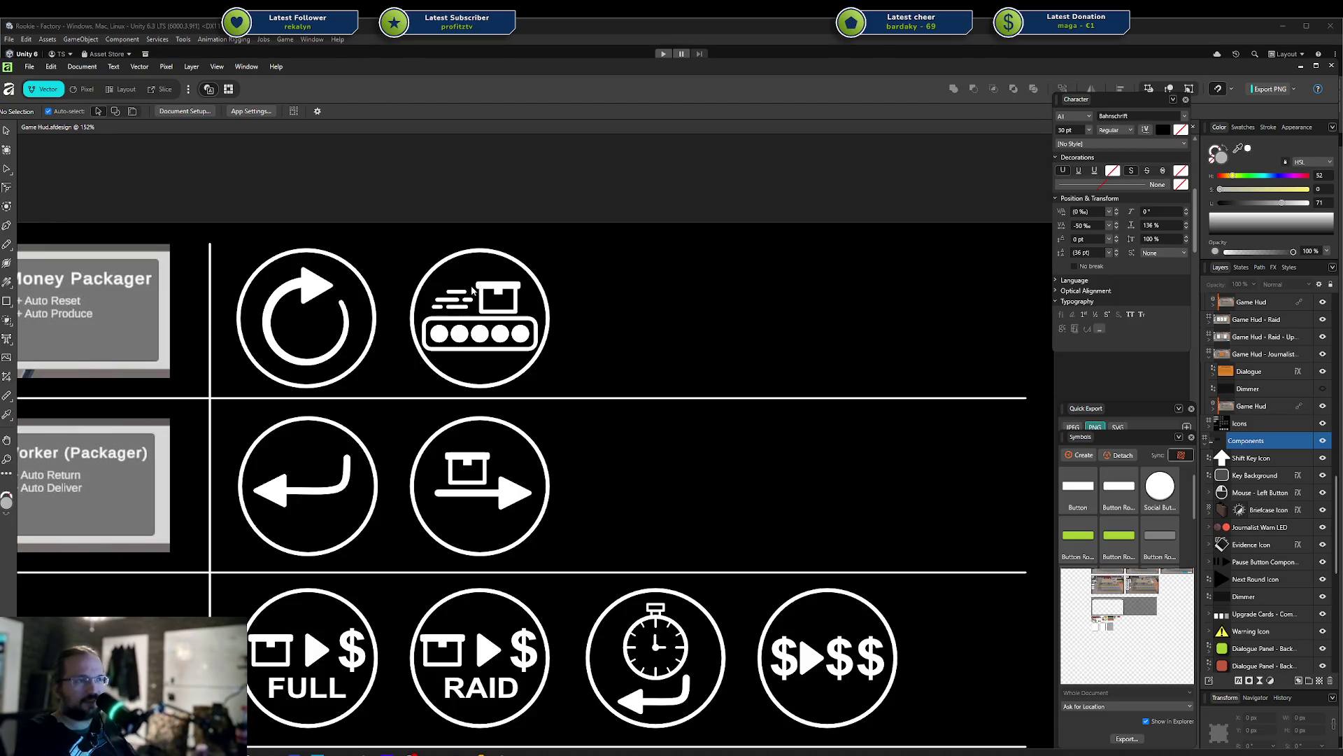
{"action": "scroll", "coordinate": [465, 364], "scroll_direction": "down", "scroll_amount": 1}
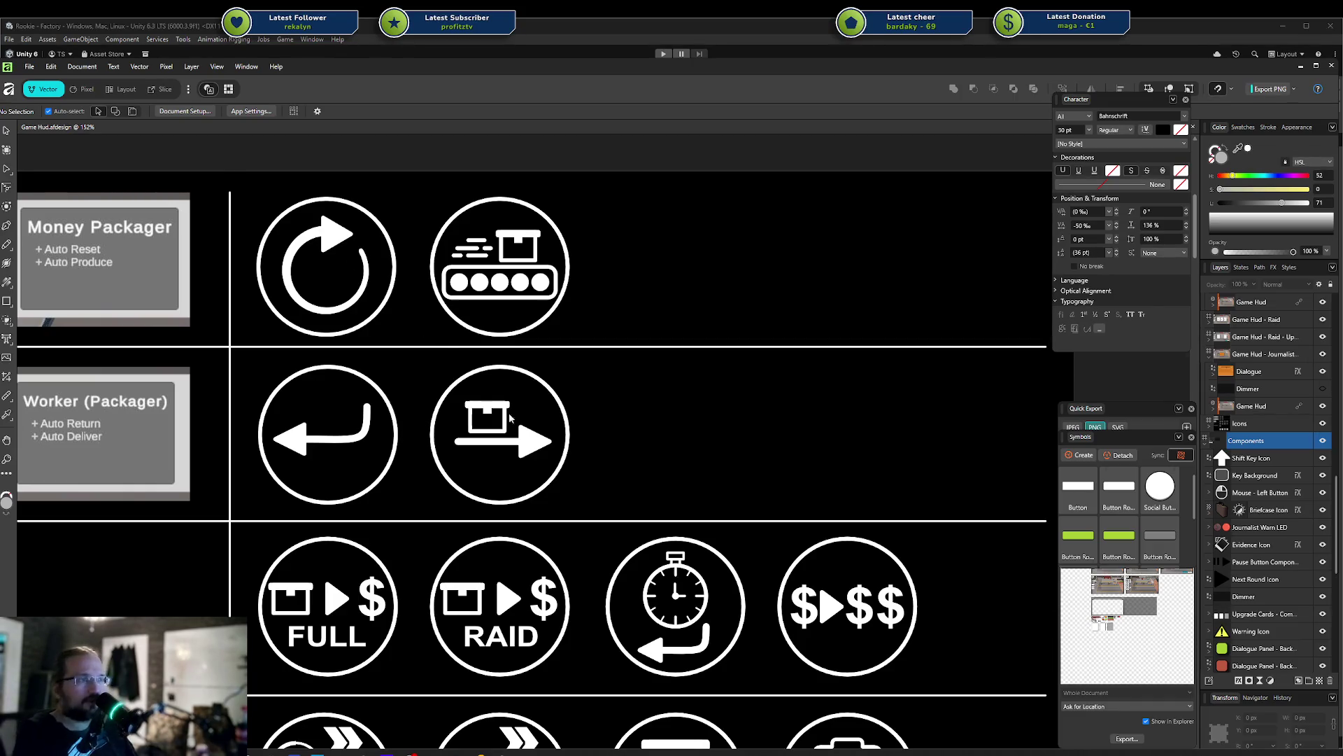
{"action": "scroll", "coordinate": [347, 280], "scroll_direction": "left", "scroll_amount": 3}
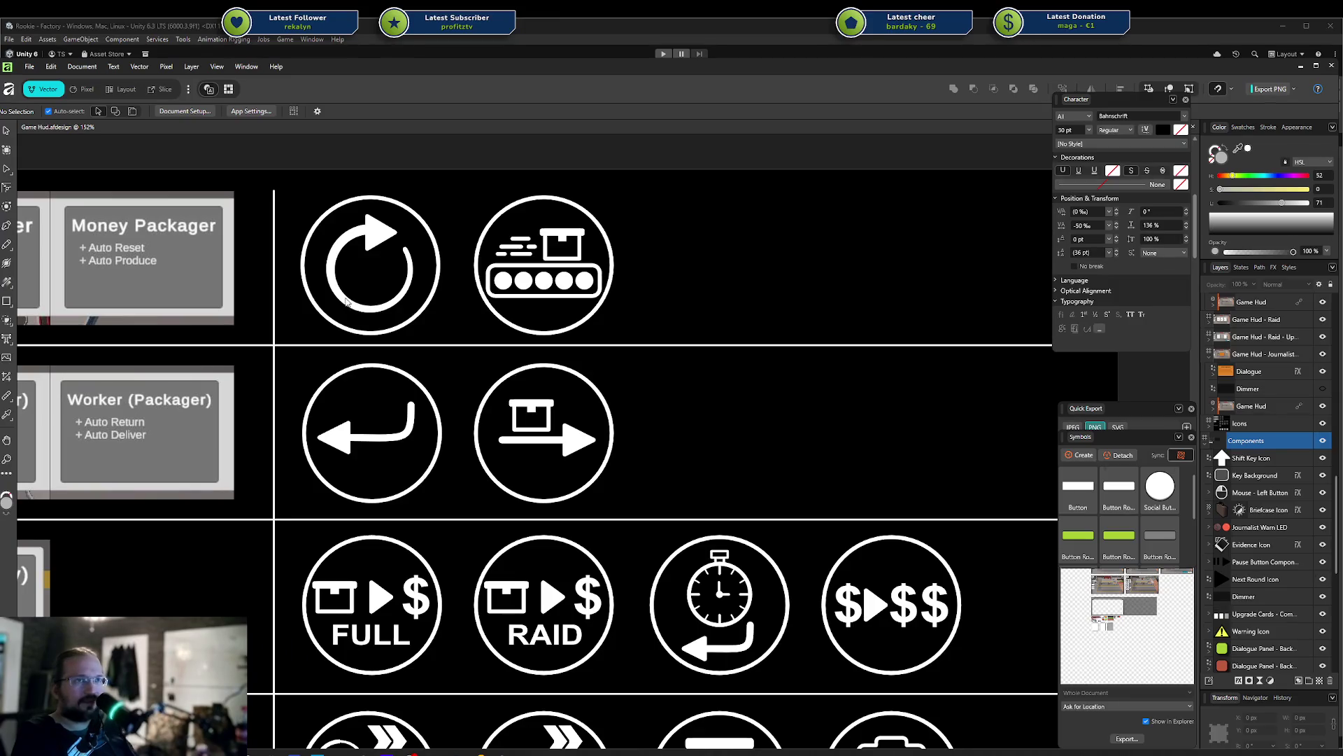
{"action": "left_click", "coordinate": [347, 302]}
{"action": "double_click", "coordinate": [332, 286]}
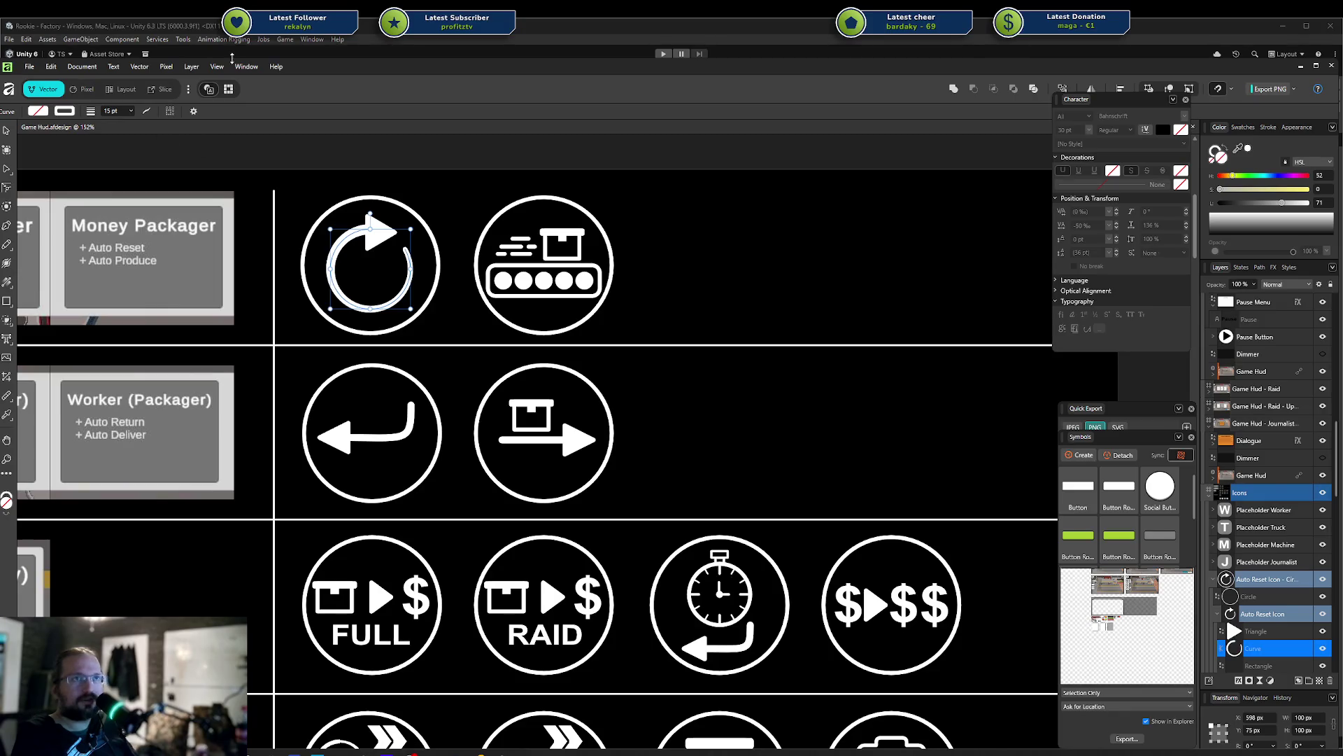
Glance at the Unity scene, then return to the icon document in Affinity Designer
{"action": "left_click", "coordinate": [343, 56]}
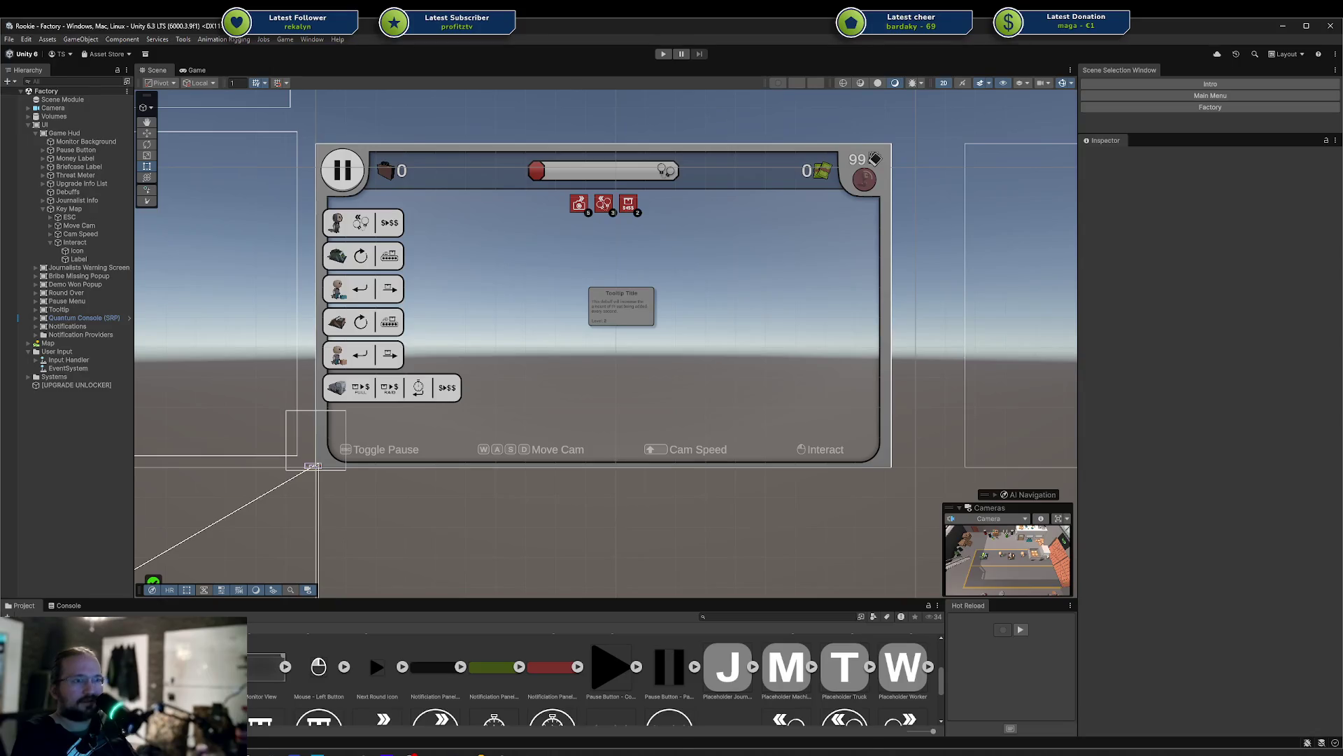
{"action": "key", "text": "alt+Tab"}
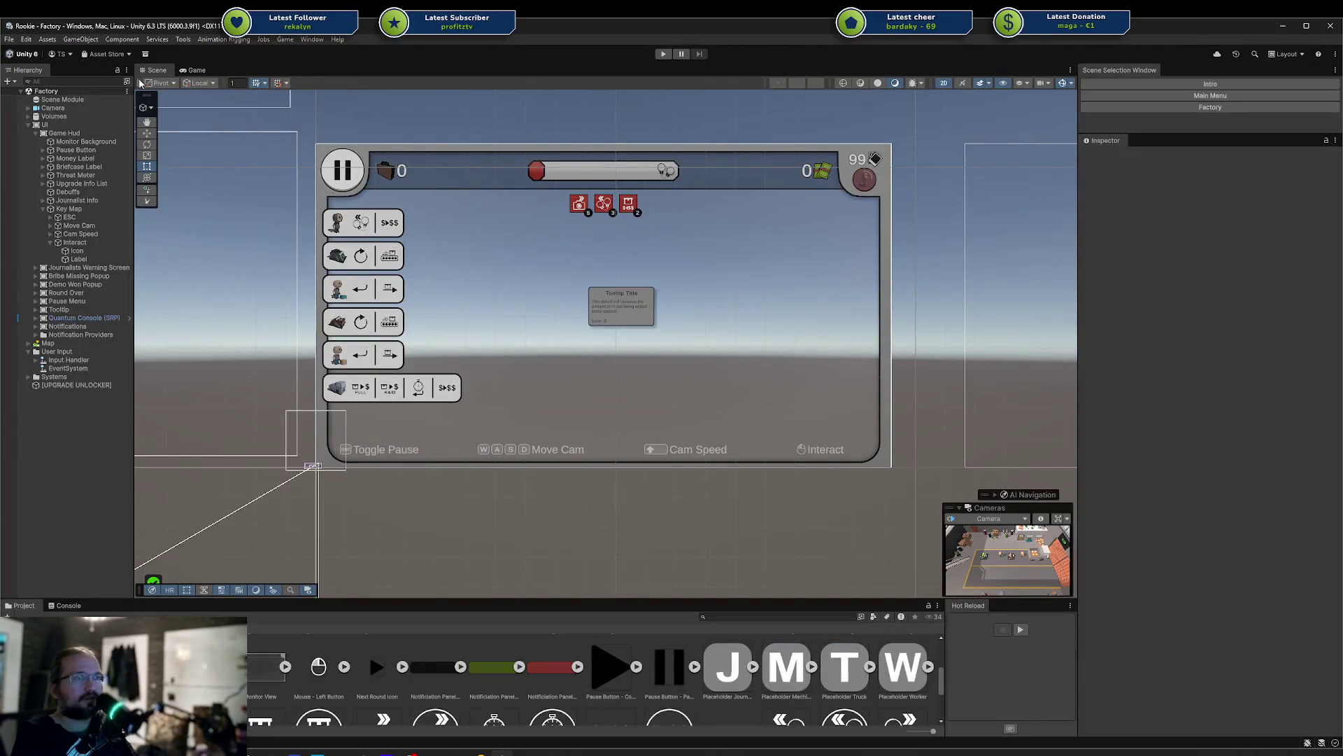
{"action": "key", "text": "alt+Tab"}
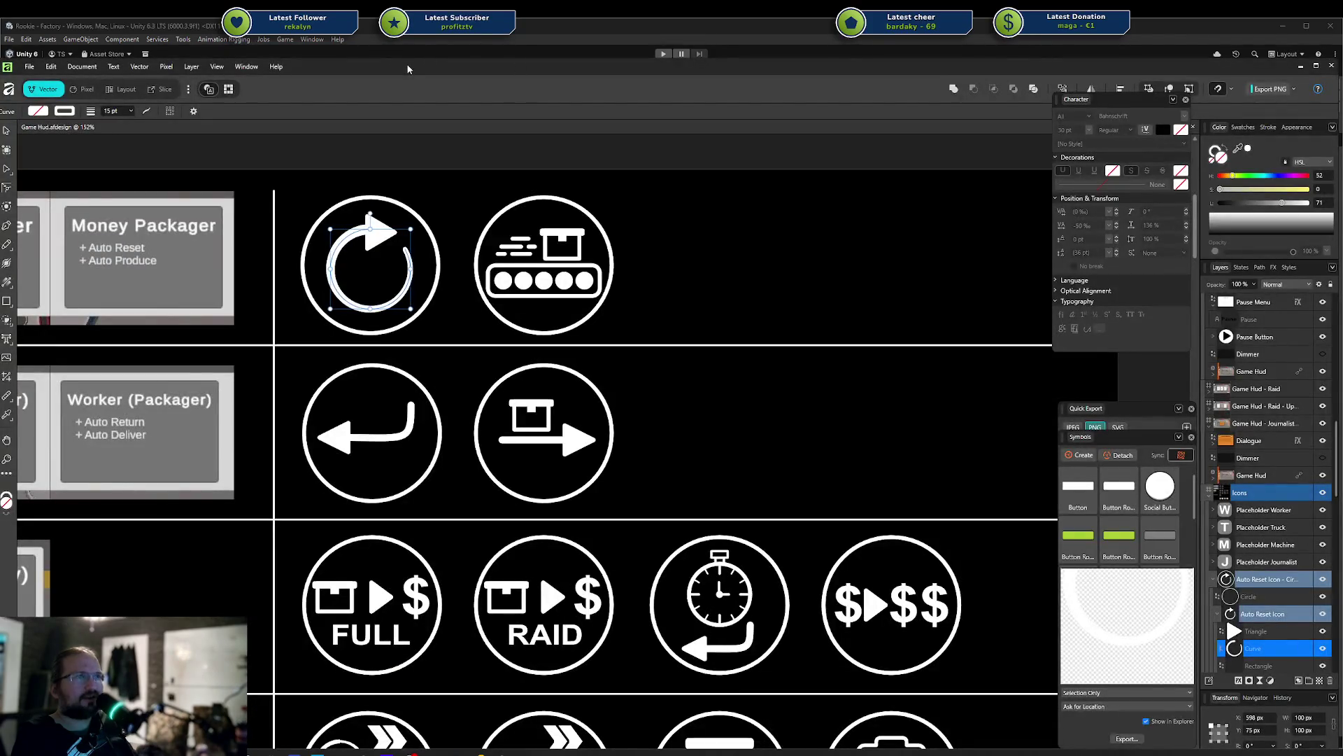
{"action": "mouse_move", "coordinate": [405, 68]}
{"action": "left_mouse_down"}
{"action": "mouse_move", "coordinate": [15, 82]}
{"action": "mouse_move", "coordinate": [21, 148]}
{"action": "left_mouse_up"}
{"action": "double_click", "coordinate": [22, 150]}
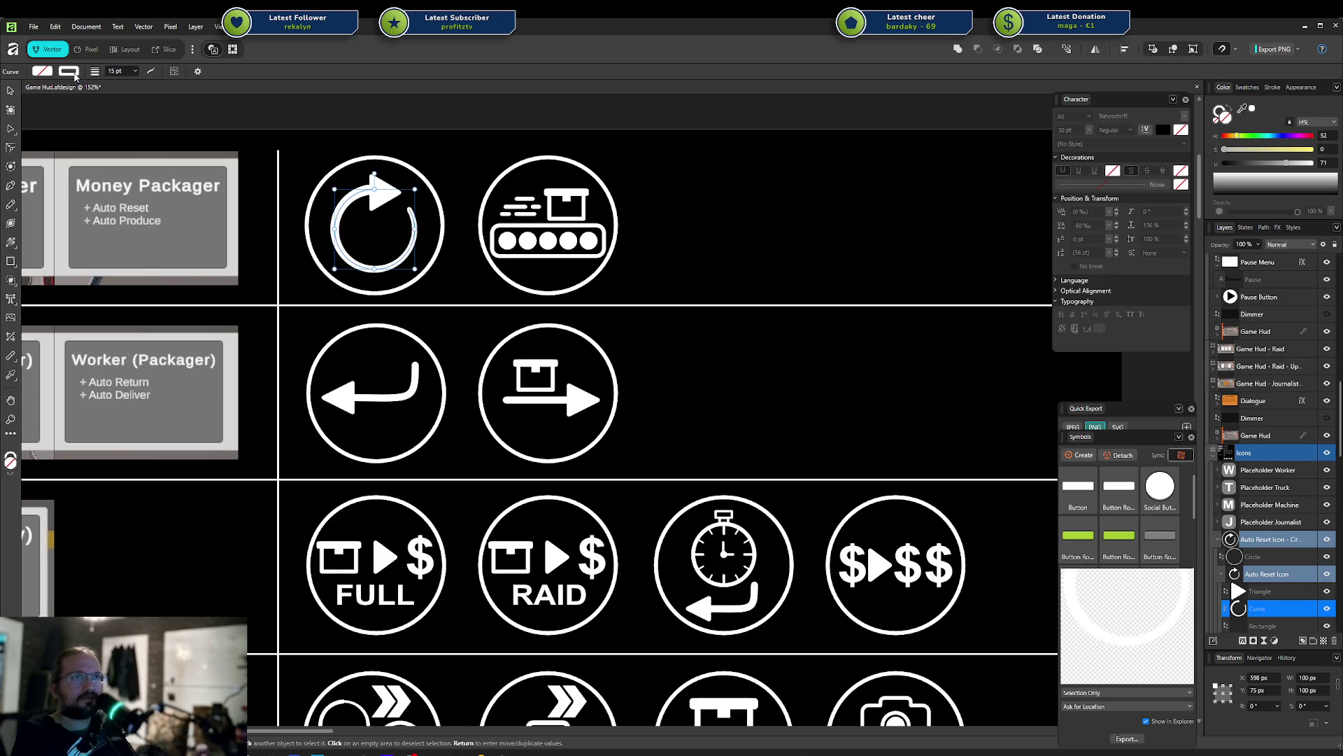
{"action": "left_click", "coordinate": [347, 190]}
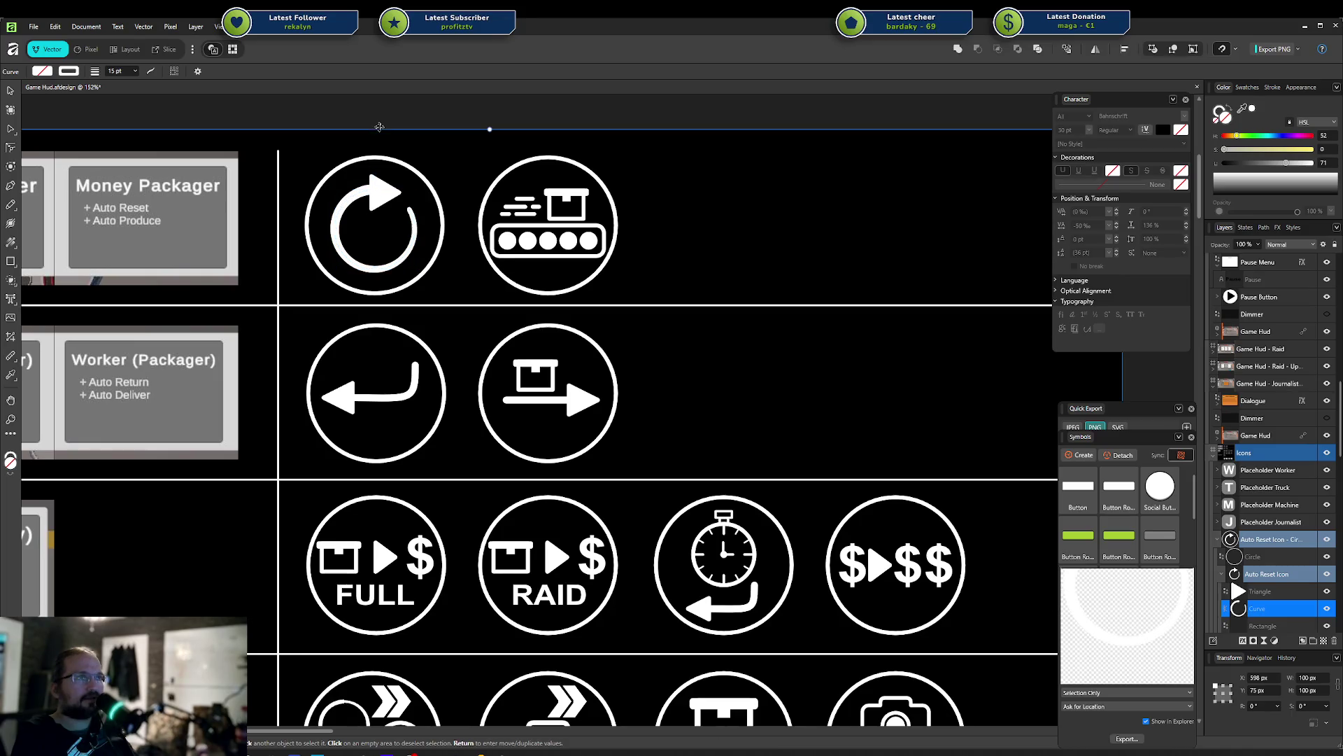
{"action": "left_click", "coordinate": [347, 205]}
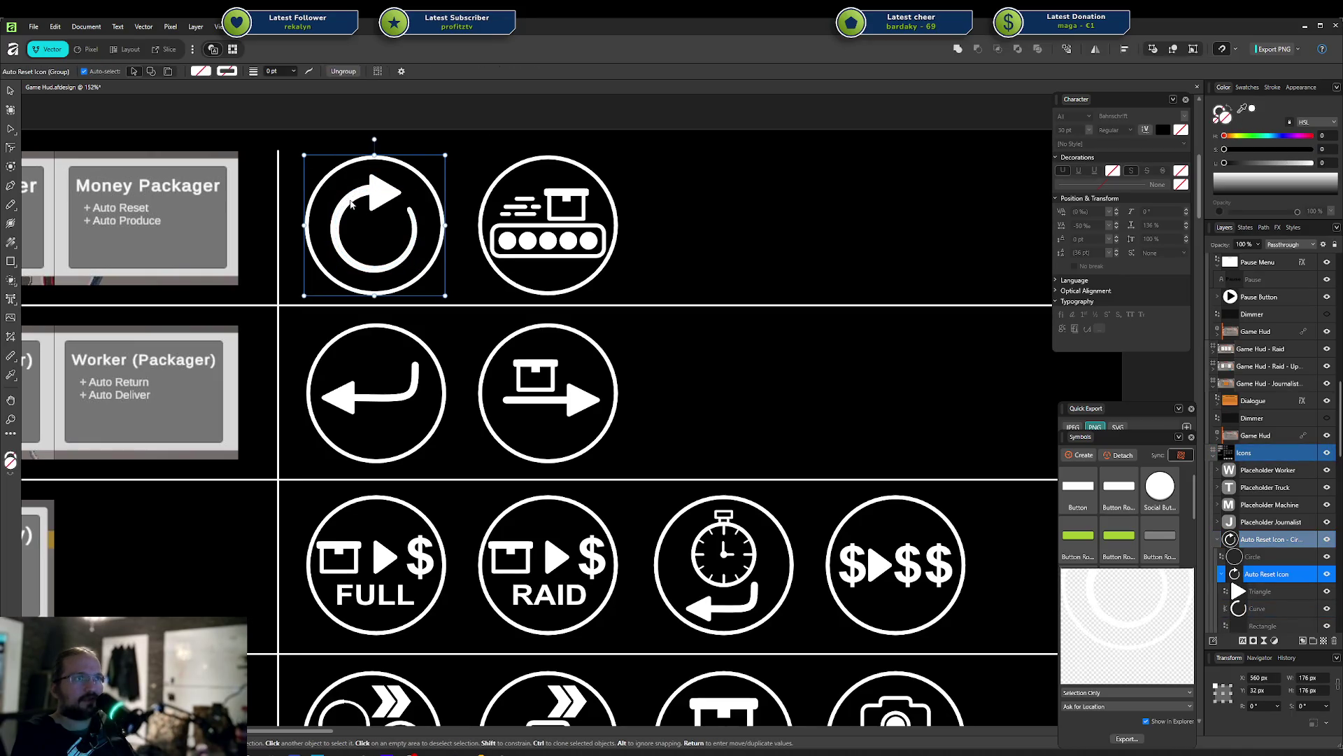
{"action": "double_click", "coordinate": [347, 205]}
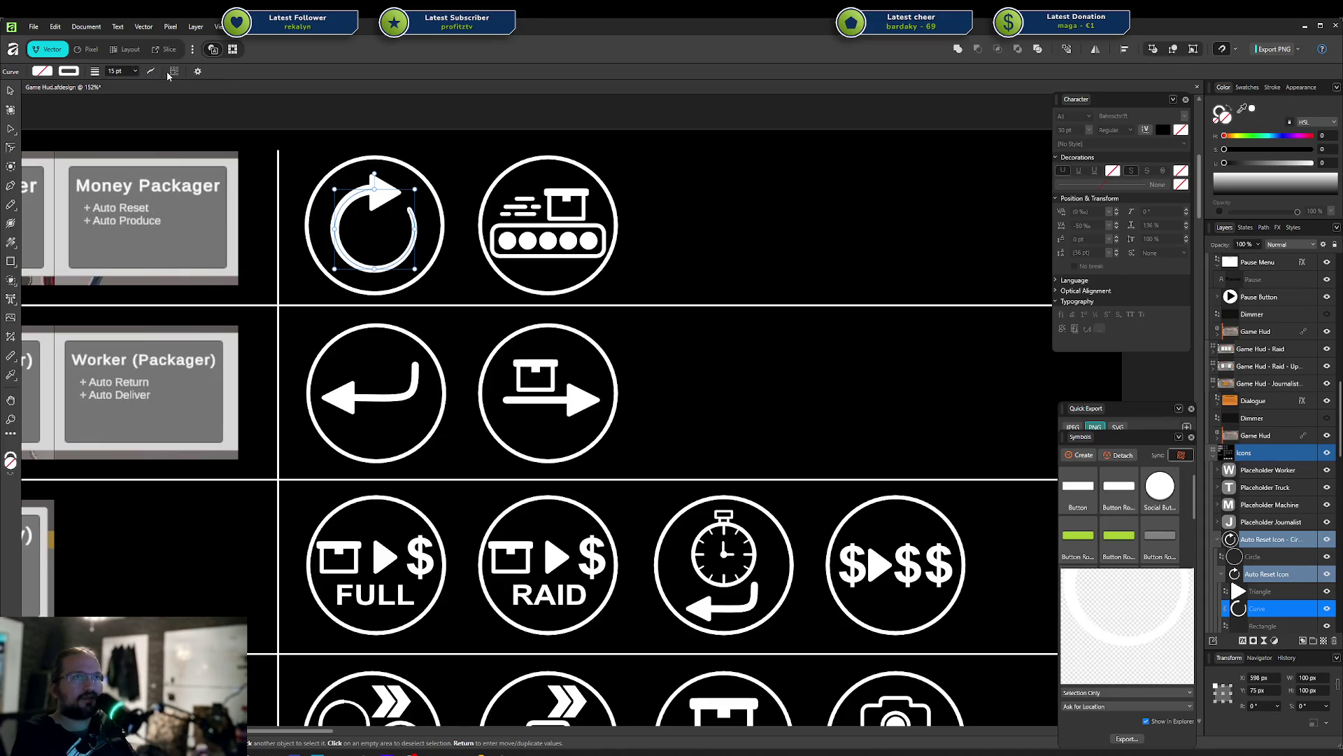
{"action": "key", "text": "v"}
{"action": "left_click", "coordinate": [68, 73]}
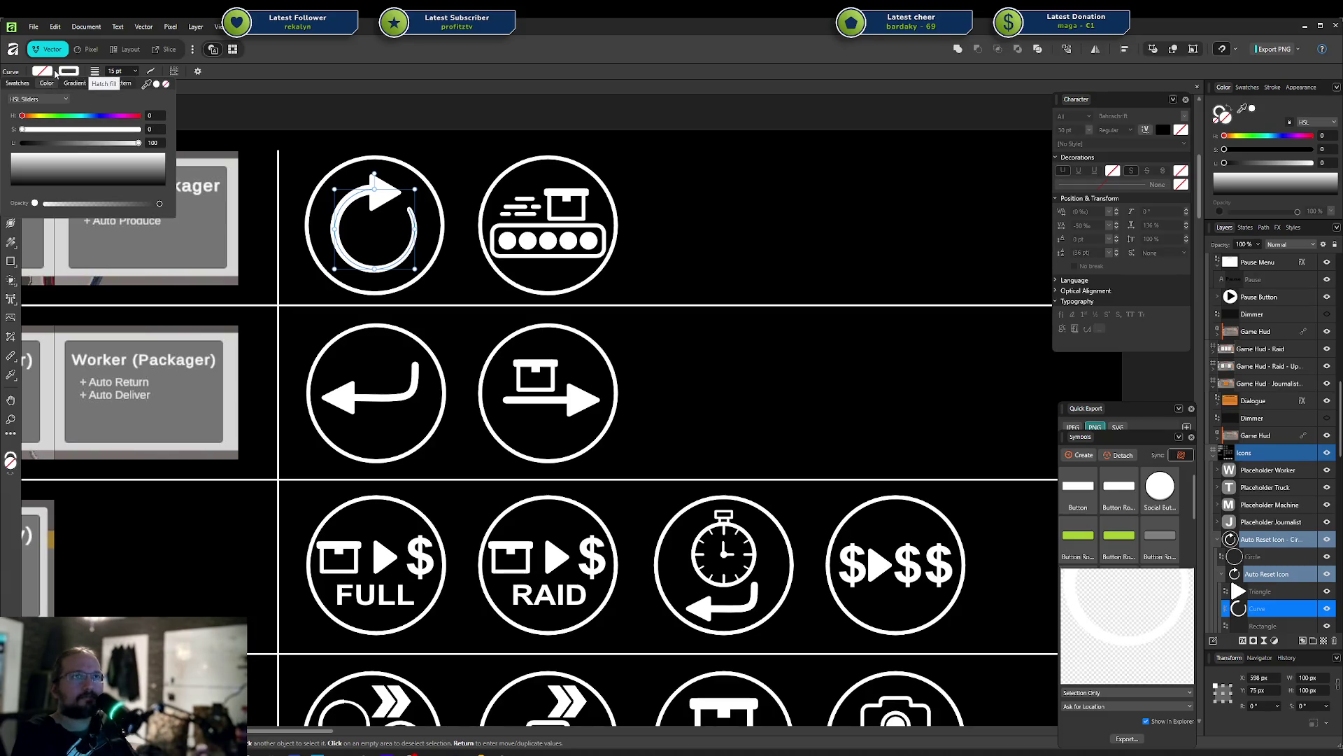
{"action": "left_click", "coordinate": [150, 72]}
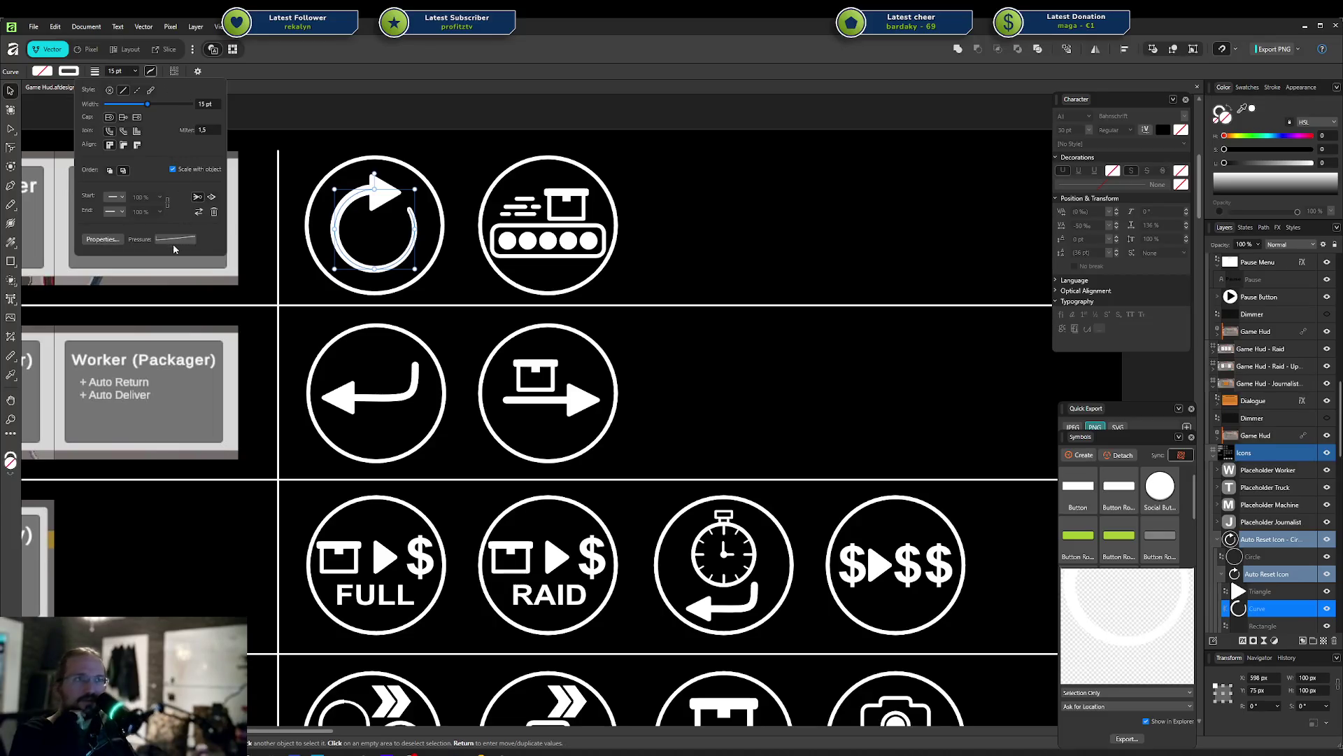
{"action": "left_click", "coordinate": [176, 238]}
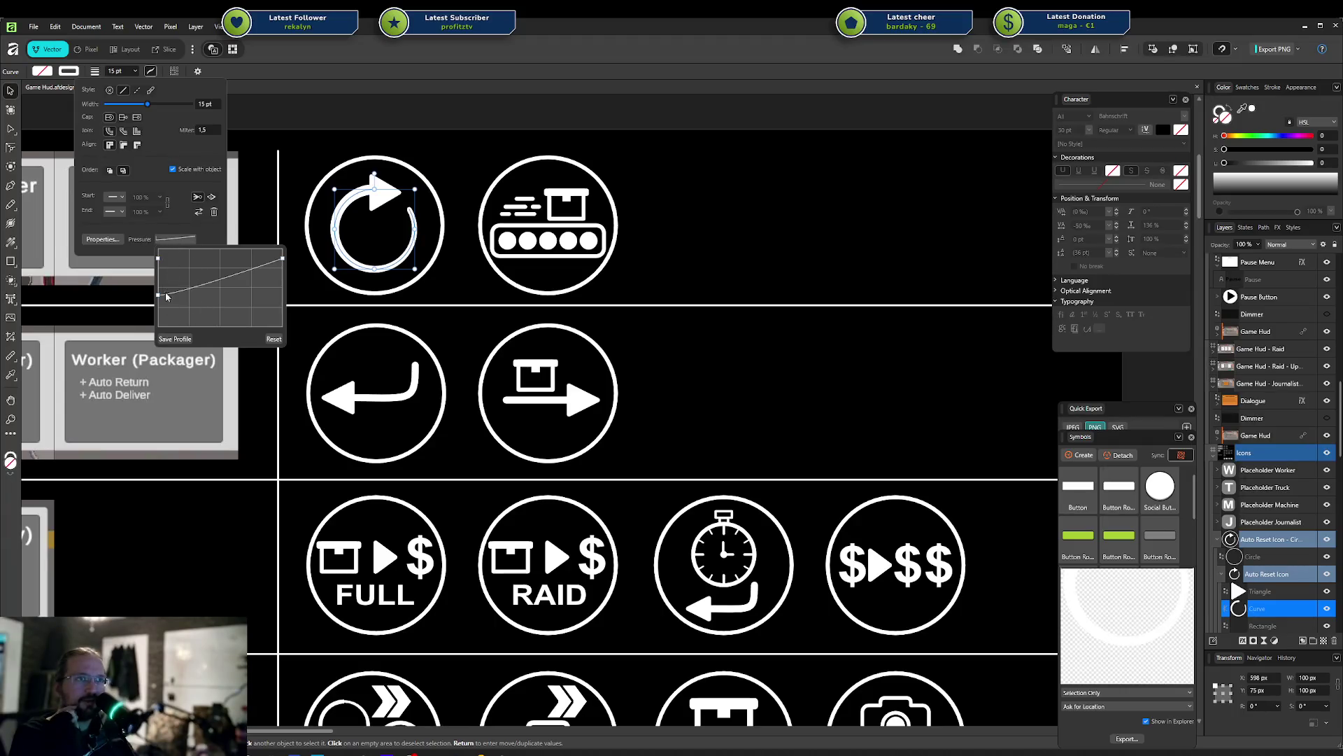
{"action": "mouse_move", "coordinate": [158, 294]}
{"action": "left_mouse_down"}
{"action": "mouse_move", "coordinate": [159, 258]}
{"action": "mouse_move", "coordinate": [210, 286]}
{"action": "mouse_move", "coordinate": [213, 267]}
{"action": "mouse_move", "coordinate": [238, 293]}
{"action": "mouse_move", "coordinate": [266, 273]}
{"action": "mouse_move", "coordinate": [264, 293]}
{"action": "mouse_move", "coordinate": [273, 251]}
{"action": "mouse_move", "coordinate": [276, 326]}
{"action": "left_mouse_up"}
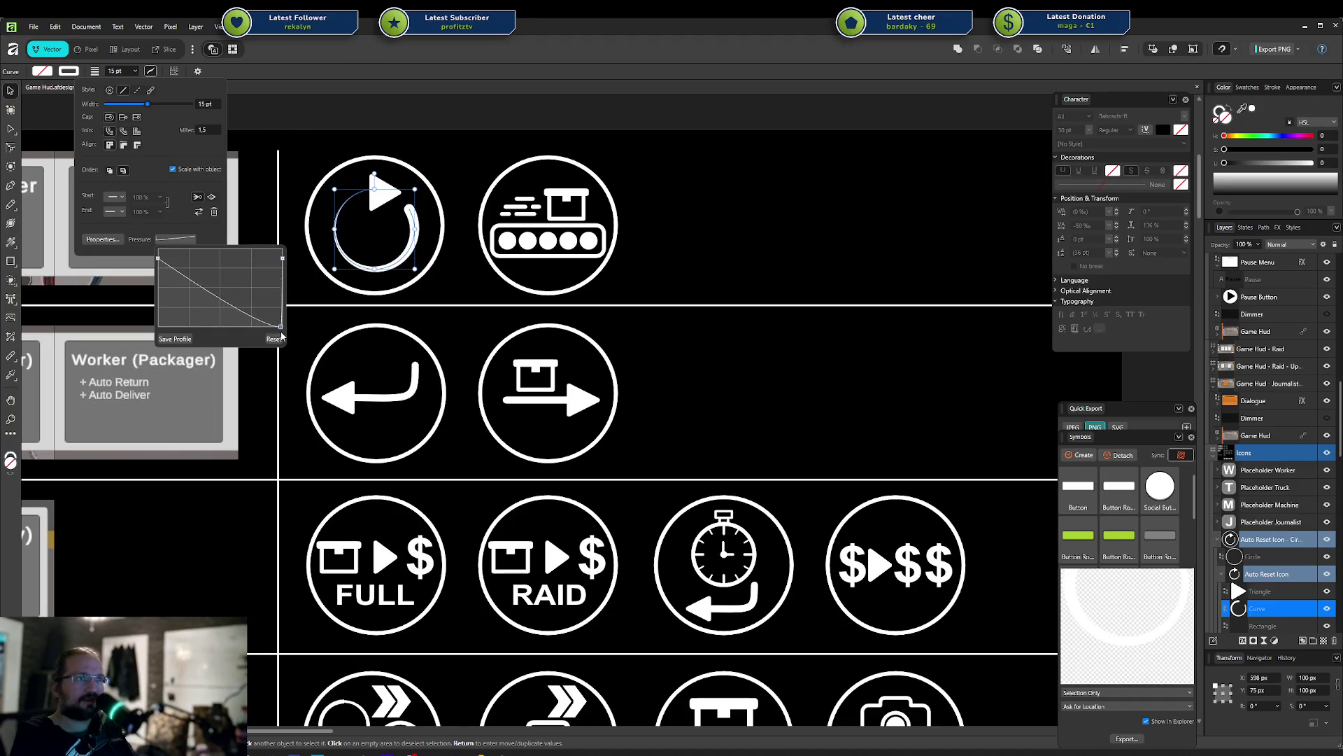
{"action": "left_click", "coordinate": [490, 108]}
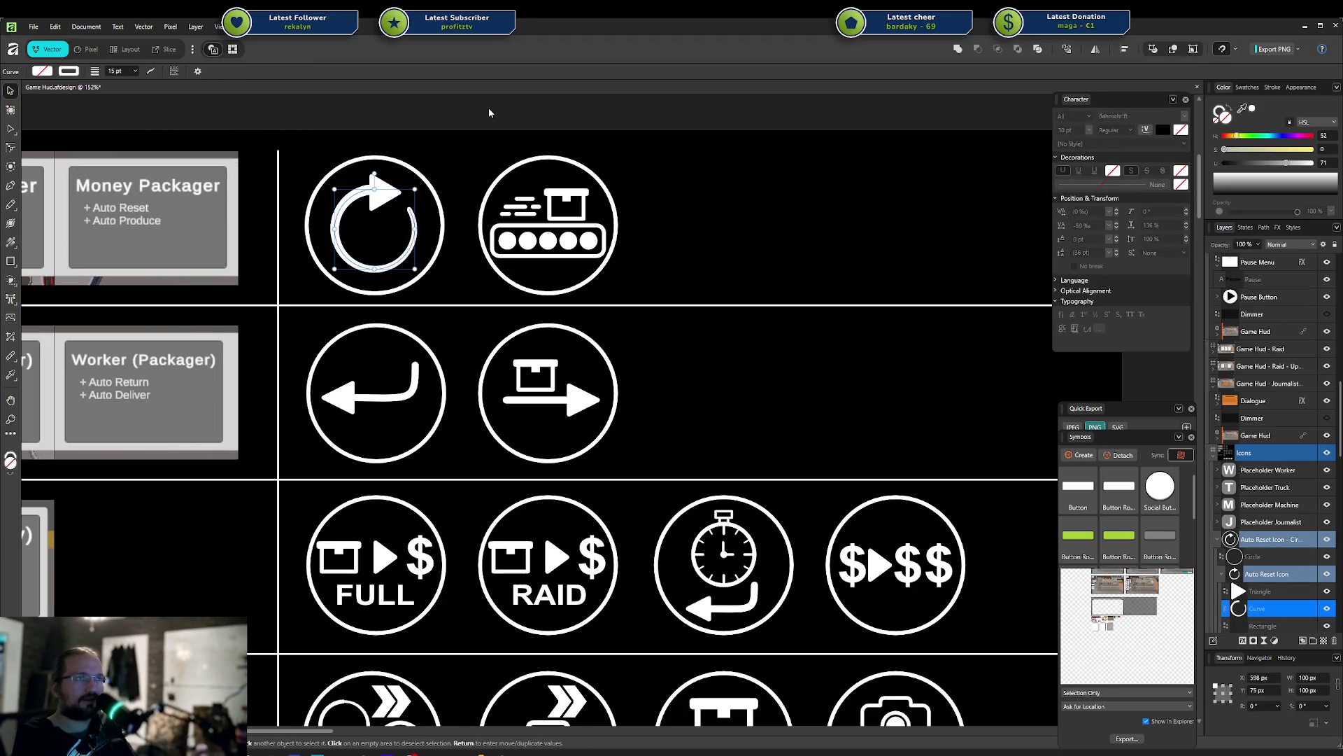
{"action": "left_click", "coordinate": [452, 114]}
{"action": "left_click", "coordinate": [434, 109]}
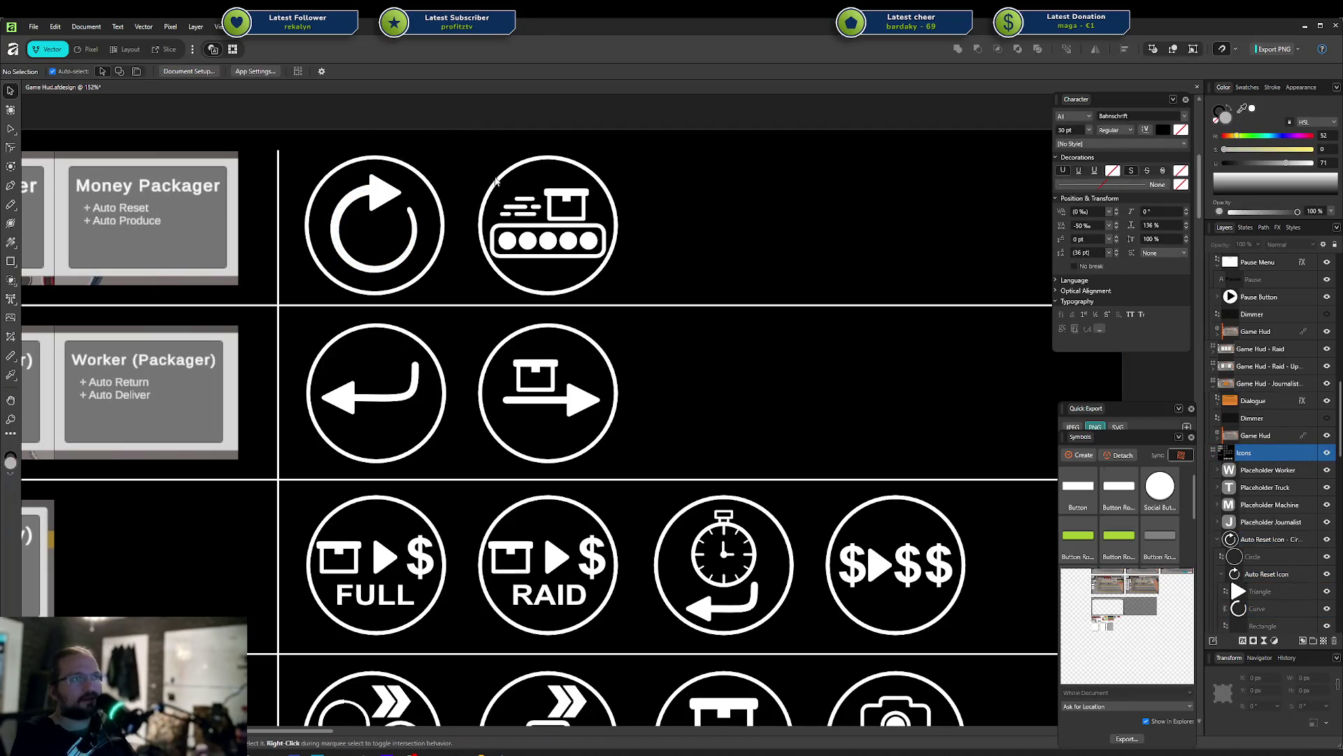
{"action": "scroll", "coordinate": [419, 224], "scroll_direction": "up", "scroll_amount": 1}
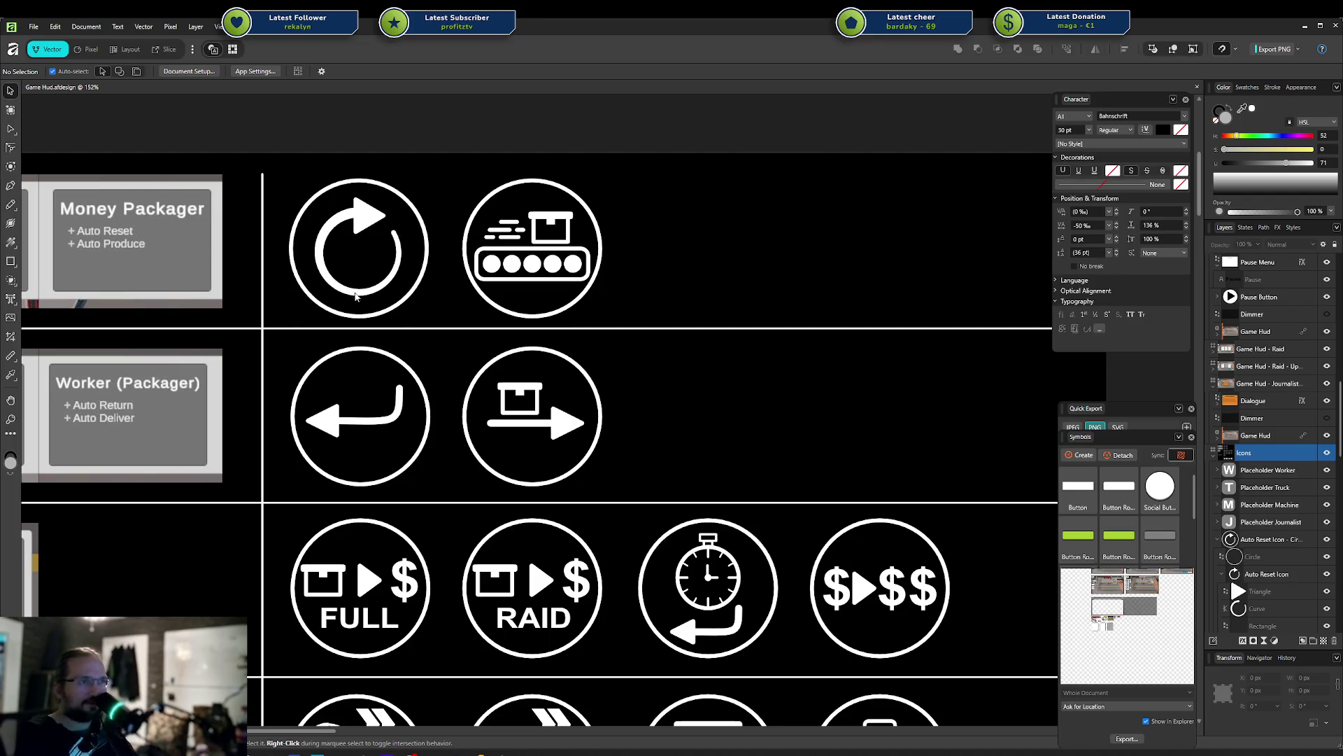
{"action": "scroll", "coordinate": [431, 325], "scroll_direction": "down", "scroll_amount": 3}
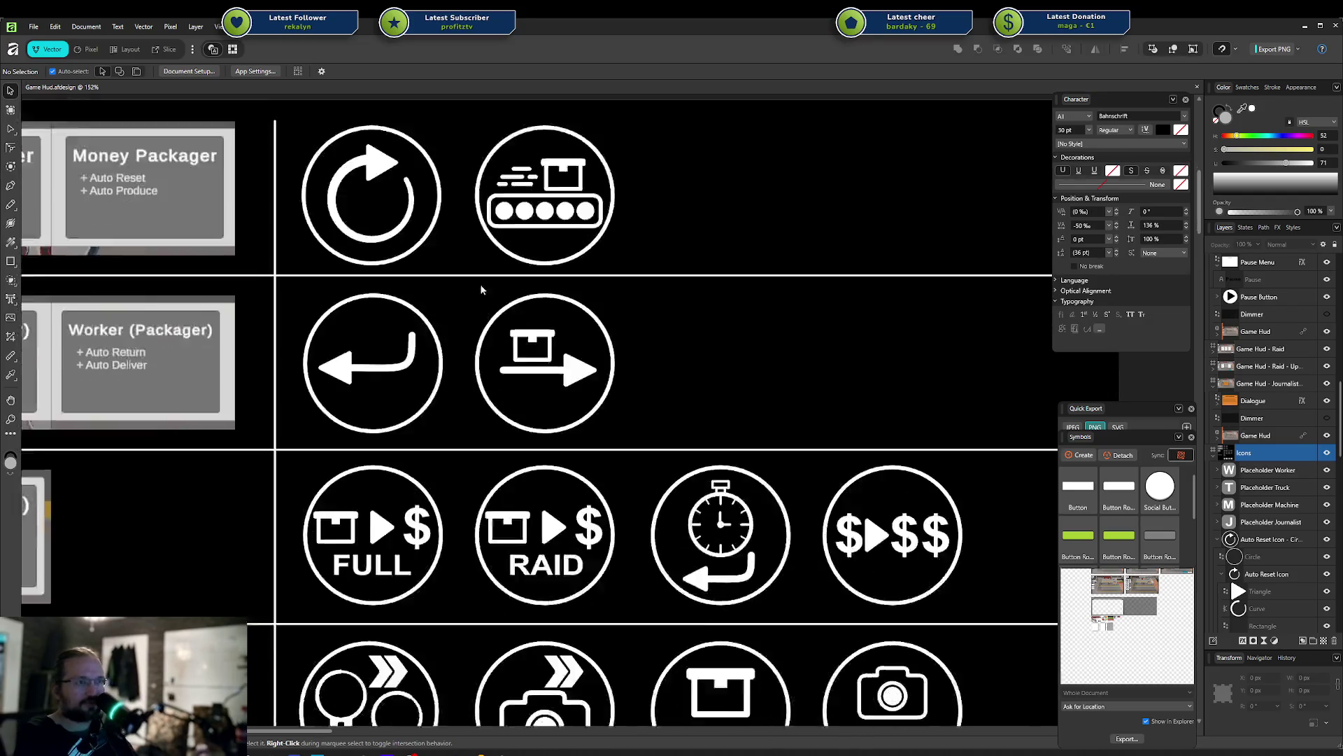
{"action": "scroll", "coordinate": [381, 447], "scroll_direction": "up", "scroll_amount": 5}
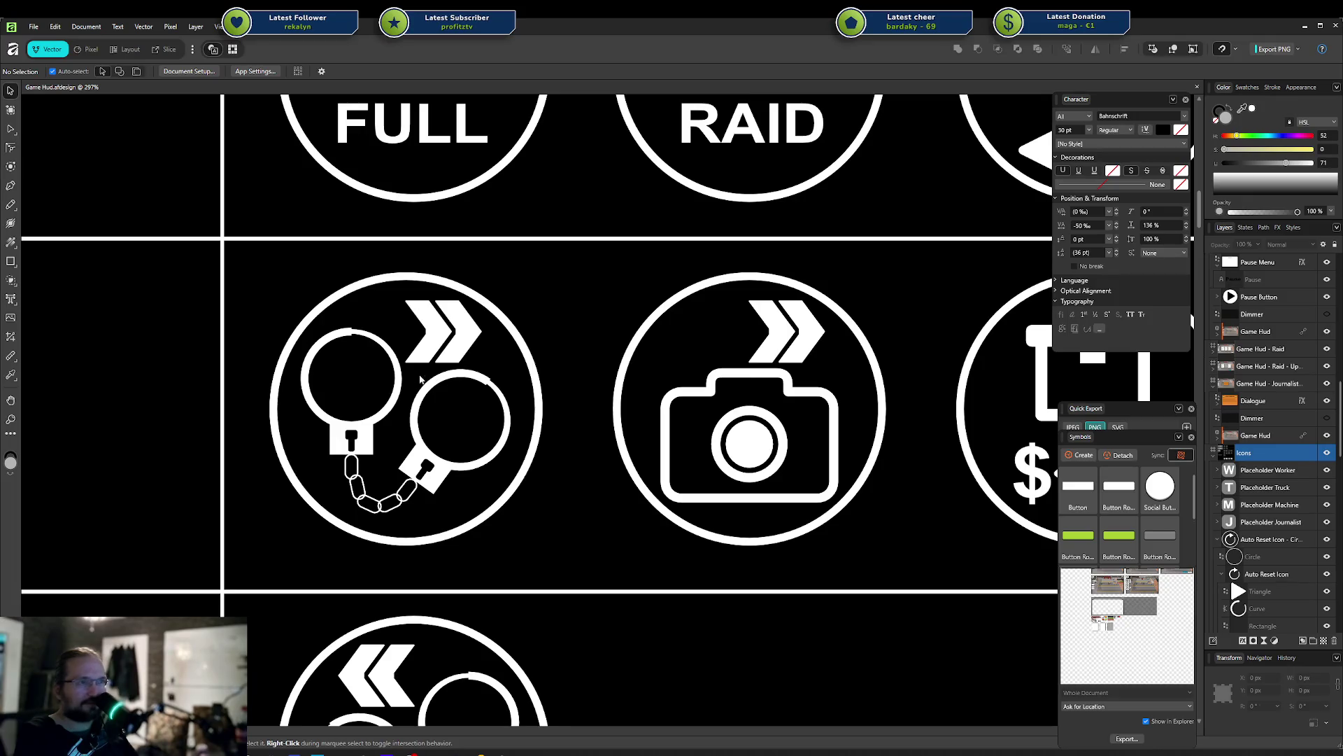
{"action": "scroll", "coordinate": [365, 441], "scroll_direction": "up", "scroll_amount": 3}
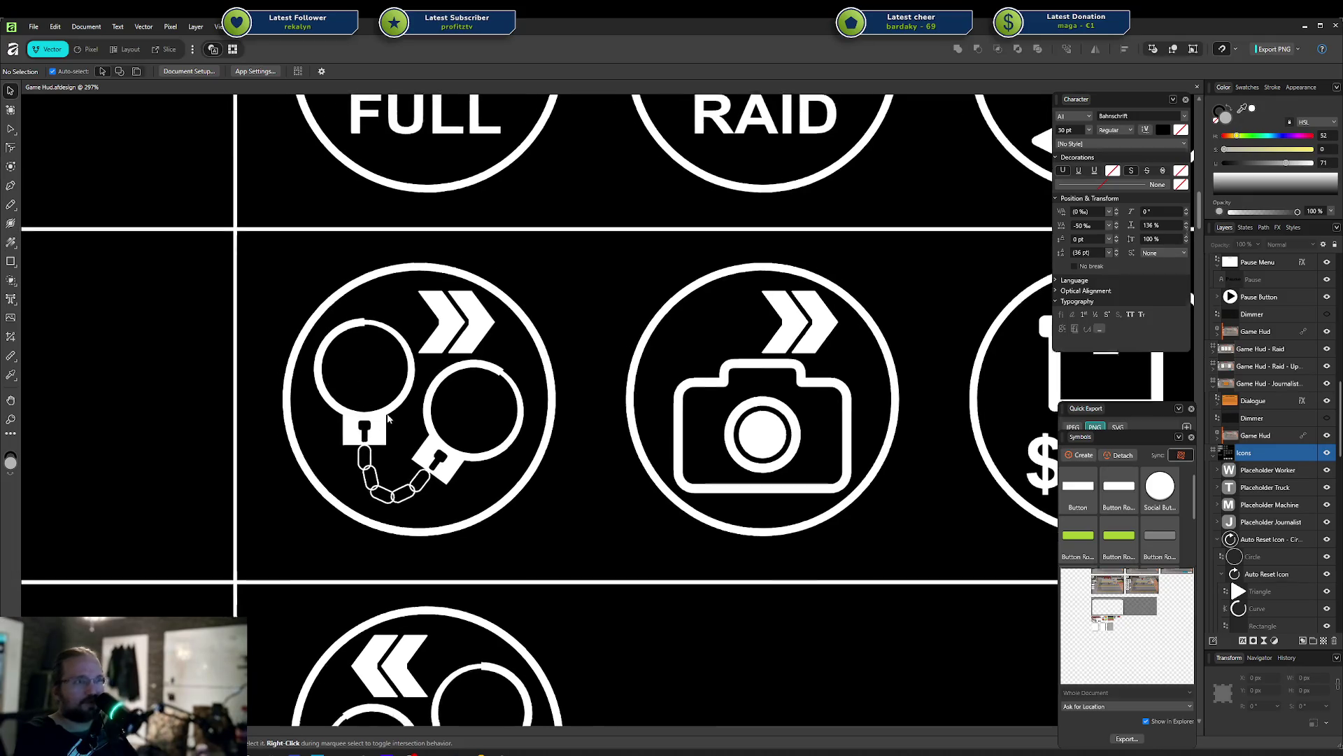
{"action": "scroll", "coordinate": [410, 404], "scroll_direction": "down", "scroll_amount": 2}
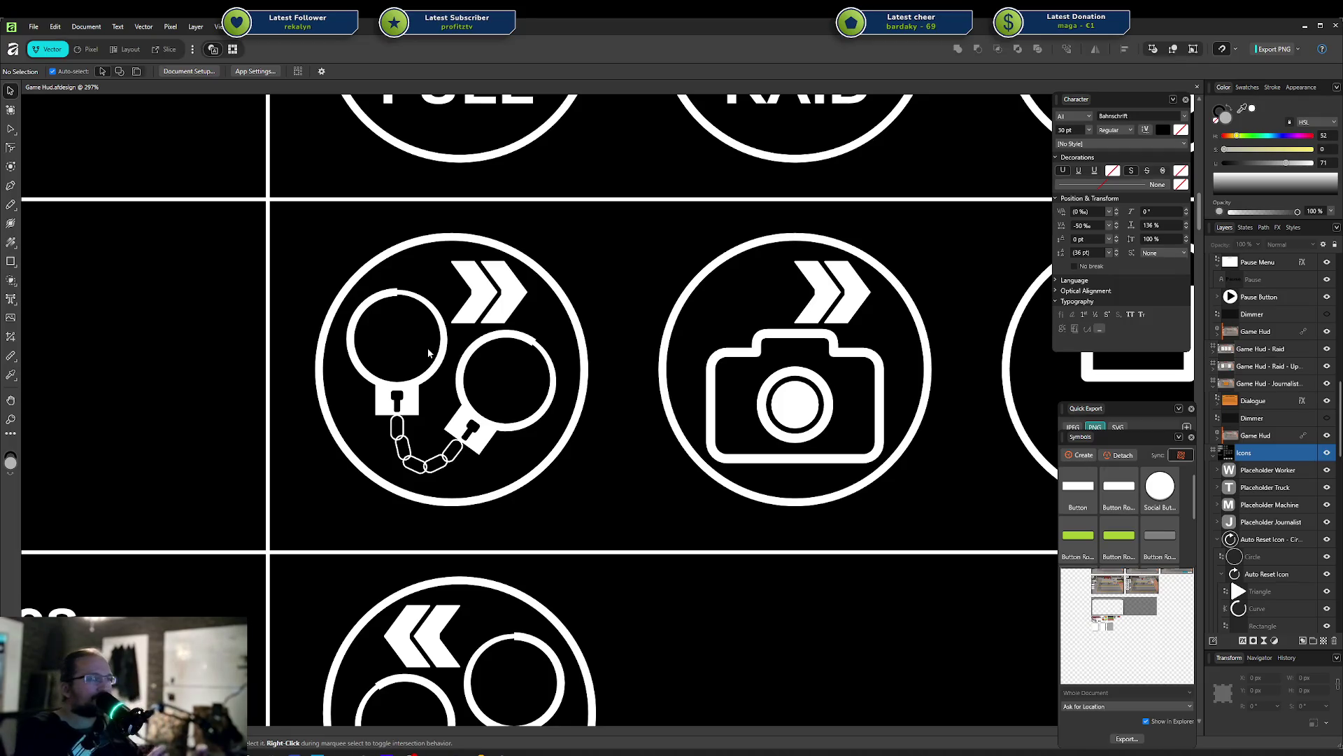
{"action": "scroll", "coordinate": [448, 354], "scroll_direction": "down", "scroll_amount": 5}
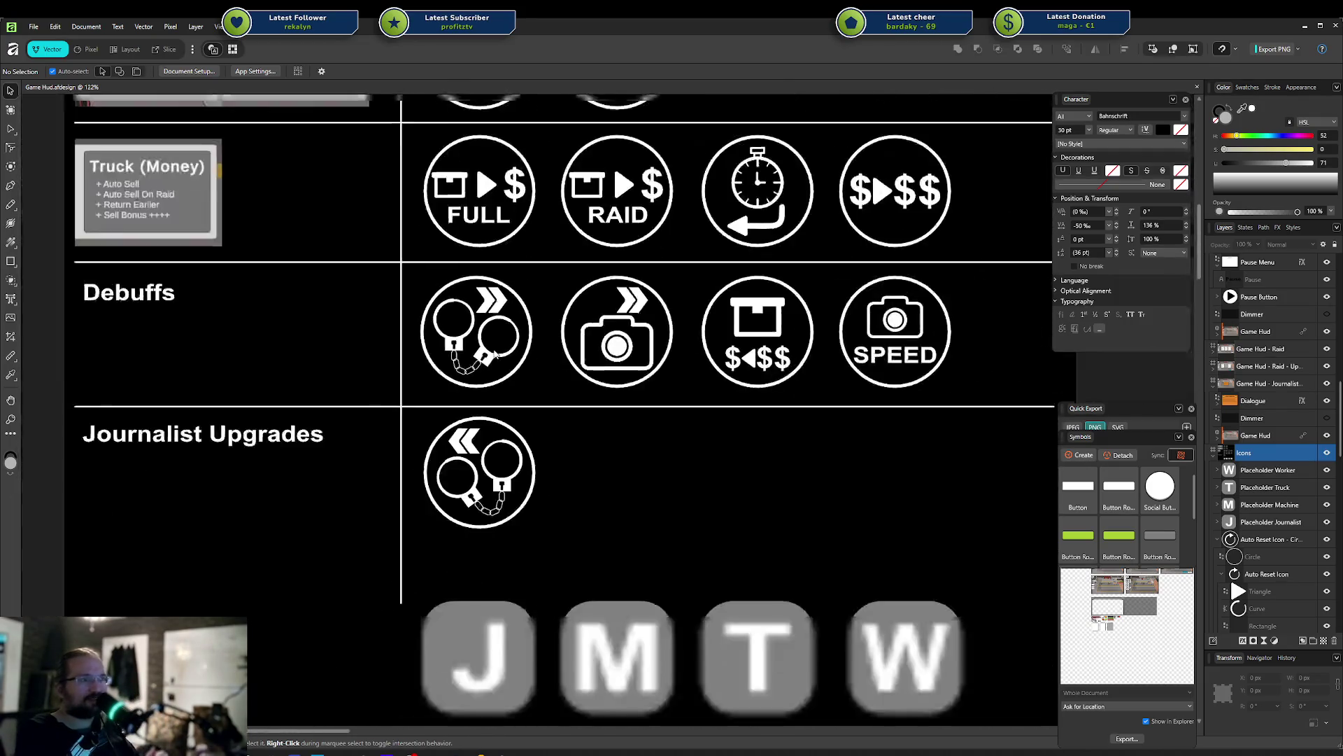
{"action": "scroll", "coordinate": [495, 355], "scroll_direction": "up", "scroll_amount": 2}
{"action": "scroll", "coordinate": [496, 355], "scroll_direction": "right", "scroll_amount": 1}
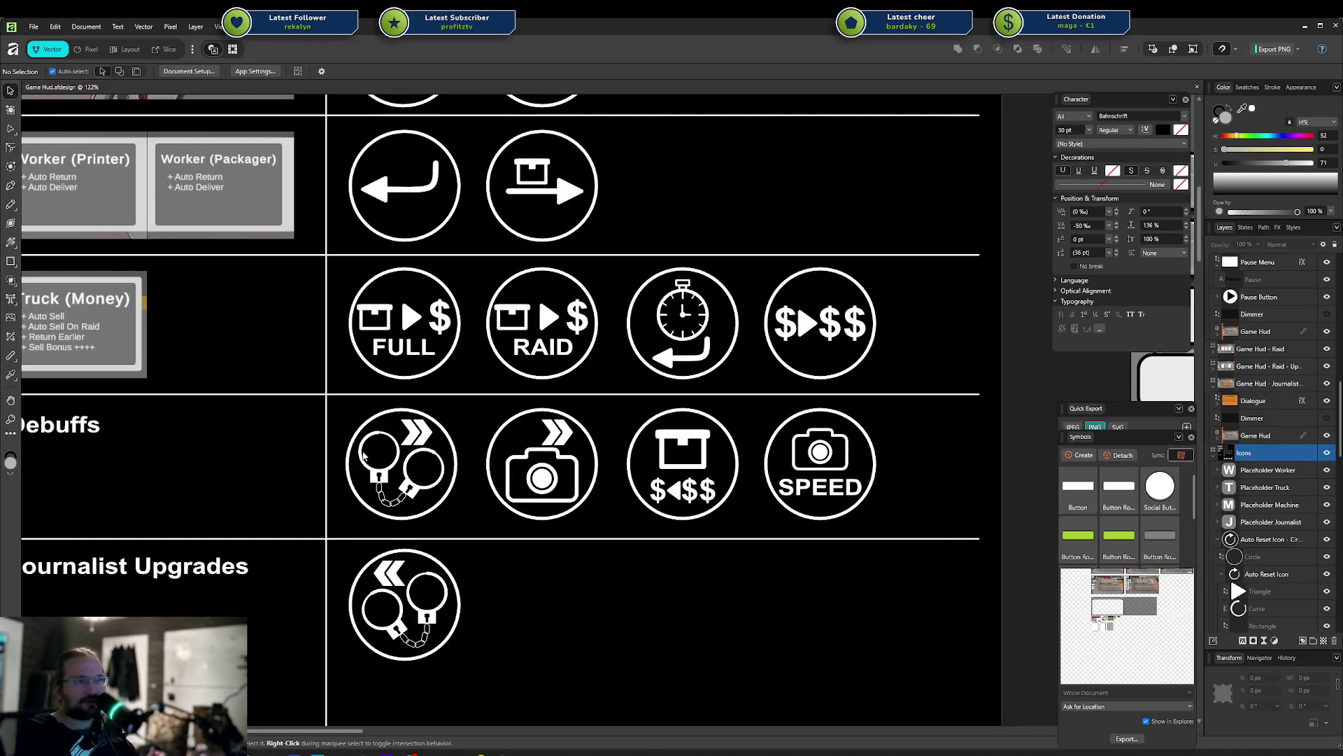
{"action": "scroll", "coordinate": [379, 450], "scroll_direction": "down", "scroll_amount": 1}
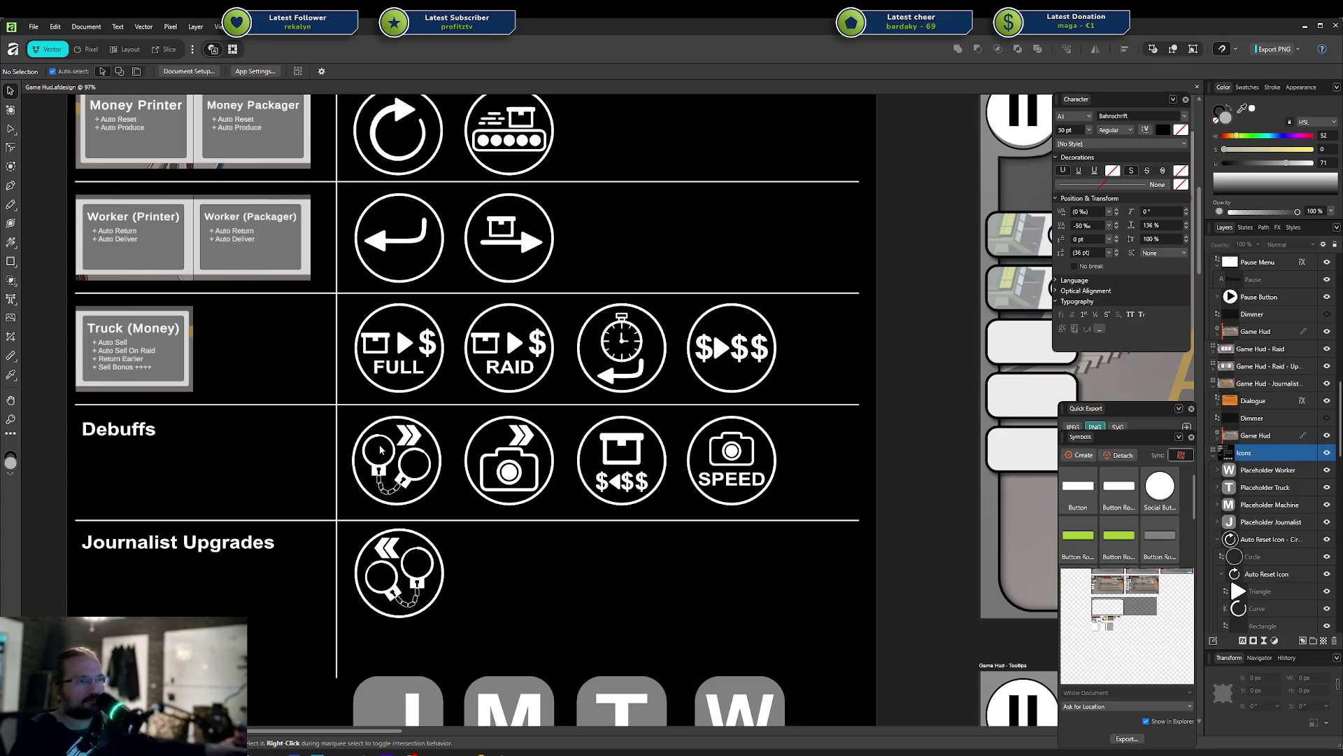
{"action": "scroll", "coordinate": [569, 419], "scroll_direction": "down", "scroll_amount": 3}
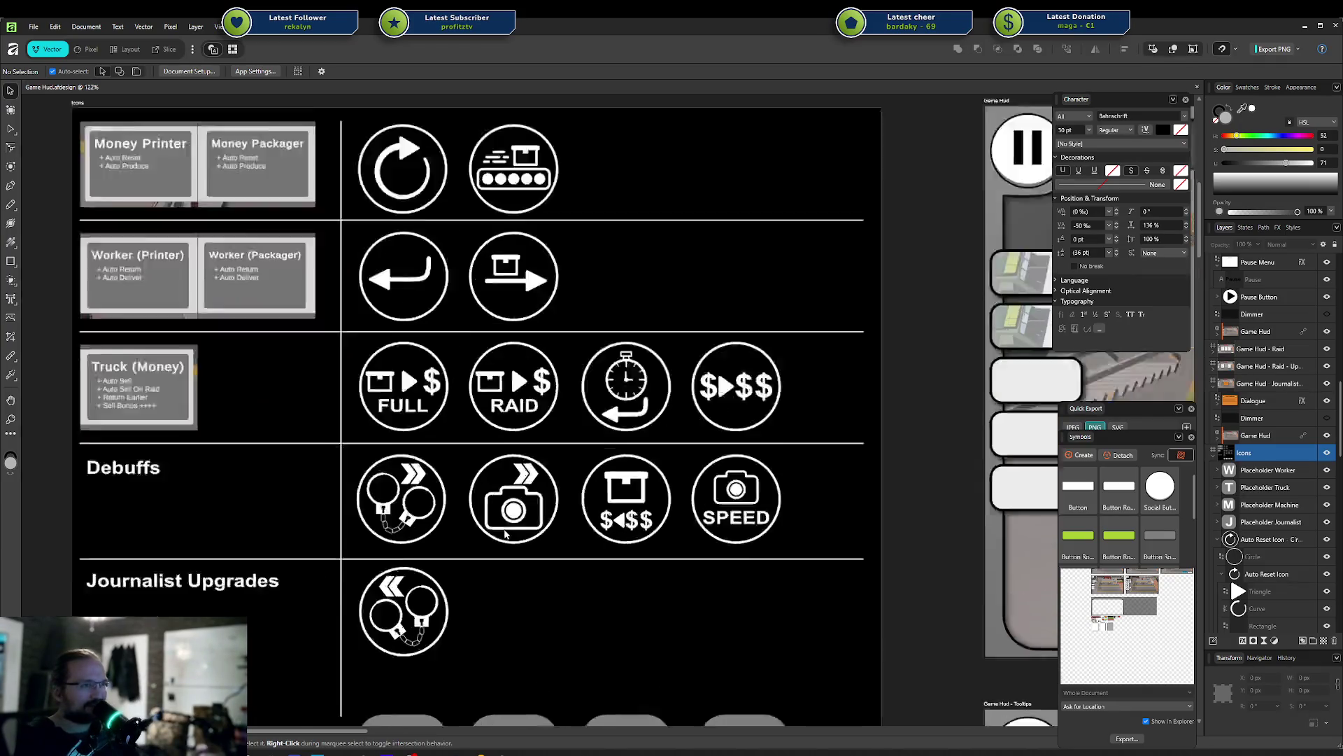
{"action": "scroll", "coordinate": [546, 524], "scroll_direction": "up", "scroll_amount": 5}
{"action": "scroll", "coordinate": [561, 453], "scroll_direction": "up", "scroll_amount": 1}
{"action": "scroll", "coordinate": [561, 454], "scroll_direction": "up", "scroll_amount": 1}
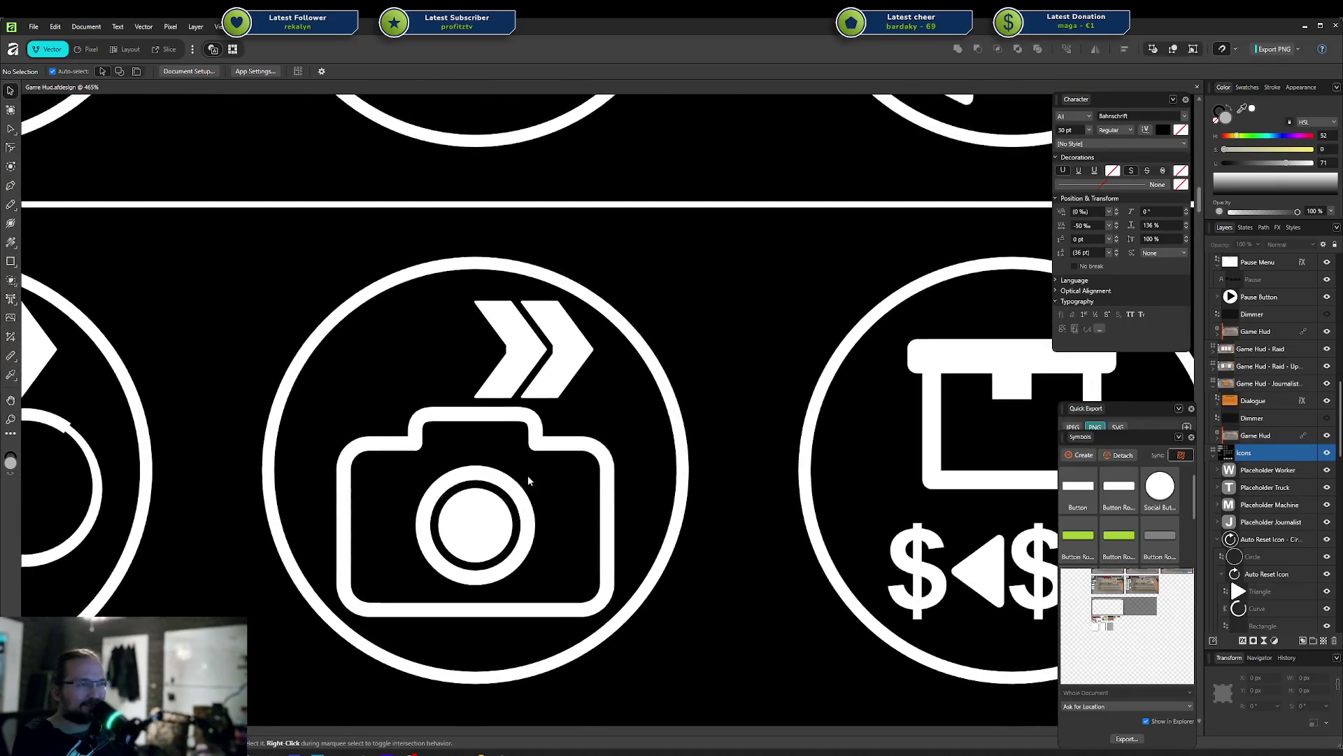
{"action": "scroll", "coordinate": [459, 472], "scroll_direction": "up", "scroll_amount": 3}
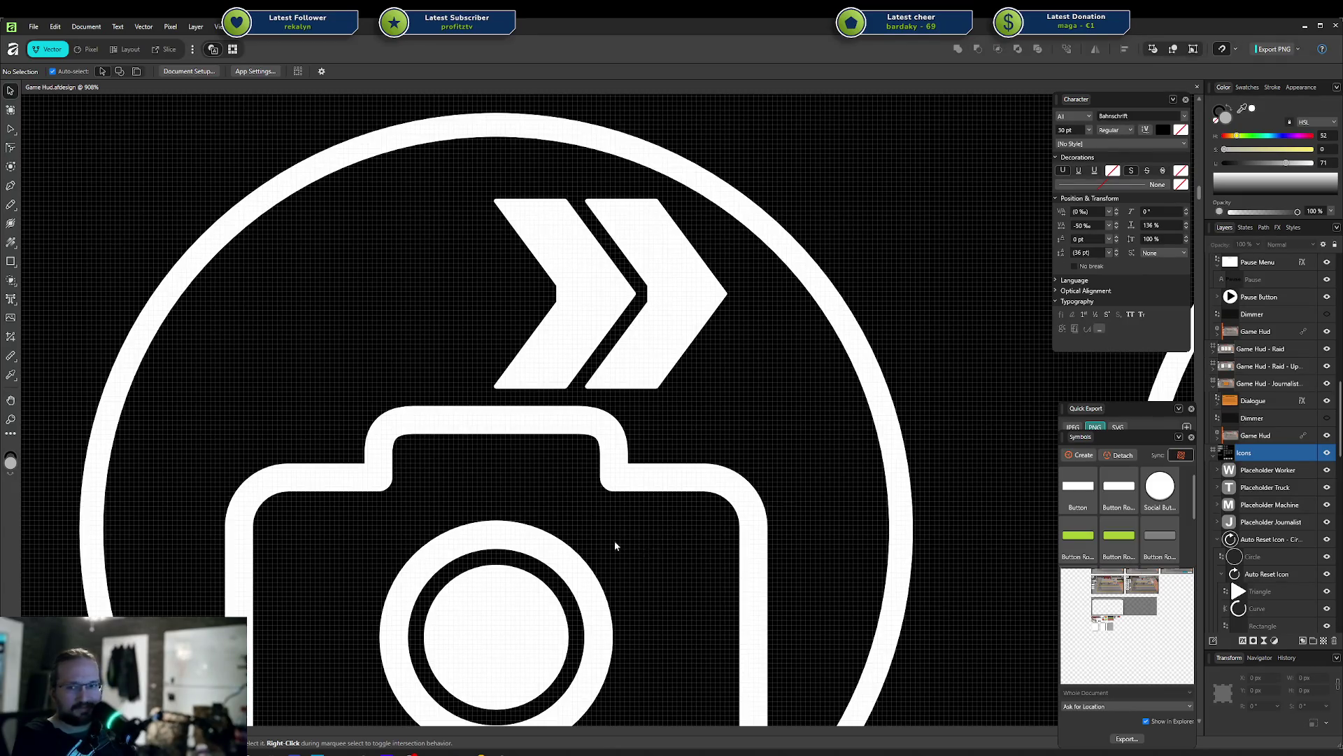
{"action": "scroll", "coordinate": [647, 543], "scroll_direction": "down", "scroll_amount": 10}
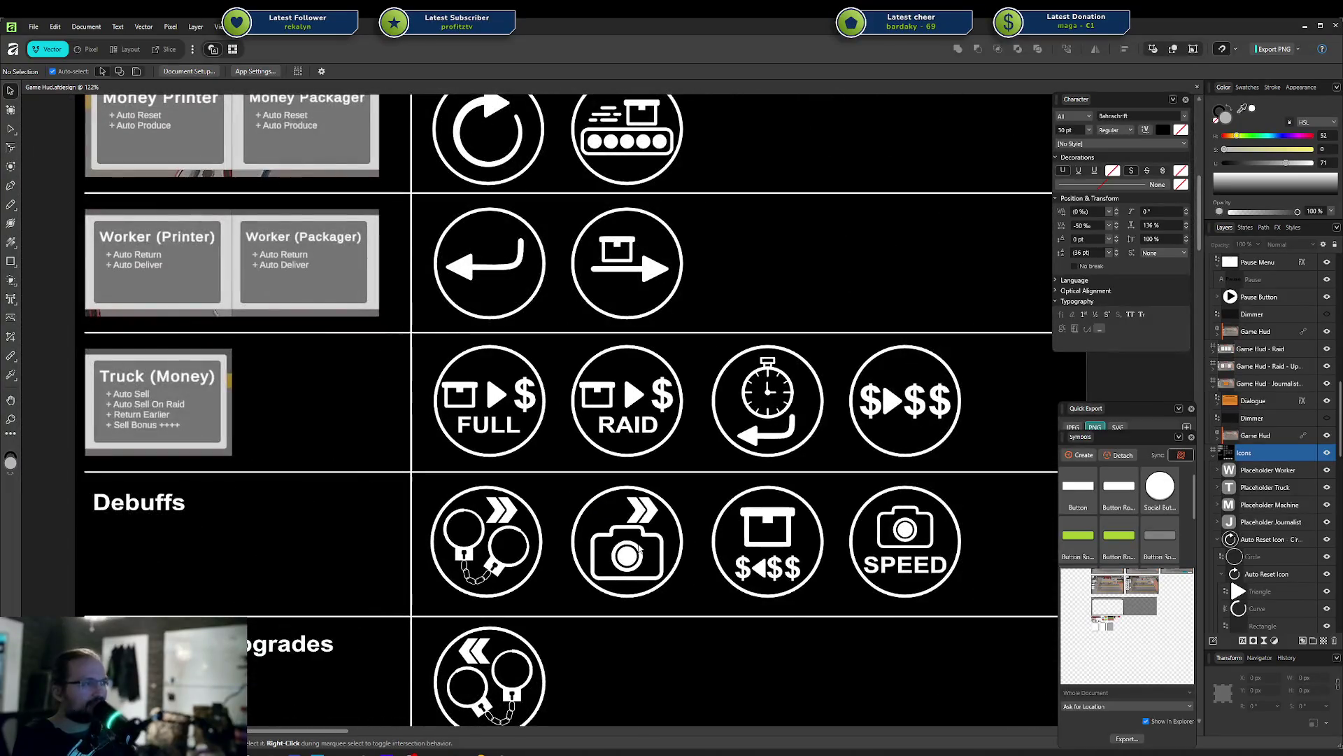
{"action": "scroll", "coordinate": [635, 549], "scroll_direction": "up", "scroll_amount": 1}
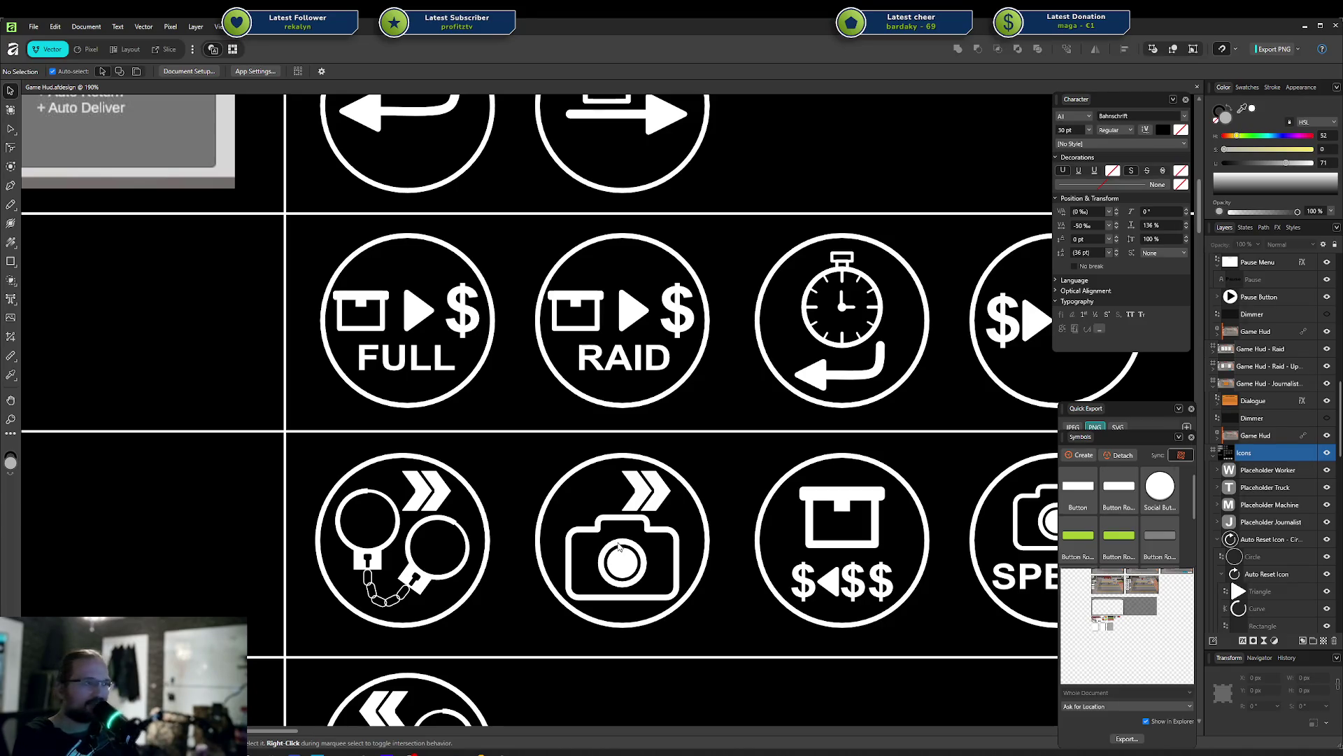
{"action": "scroll", "coordinate": [619, 547], "scroll_direction": "down", "scroll_amount": 2}
{"action": "scroll", "coordinate": [643, 539], "scroll_direction": "down", "scroll_amount": 1}
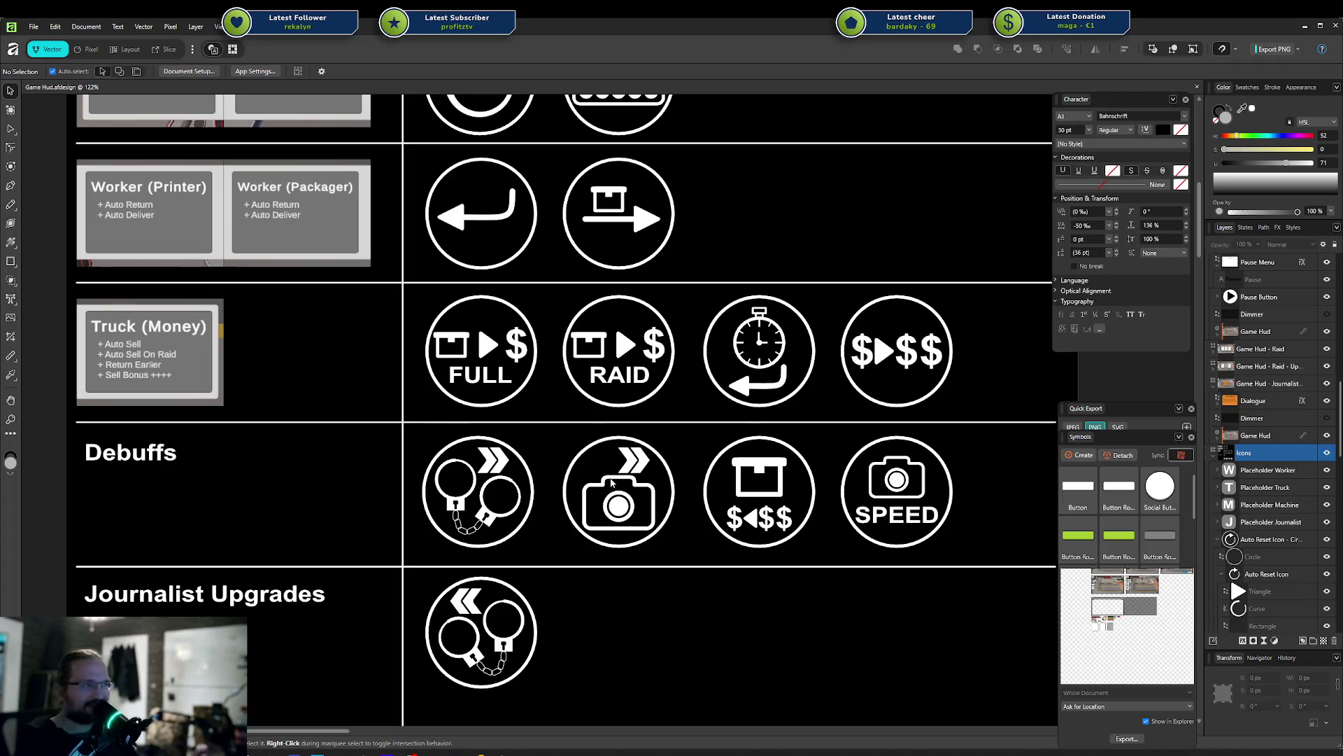
{"action": "scroll", "coordinate": [610, 484], "scroll_direction": "down", "scroll_amount": 2}
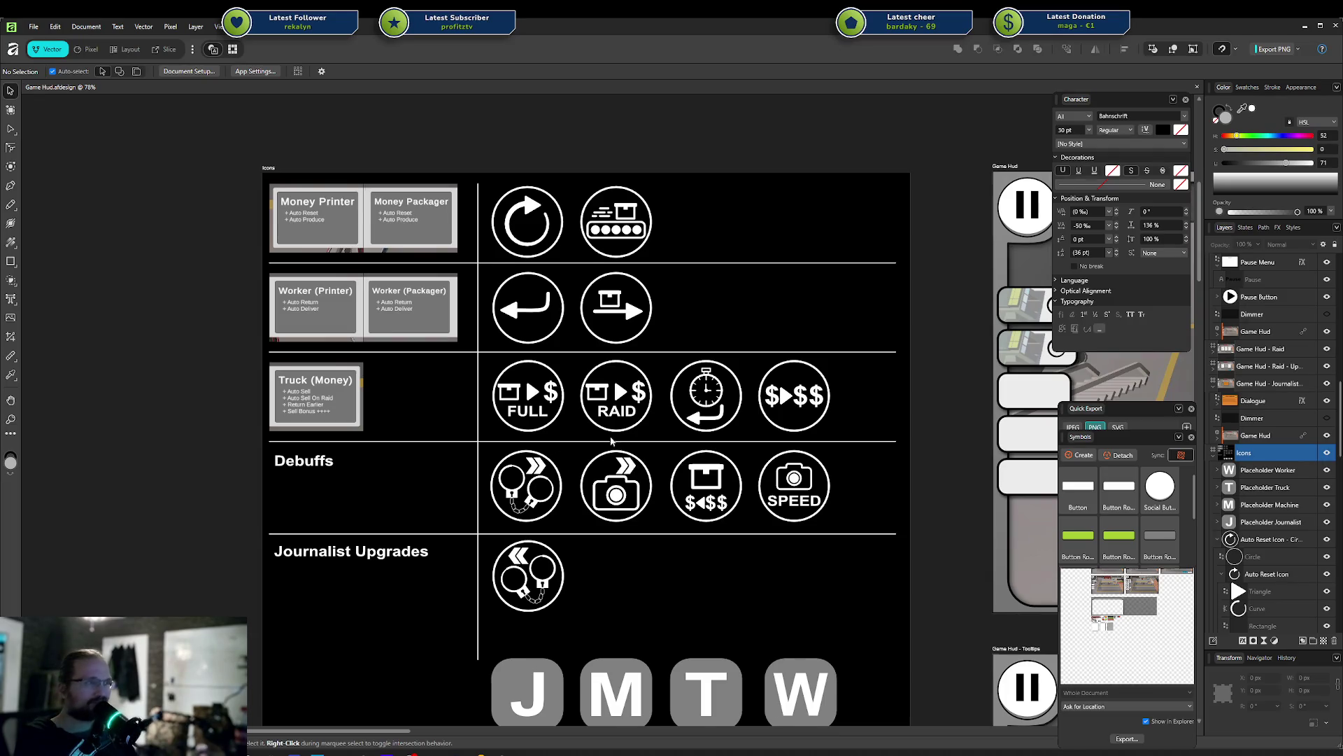
{"action": "mouse_move", "coordinate": [607, 441]}
{"action": "left_mouse_down"}
{"action": "mouse_move", "coordinate": [636, 414]}
{"action": "mouse_move", "coordinate": [616, 392]}
{"action": "left_mouse_up"}
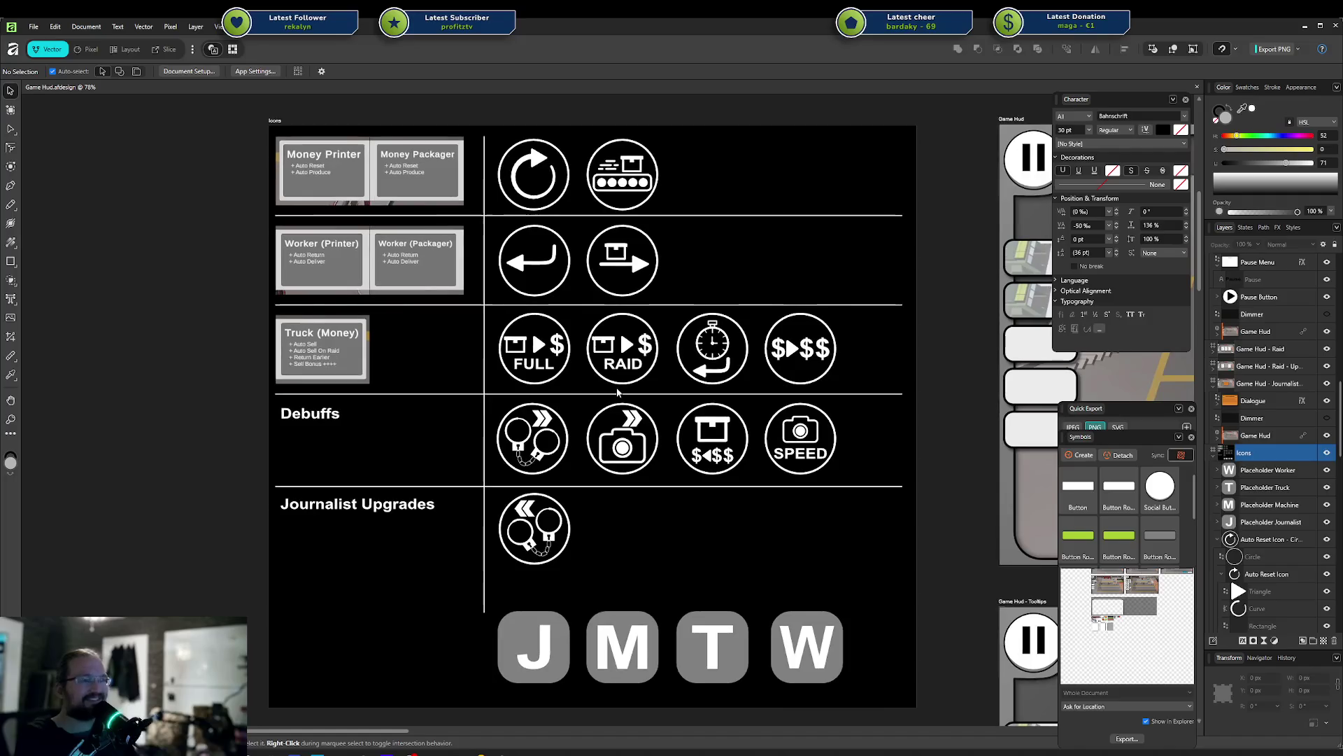